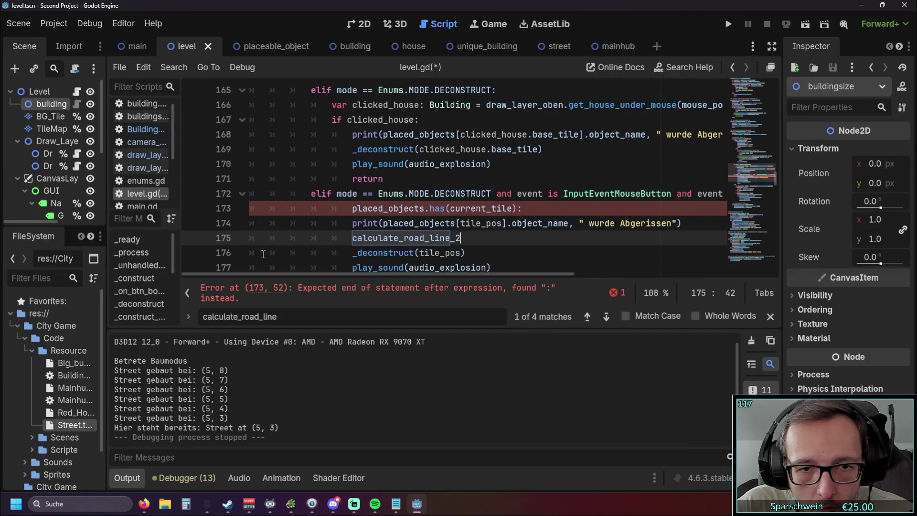
# Unindent lines 173–178 of level.gd and remove the stray colon
pyautogui.hotkey('ctrl', 'z')
pyautogui.hotkey('ctrl', 'z')
pyautogui.hotkey('ctrl', 'z')
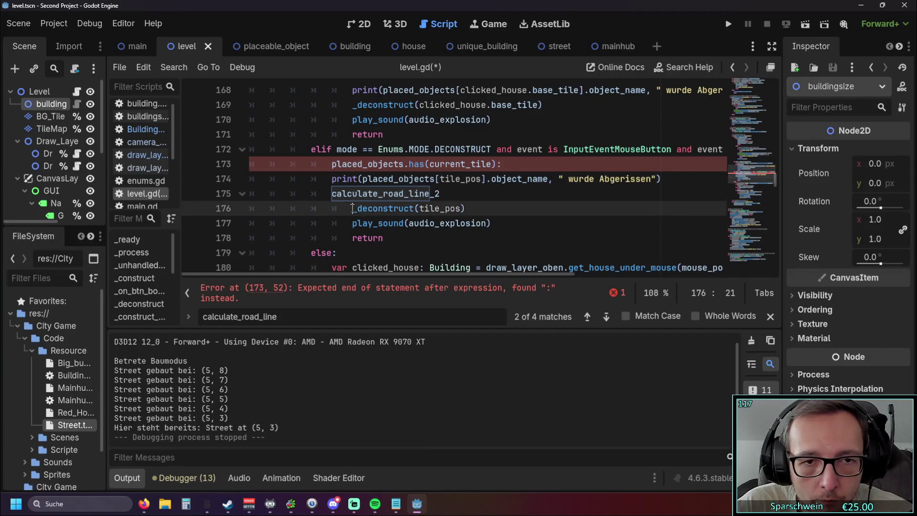
pyautogui.scroll(1, 505, 232)
pyautogui.hotkey('ctrl', 'z')
pyautogui.hotkey('ctrl', 'z')
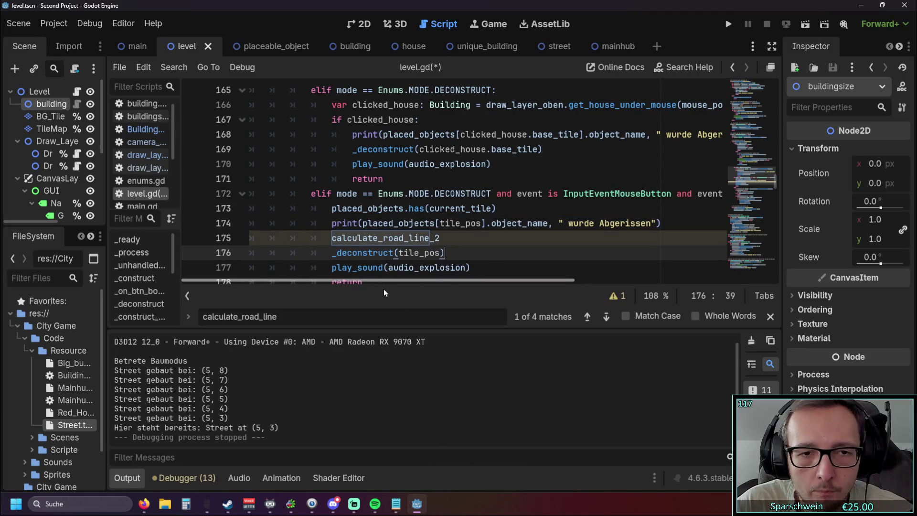
pyautogui.scroll(-1, 418, 216)
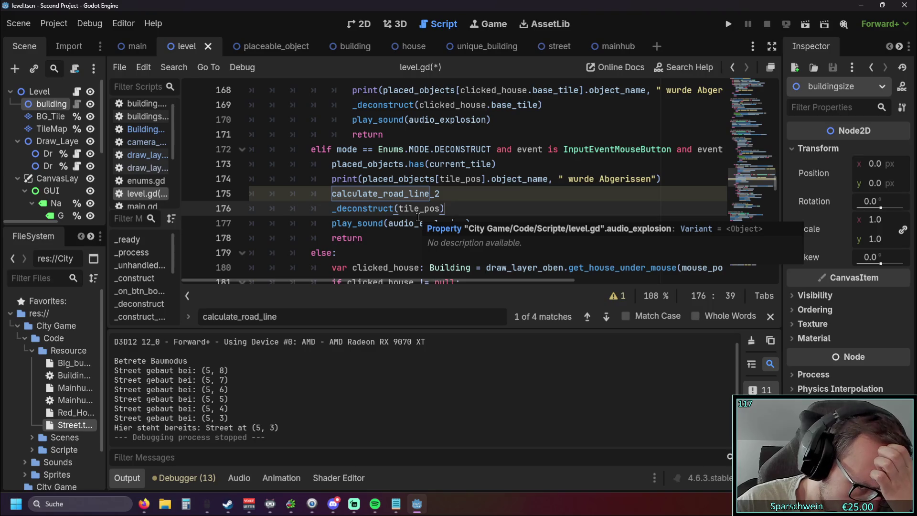
pyautogui.scroll(1, 419, 217)
pyautogui.moveTo(386, 279)
pyautogui.mouseDown()
pyautogui.moveTo(448, 284)
pyautogui.moveTo(341, 285)
pyautogui.moveTo(348, 285)
pyautogui.mouseUp()
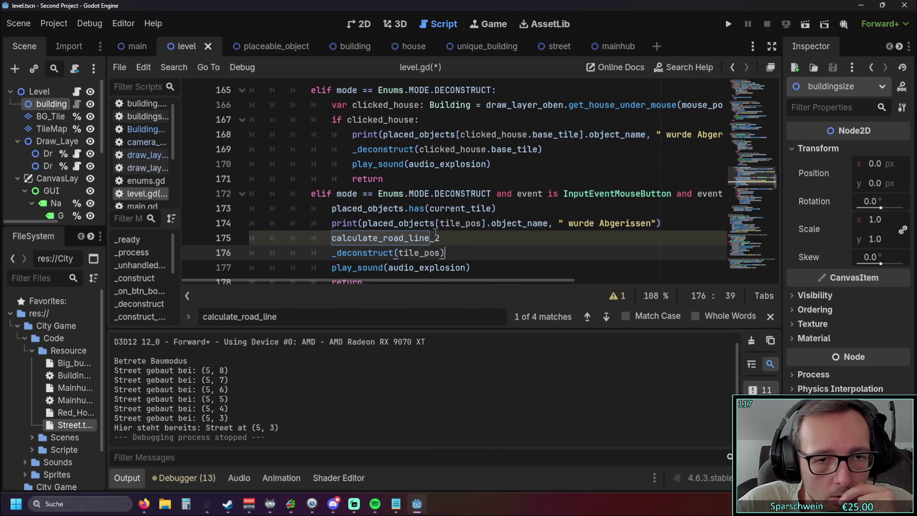
pyautogui.scroll(-1, 432, 231)
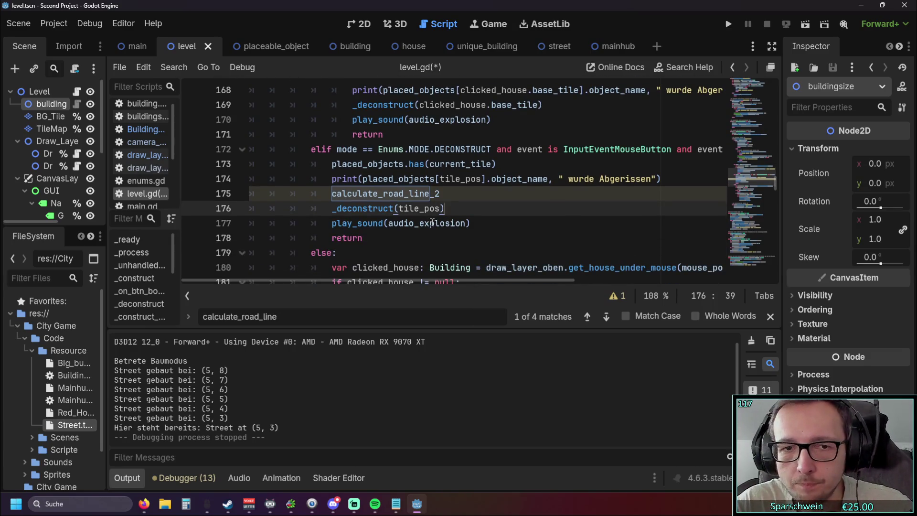
pyautogui.scroll(1, 397, 274)
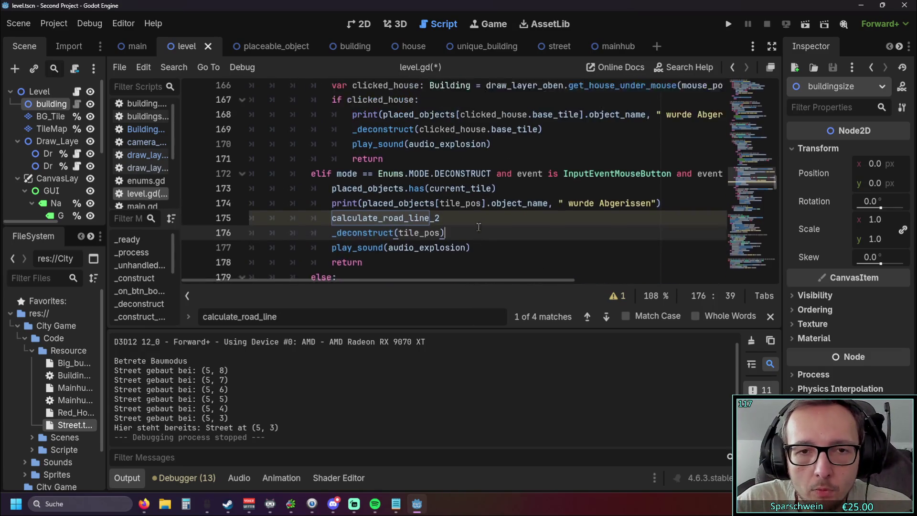
pyautogui.moveTo(406, 280)
pyautogui.mouseDown()
pyautogui.moveTo(475, 278)
pyautogui.moveTo(405, 281)
pyautogui.mouseUp()
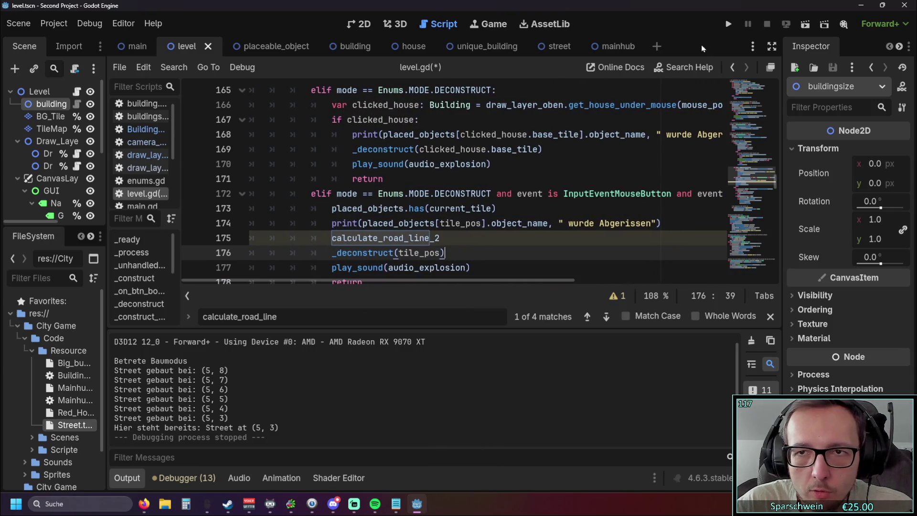
# Play-test by building and demolishing a red house at (4, 5), then placing a street at (5, 5)
pyautogui.click(725, 30)
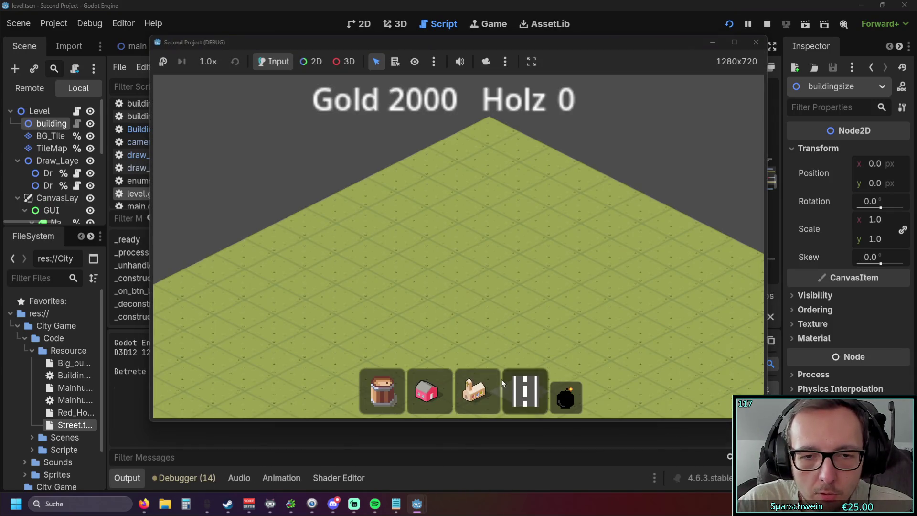
pyautogui.click(430, 373)
pyautogui.click(440, 272)
pyautogui.click(565, 396)
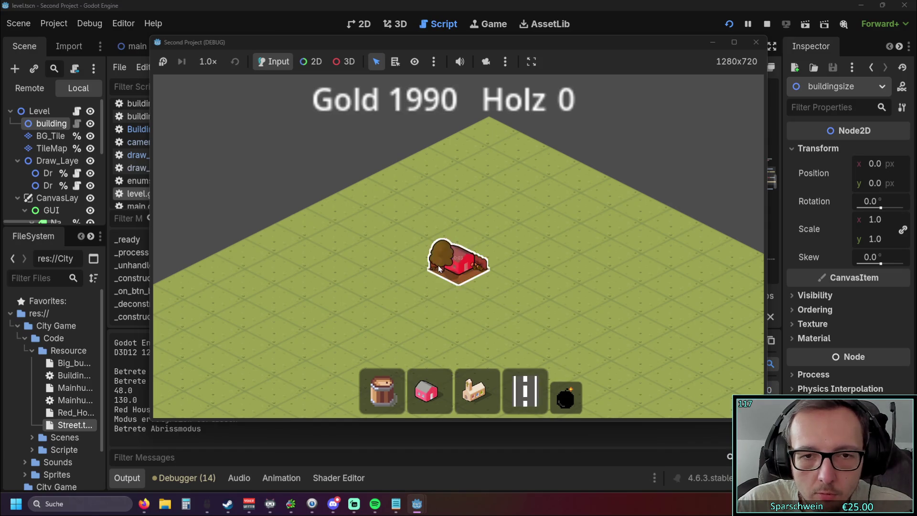
pyautogui.click(442, 270)
pyautogui.click(525, 392)
pyautogui.click(489, 283)
pyautogui.click(565, 396)
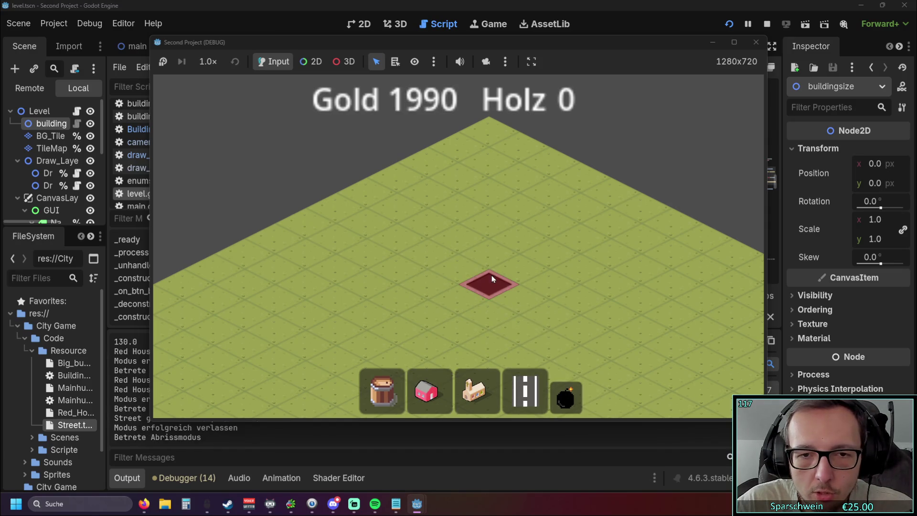
pyautogui.click(756, 42)
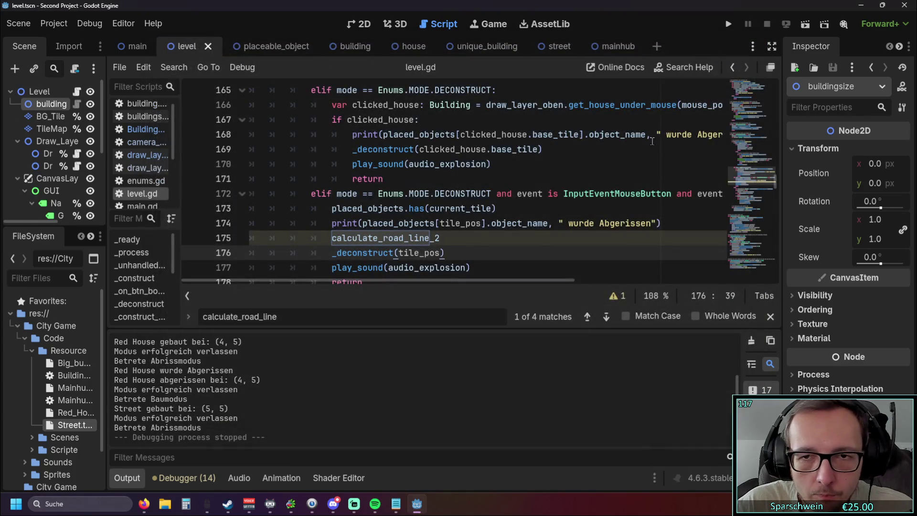
# Select the duplicate deconstruct block, lines 172–178, in level.gd
pyautogui.scroll(-1, 525, 210)
pyautogui.scroll(1, 478, 248)
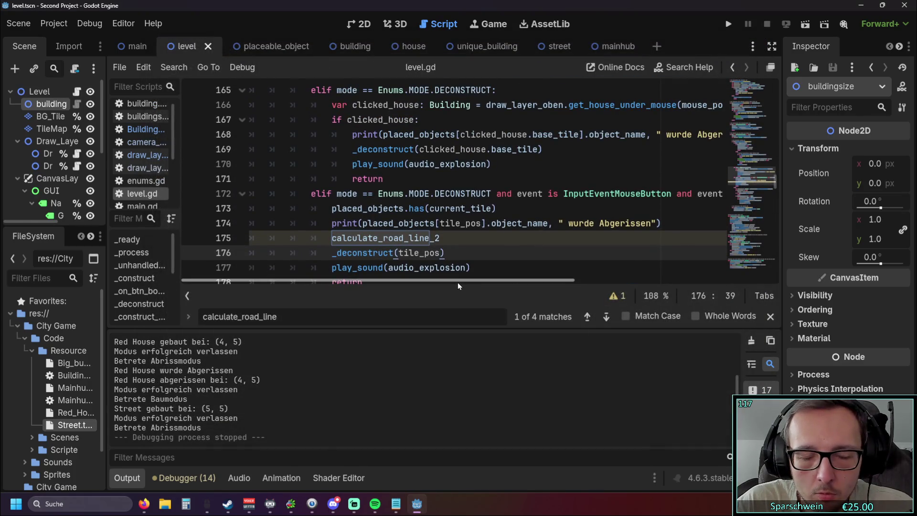
pyautogui.hscroll(1, 458, 282)
pyautogui.scroll(-1, 490, 196)
pyautogui.scroll(1, 458, 238)
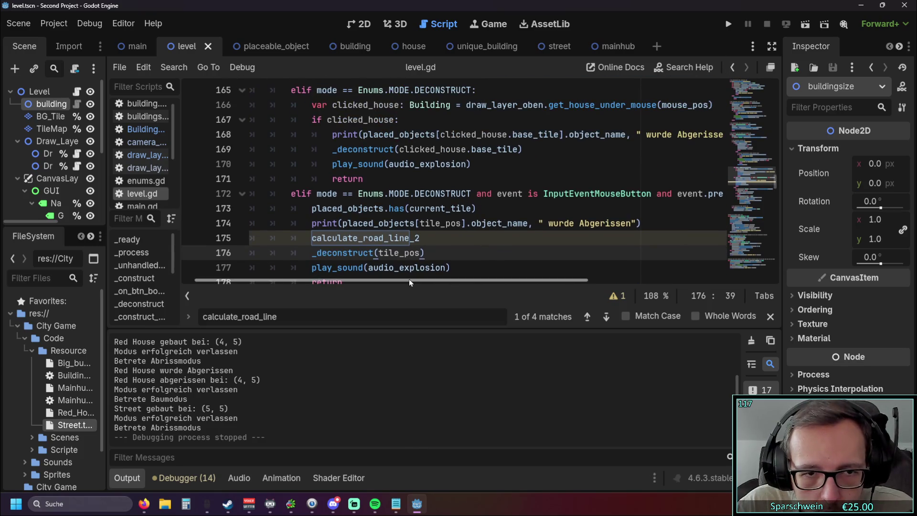
pyautogui.press('Down')
pyautogui.press('Down')
pyautogui.hotkey('shift', 'Up')
pyautogui.hotkey('shift', 'Up')
pyautogui.hotkey('shift', 'Up')
pyautogui.hotkey('shift', 'Home')
pyautogui.hotkey('shift', 'Home')
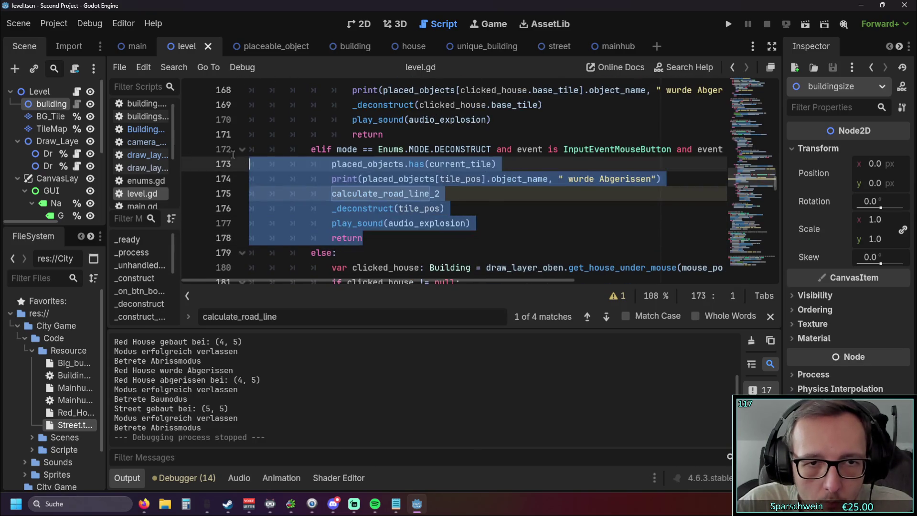
pyautogui.scroll(1, 505, 219)
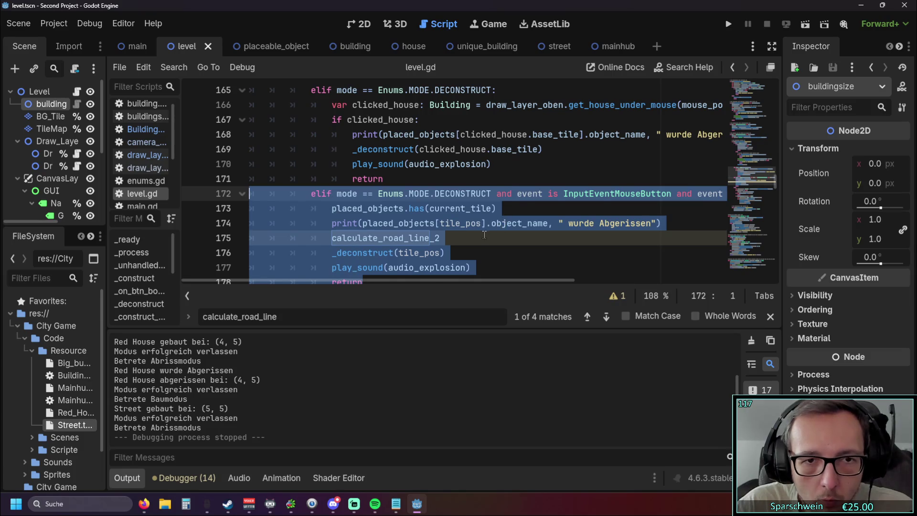
pyautogui.click(373, 237)
pyautogui.scroll(-1, 373, 238)
pyautogui.moveTo(373, 238); pyautogui.dragTo(204, 156)
# Delete the duplicate 'elif mode == Enums.MODE.DECONSTRUCT' line and reindent the block under the has-check
pyautogui.click(499, 164)
pyautogui.write(':')
pyautogui.press('Down')
pyautogui.press('Down')
pyautogui.press('Down')
pyautogui.press('Home')
pyautogui.press('Tab')
pyautogui.press('Up')
pyautogui.press('Tab')
pyautogui.press('Up')
pyautogui.press('Tab')
pyautogui.press('Up')
pyautogui.press('Tab')
pyautogui.hotkey('ctrl', 'z')
pyautogui.hotkey('ctrl', 'z')
pyautogui.hotkey('ctrl', 'z')
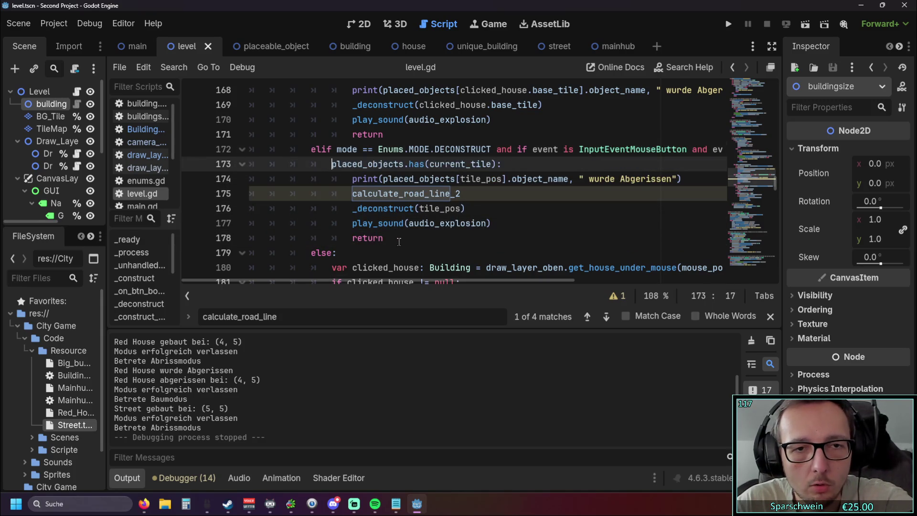
pyautogui.hotkey('ctrl', 'z')
pyautogui.hotkey('ctrl', 'z')
pyautogui.hotkey('ctrl', 'z')
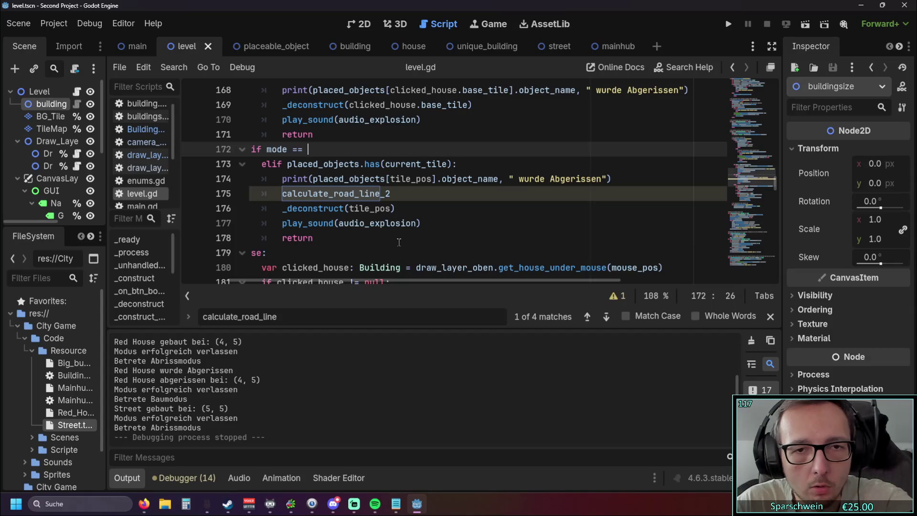
pyautogui.hotkey('ctrl', 'z')
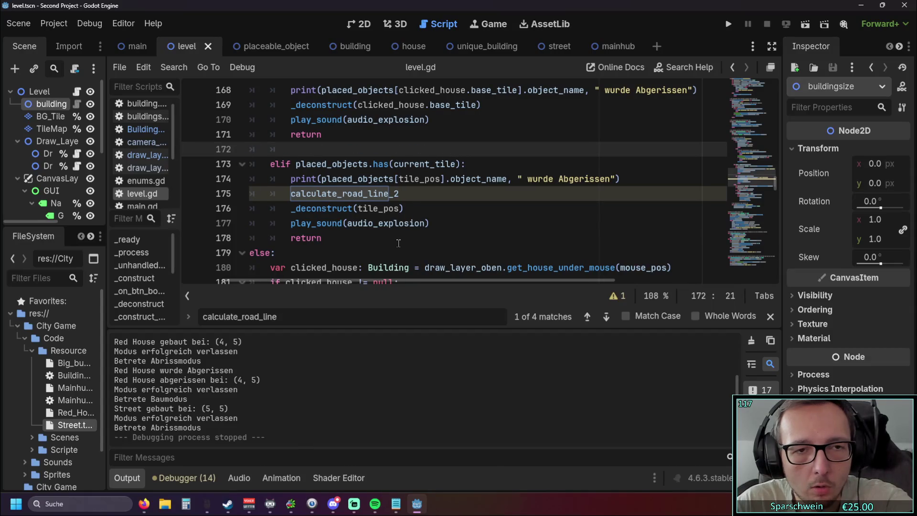
pyautogui.hotkey('ctrl', 'z')
pyautogui.hotkey('ctrl', 'z')
pyautogui.hotkey('ctrl', 'z')
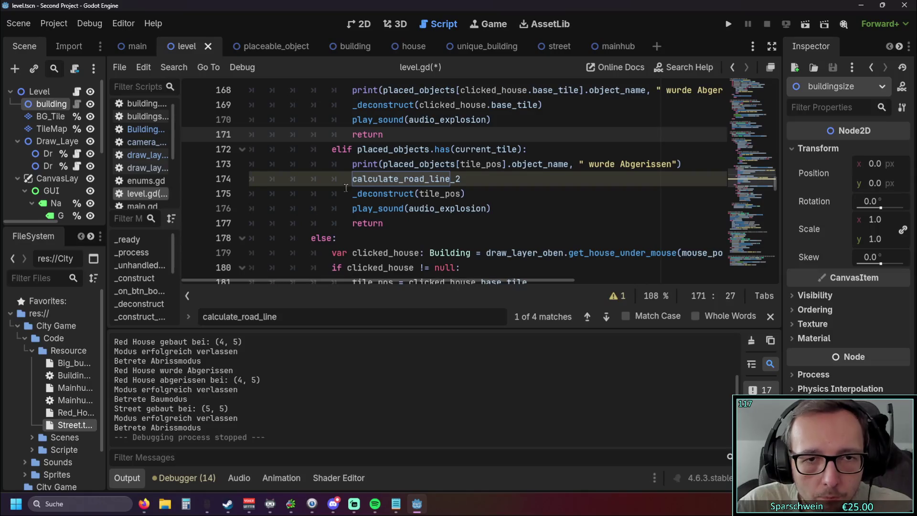
pyautogui.hotkey('ctrl', 'z')
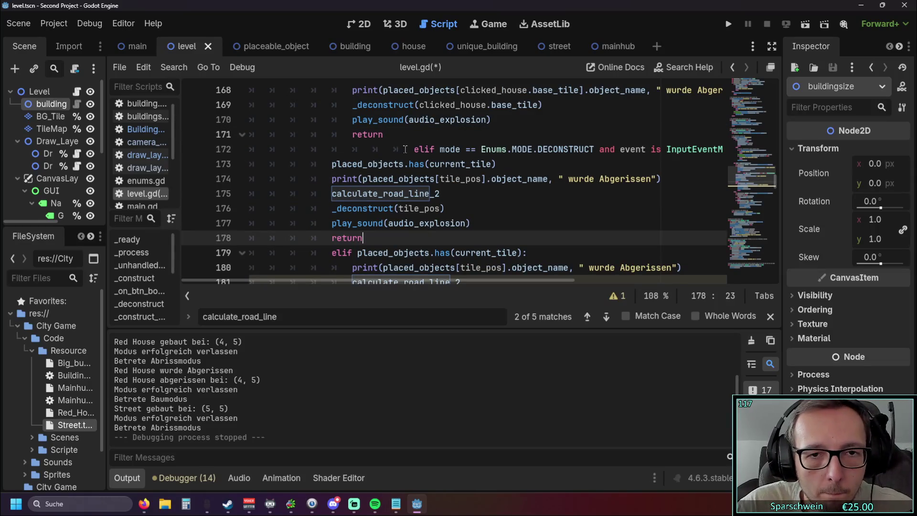
# Unindent the 'elif placed_objects.has(current_tile):' line, undo the re-pasted block, and launch the game
pyautogui.click(404, 149)
pyautogui.press('BackSpace')
pyautogui.press('BackSpace')
pyautogui.press('BackSpace')
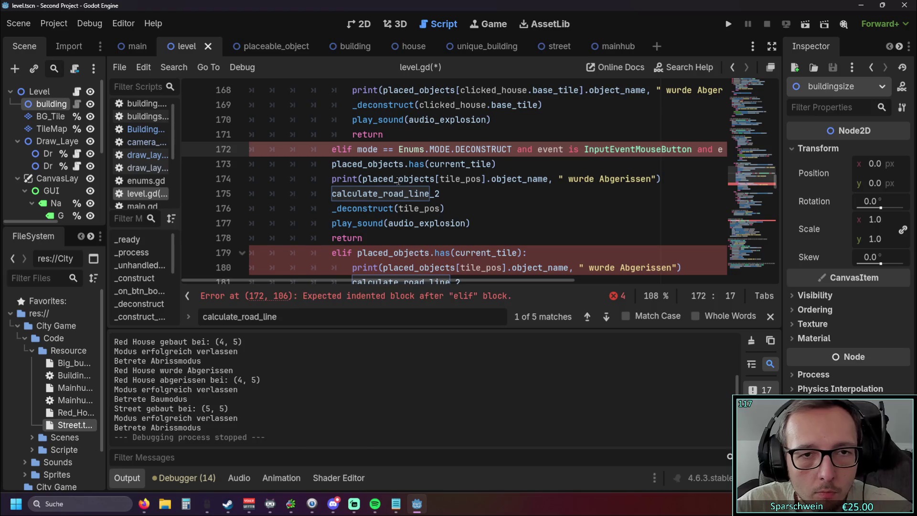
pyautogui.press('BackSpace')
pyautogui.scroll(-1, 358, 222)
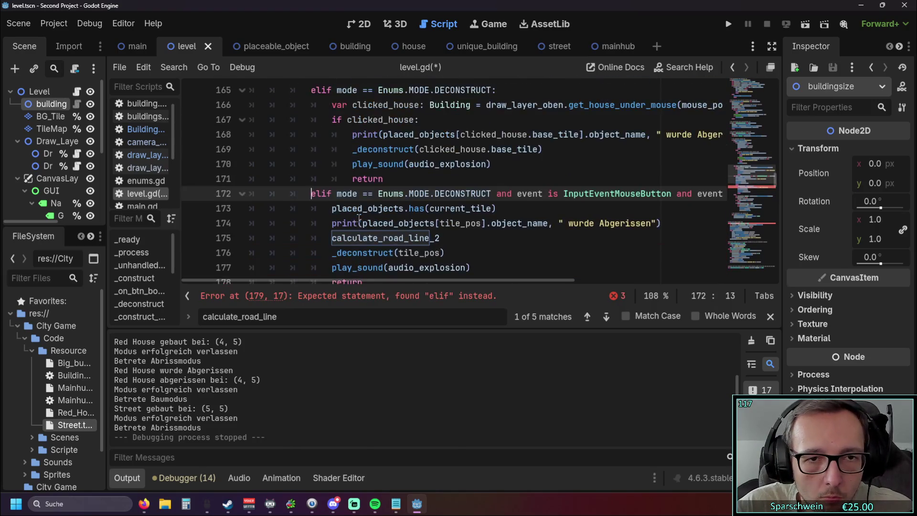
pyautogui.scroll(1, 357, 225)
pyautogui.scroll(-1, 357, 225)
pyautogui.scroll(1, 356, 226)
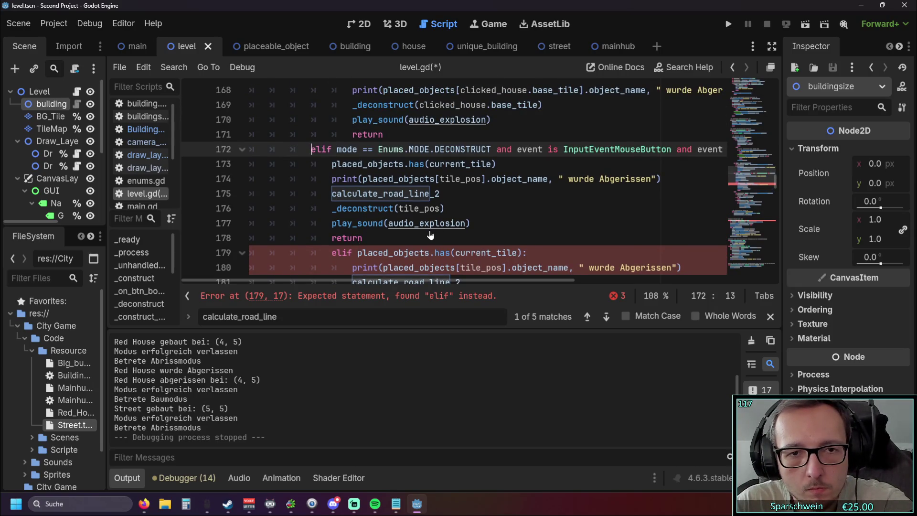
pyautogui.hotkey('ctrl', 'z')
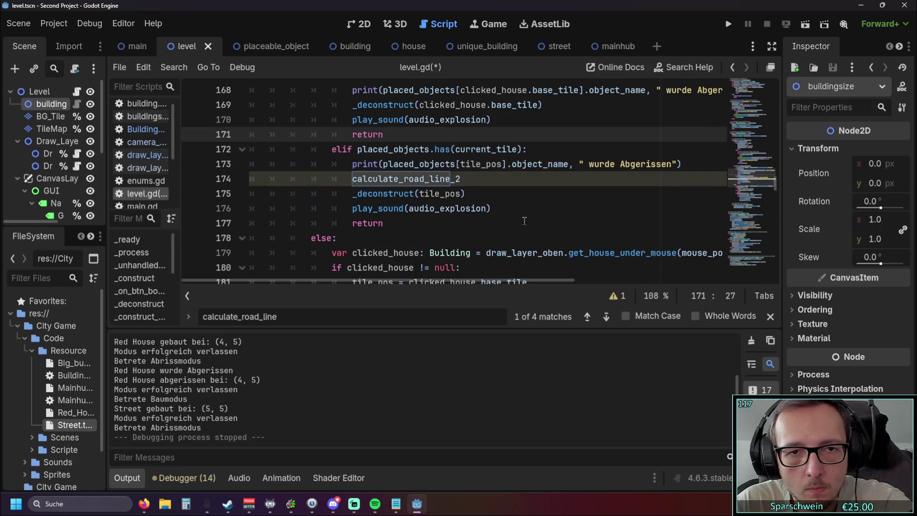
pyautogui.click(423, 227)
pyautogui.click(727, 25)
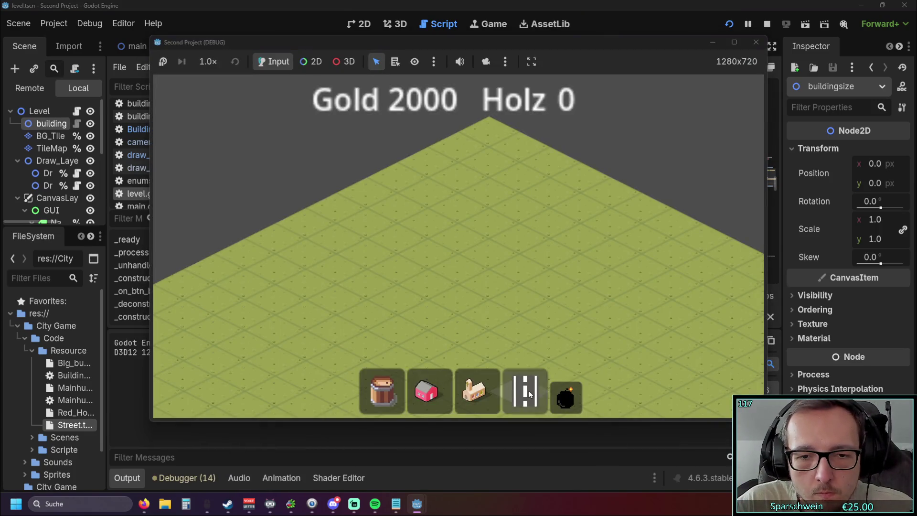
# Build a street at (5, 5), bomb it, and close the game window
pyautogui.click(487, 282)
pyautogui.click(566, 396)
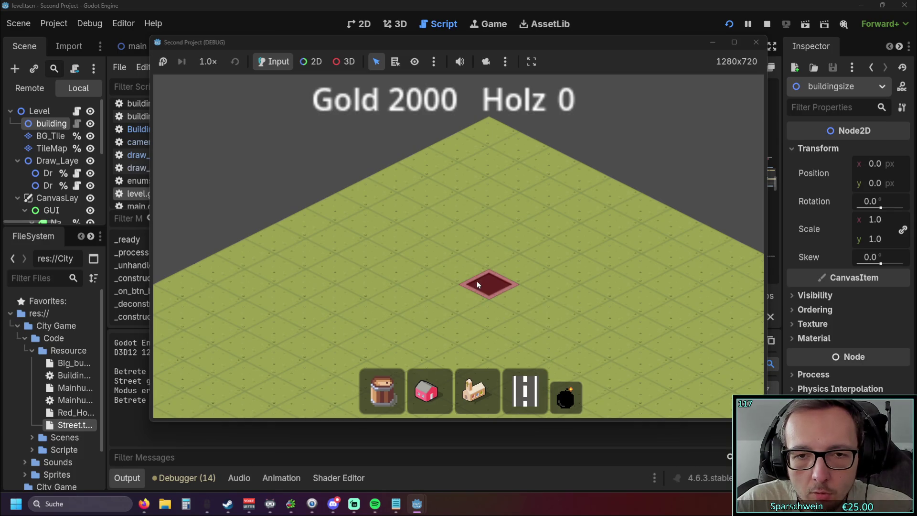
pyautogui.click(485, 285)
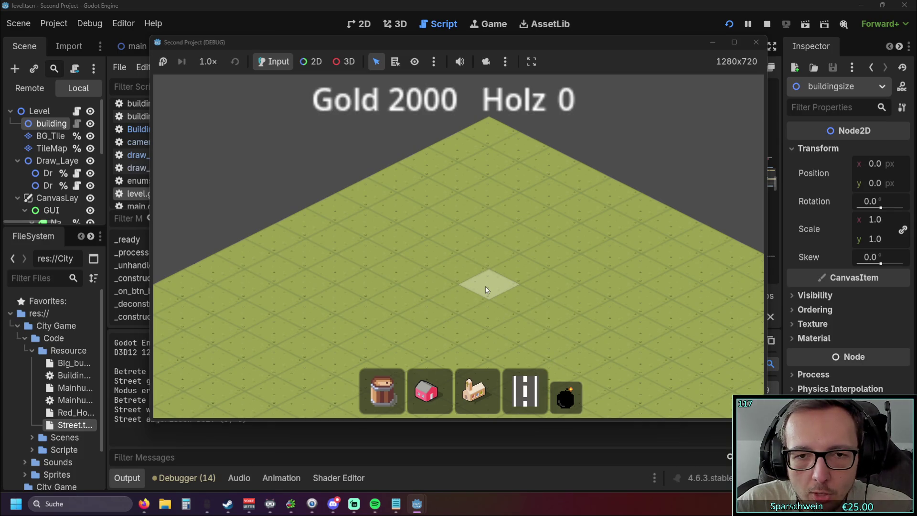
pyautogui.click(756, 42)
pyautogui.scroll(2, 492, 205)
pyautogui.scroll(7, 491, 205)
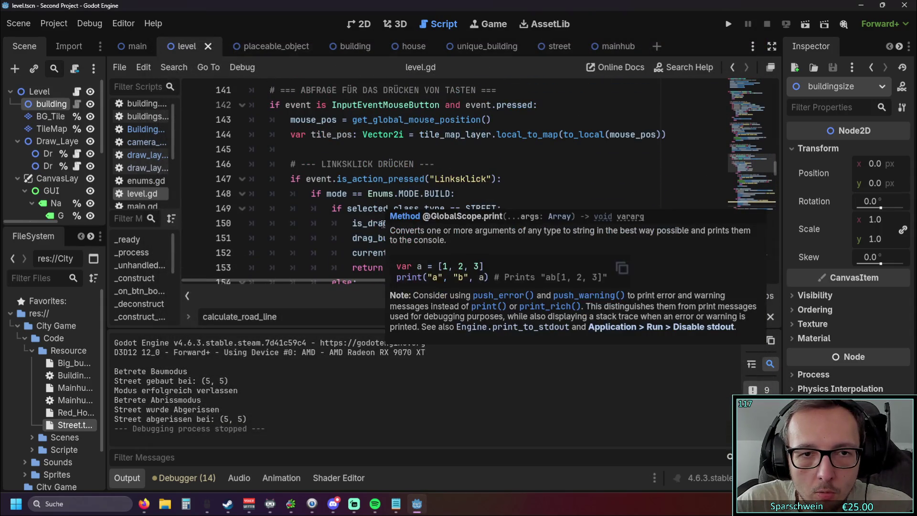
# Change is_action_pressed to is_action_released on line 147 and run the project
pyautogui.scroll(-1, 403, 176)
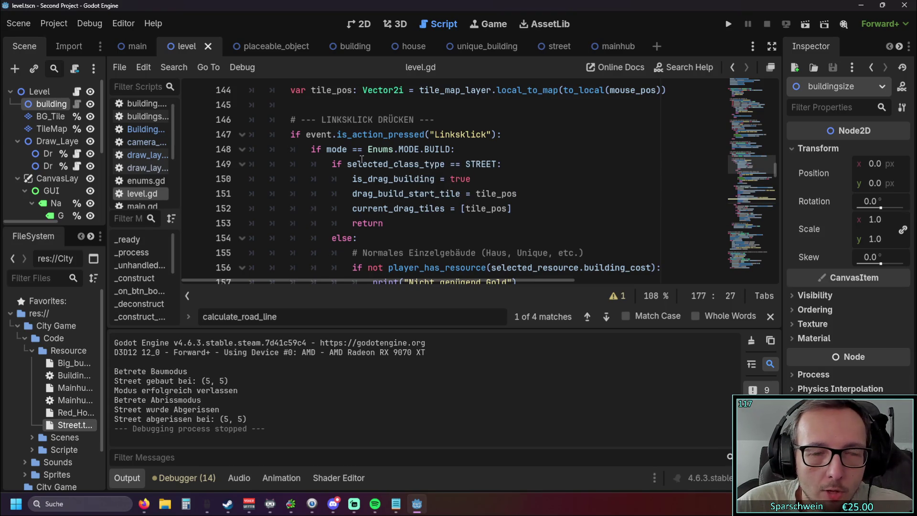
pyautogui.scroll(-6, 361, 159)
pyautogui.scroll(4, 414, 180)
pyautogui.scroll(2, 413, 180)
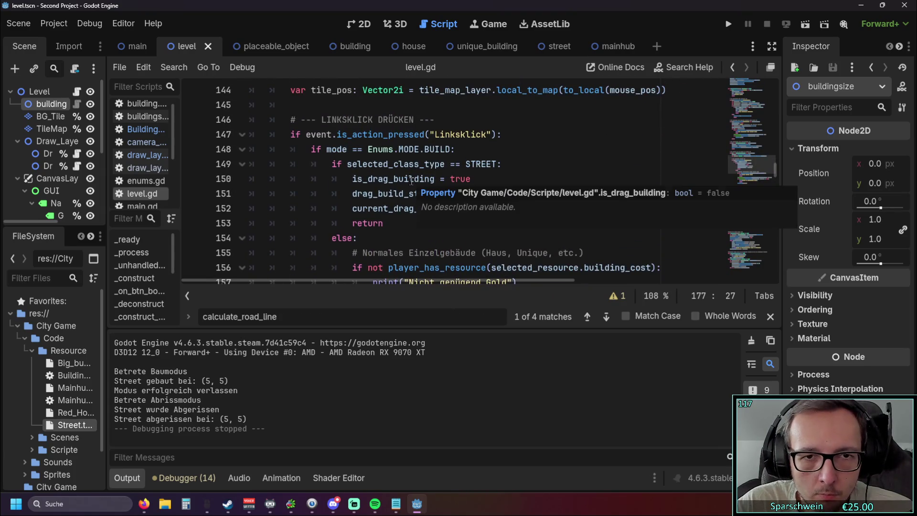
pyautogui.moveTo(388, 134); pyautogui.dragTo(429, 134)
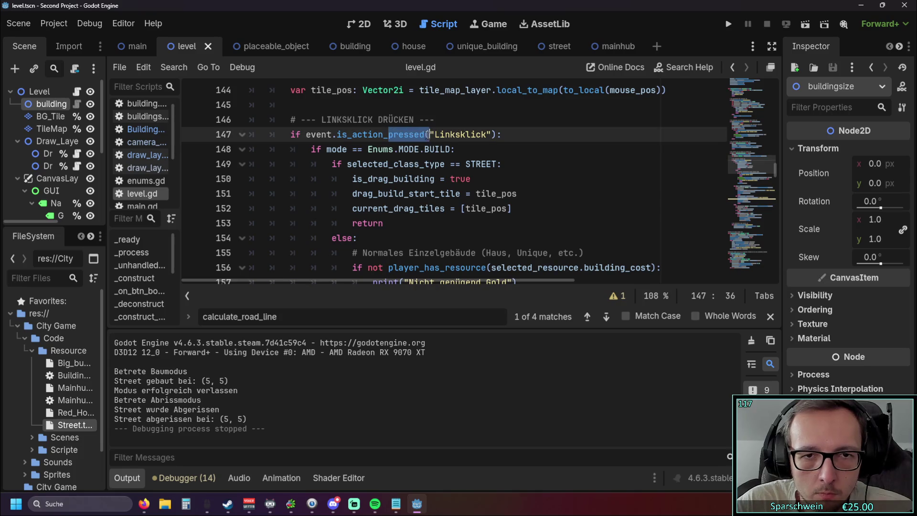
pyautogui.write('released')
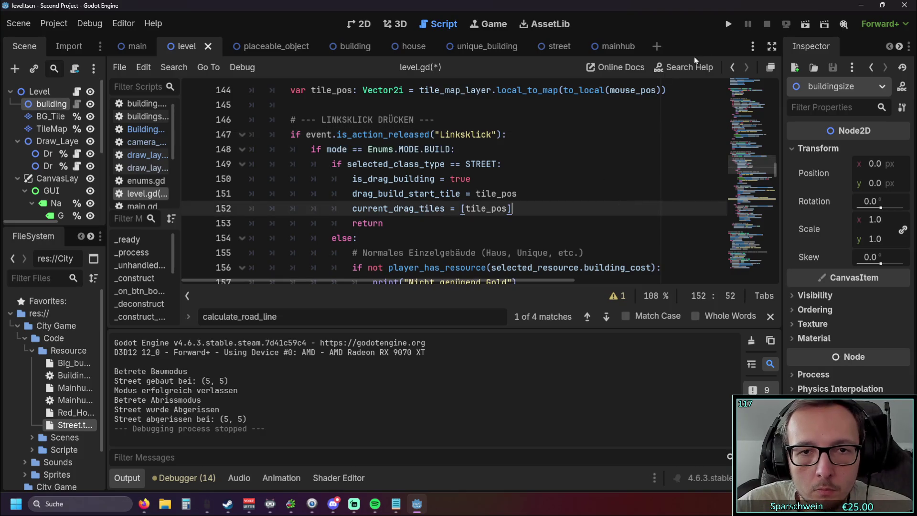
pyautogui.click(728, 24)
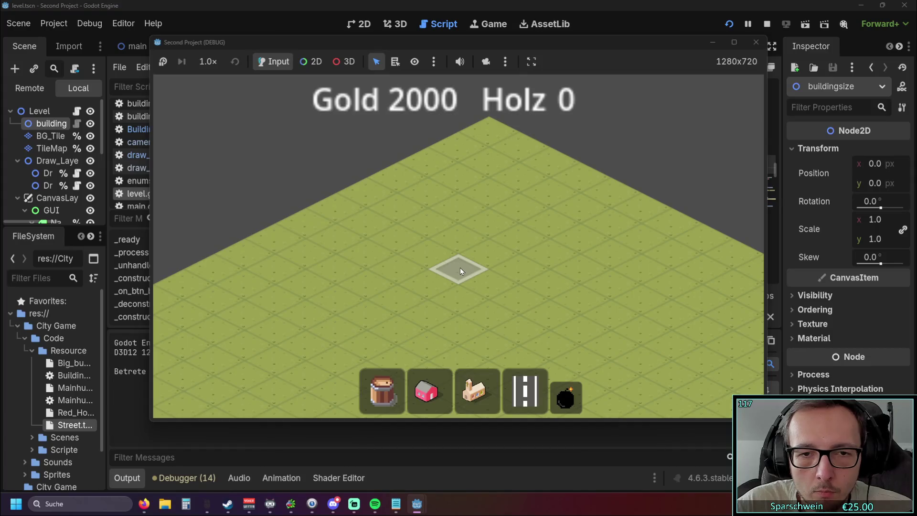
# Close the game, revert line 147 to is_action_pressed, and run the project again
pyautogui.click(427, 389)
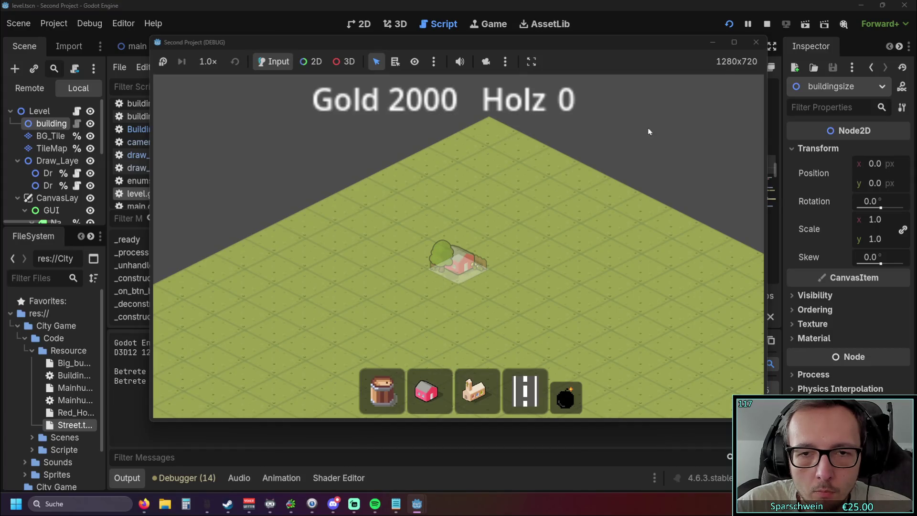
pyautogui.click(756, 50)
pyautogui.click(549, 191)
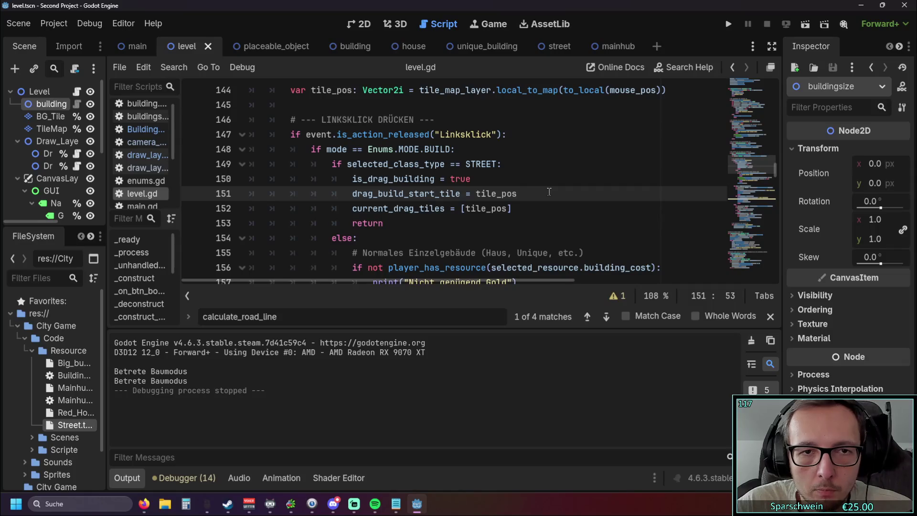
pyautogui.hotkey('ctrl', 'z')
pyautogui.hotkey('ctrl', 'z')
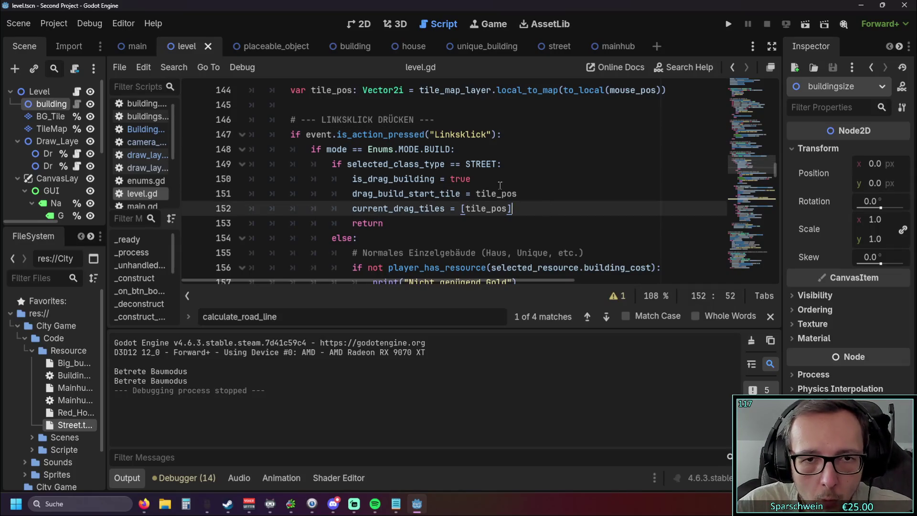
pyautogui.scroll(-2, 500, 185)
pyautogui.click(729, 26)
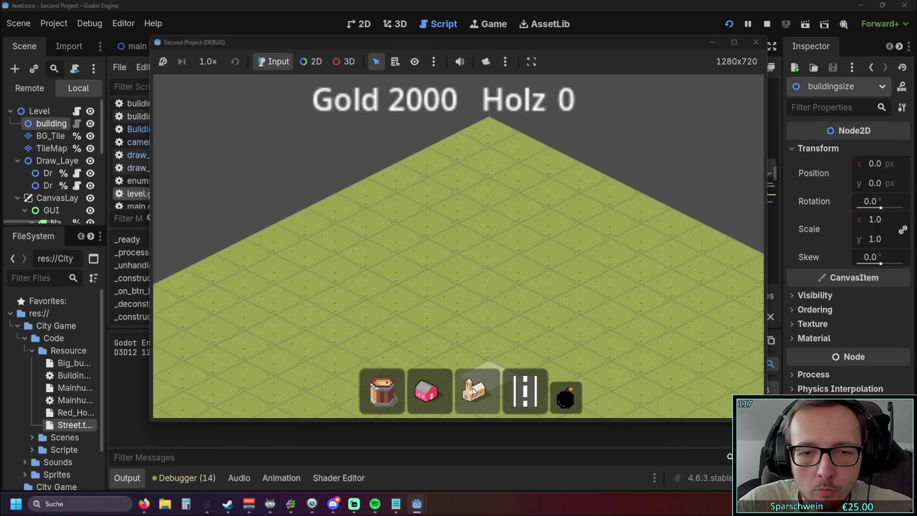
# Place a red house and drag a street from (3, 7) to (3, 2), then stop the game
pyautogui.click(427, 390)
pyautogui.click(472, 259)
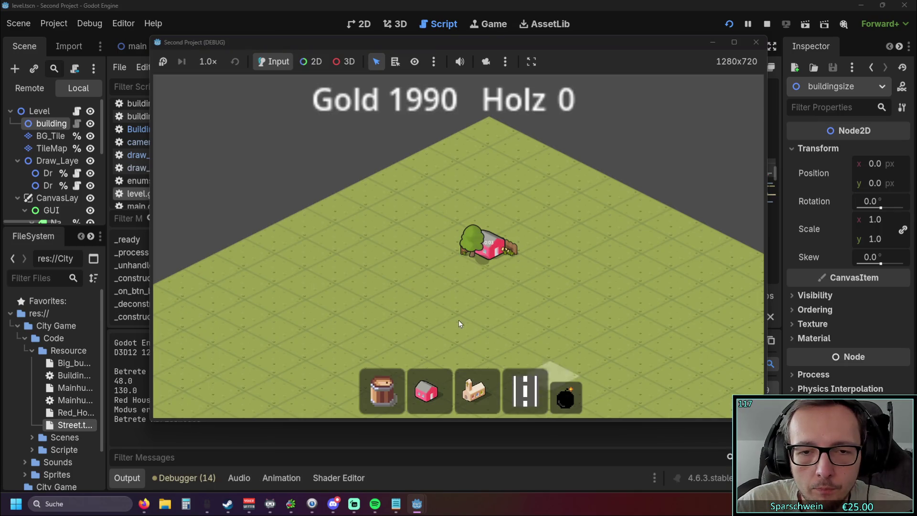
pyautogui.click(511, 390)
pyautogui.moveTo(356, 285)
pyautogui.mouseDown()
pyautogui.moveTo(478, 248)
pyautogui.moveTo(535, 204)
pyautogui.mouseUp()
pyautogui.press('F8')
pyautogui.scroll(-2, 564, 187)
pyautogui.scroll(-4, 563, 187)
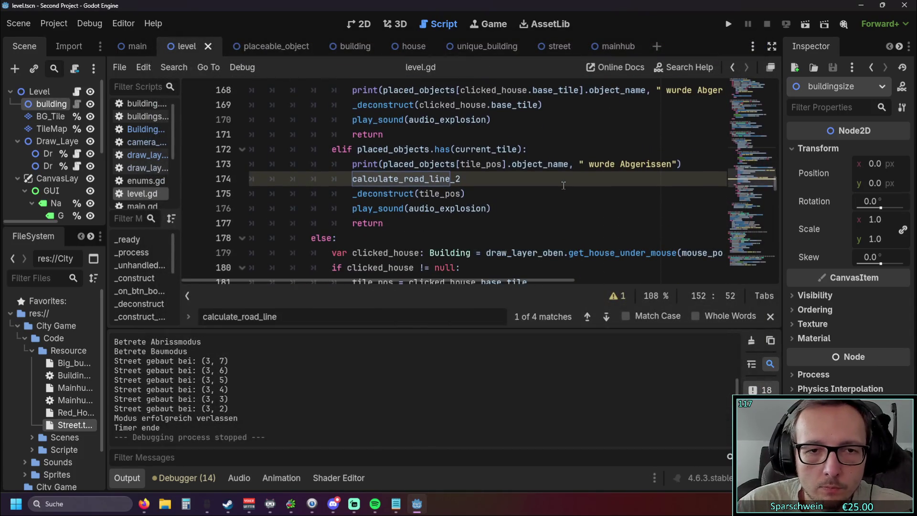
# Add '()' after calculate_road_line_2 on line 174 of level.gd
pyautogui.scroll(1, 561, 185)
pyautogui.click(479, 253)
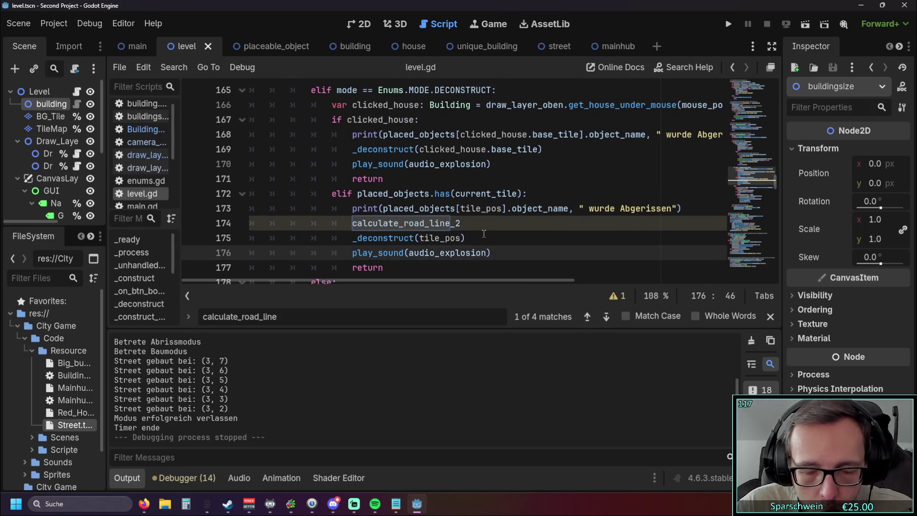
pyautogui.click(483, 232)
pyautogui.scroll(-1, 480, 220)
pyautogui.click(471, 179)
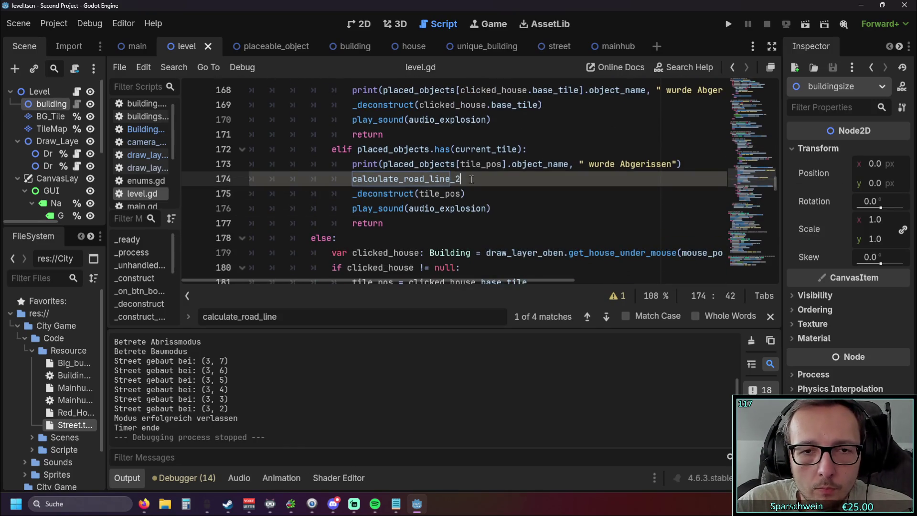
pyautogui.write('()')
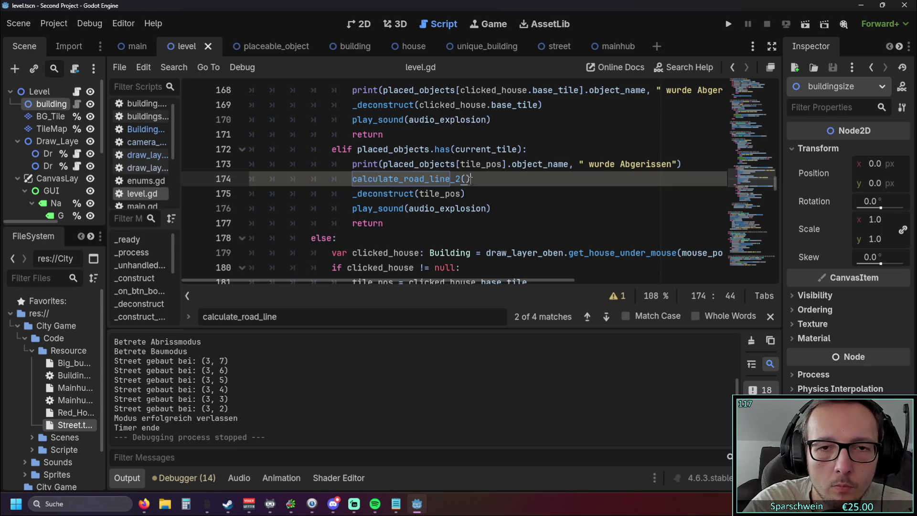
pyautogui.click(417, 224)
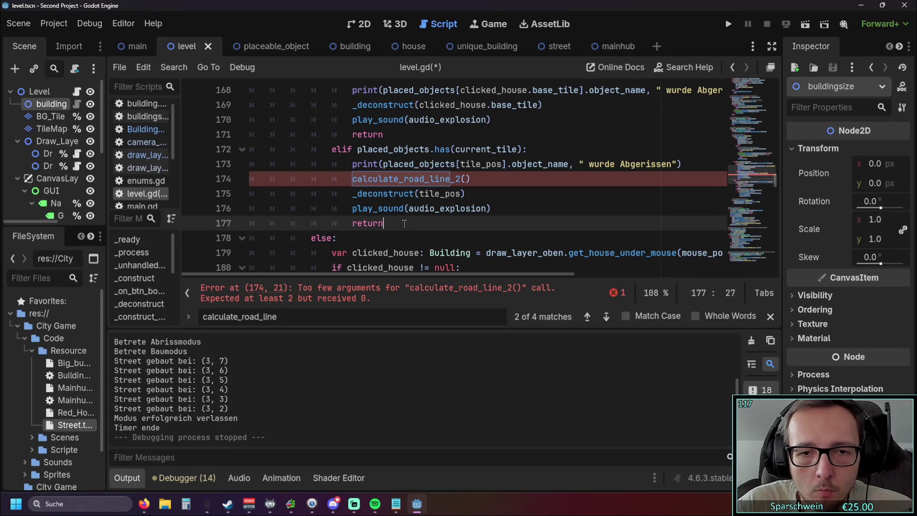
# Review the surrounding input-handling code, lines 150–177, and the new too-few-arguments error
pyautogui.scroll(-9, 401, 221)
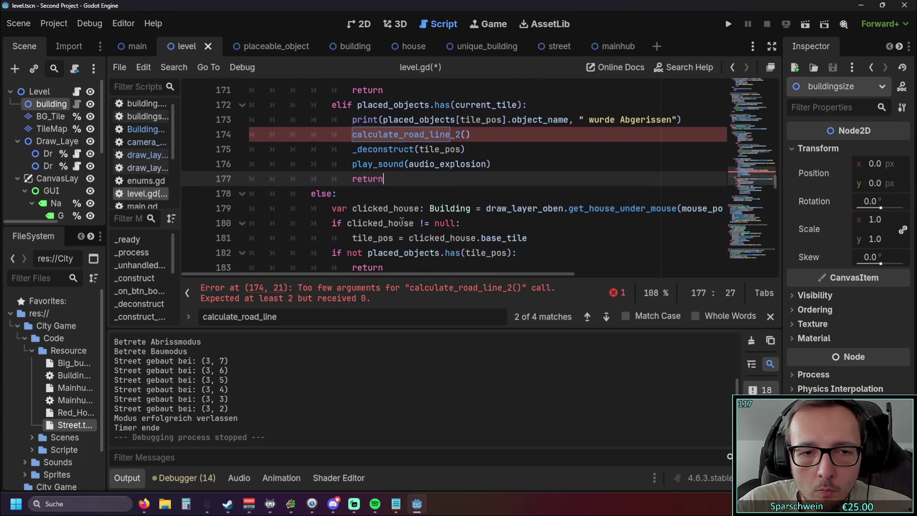
pyautogui.scroll(-4, 402, 217)
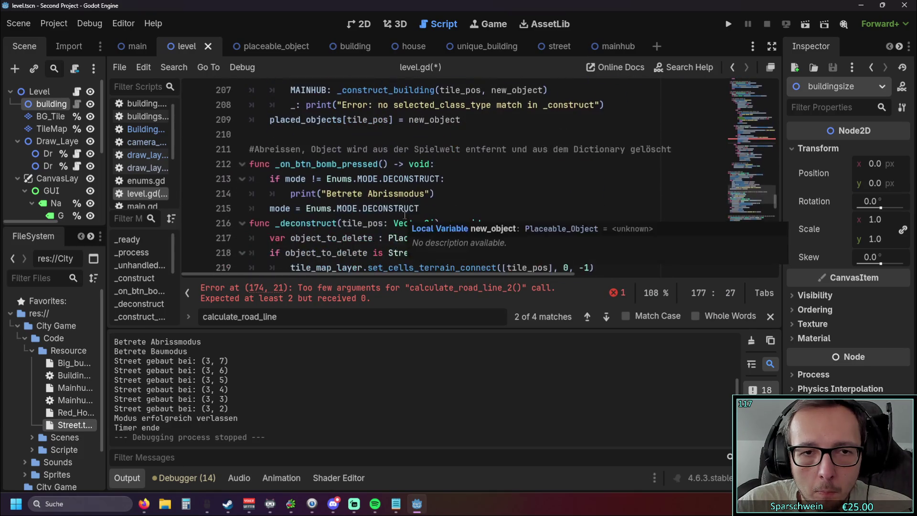
pyautogui.scroll(16, 407, 213)
pyautogui.scroll(-2, 405, 210)
pyautogui.scroll(10, 405, 199)
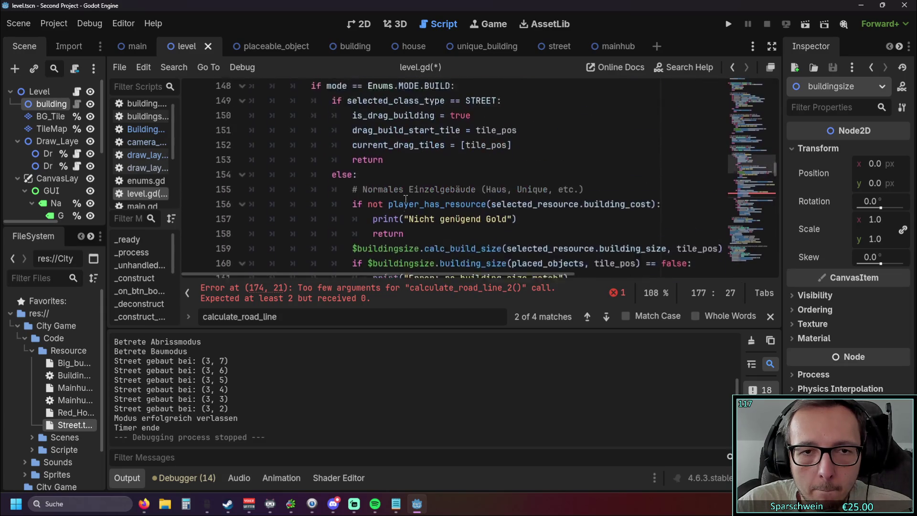
pyautogui.scroll(-8, 481, 187)
pyautogui.scroll(-3, 481, 188)
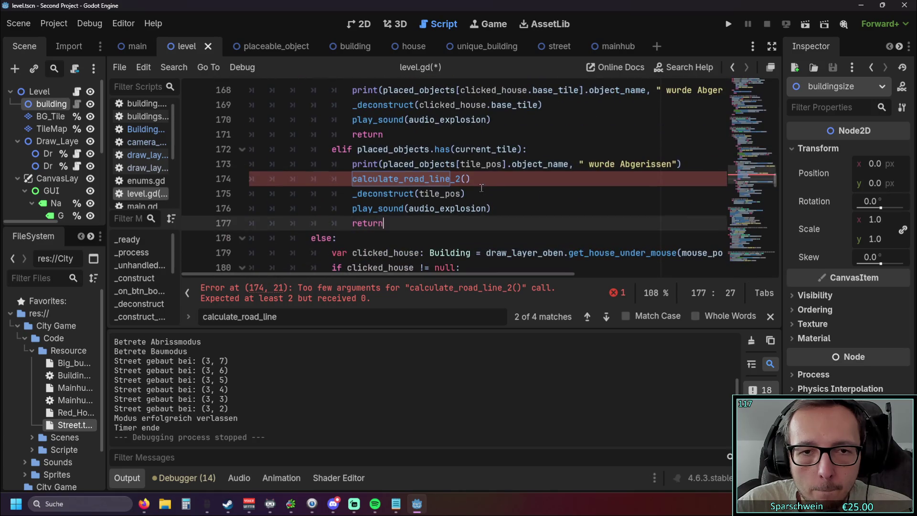
pyautogui.scroll(4, 492, 189)
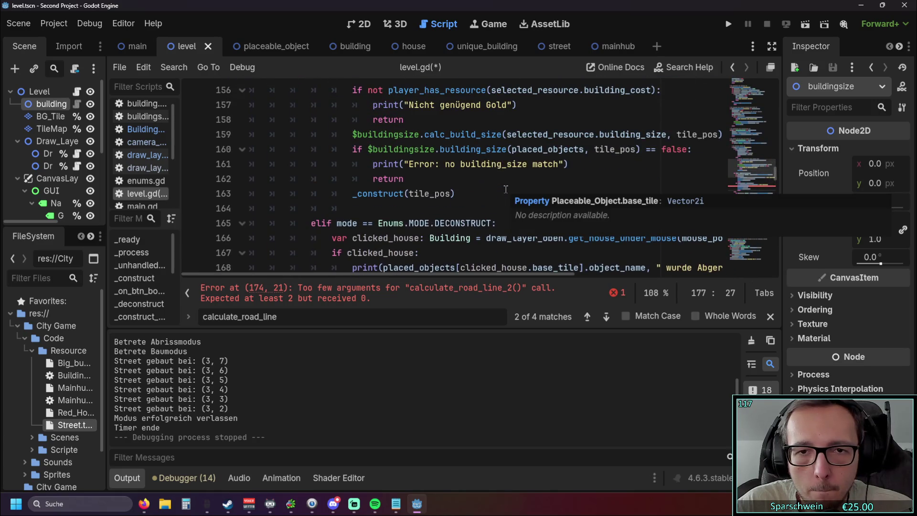
pyautogui.scroll(5, 505, 189)
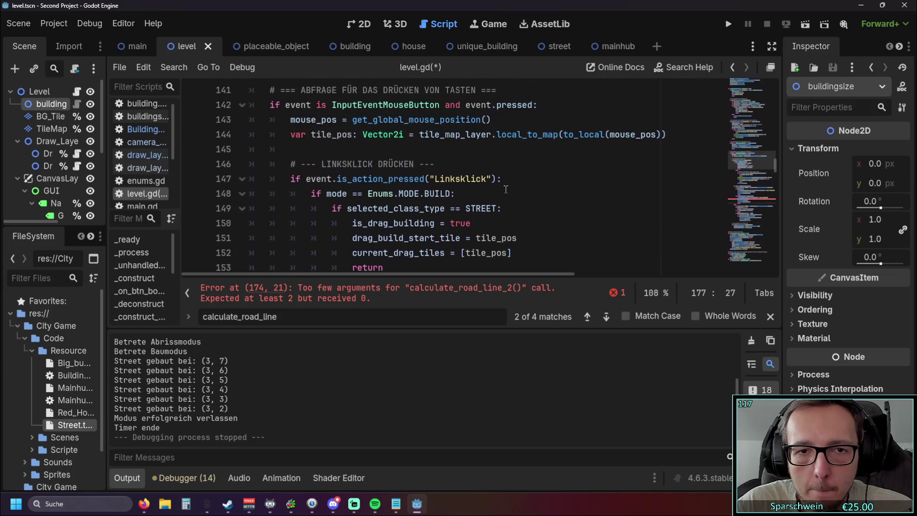
pyautogui.scroll(-1, 506, 189)
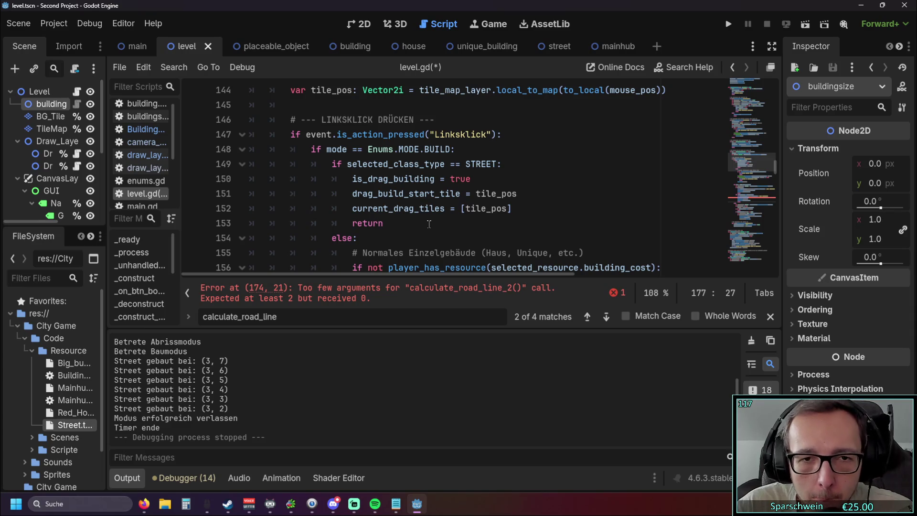
pyautogui.moveTo(395, 189)
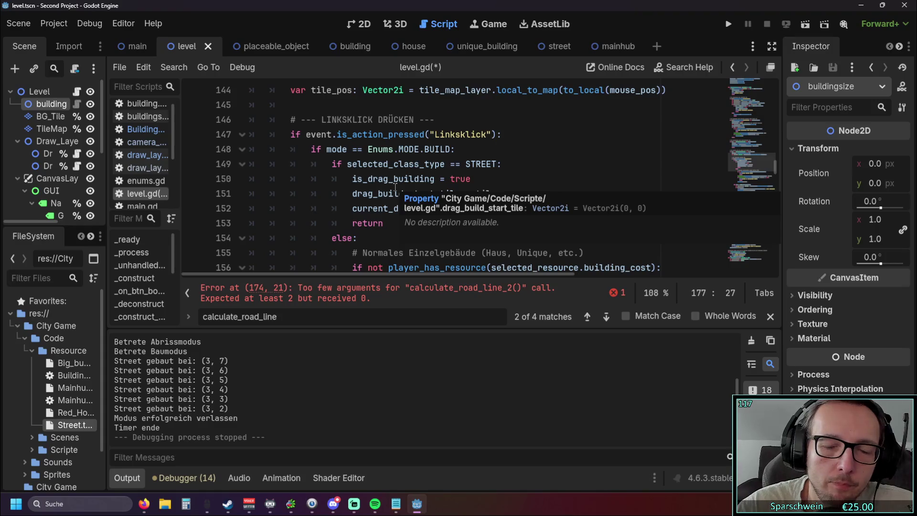
pyautogui.click(374, 181)
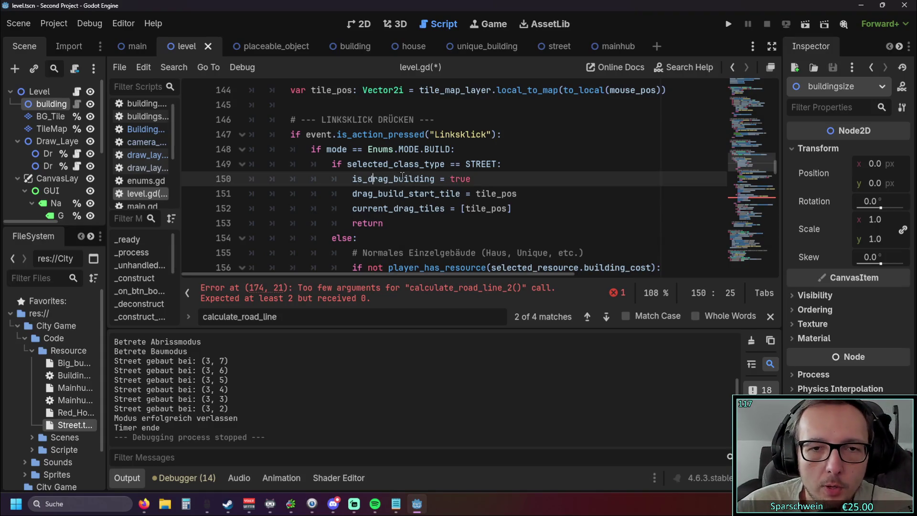
pyautogui.click(413, 219)
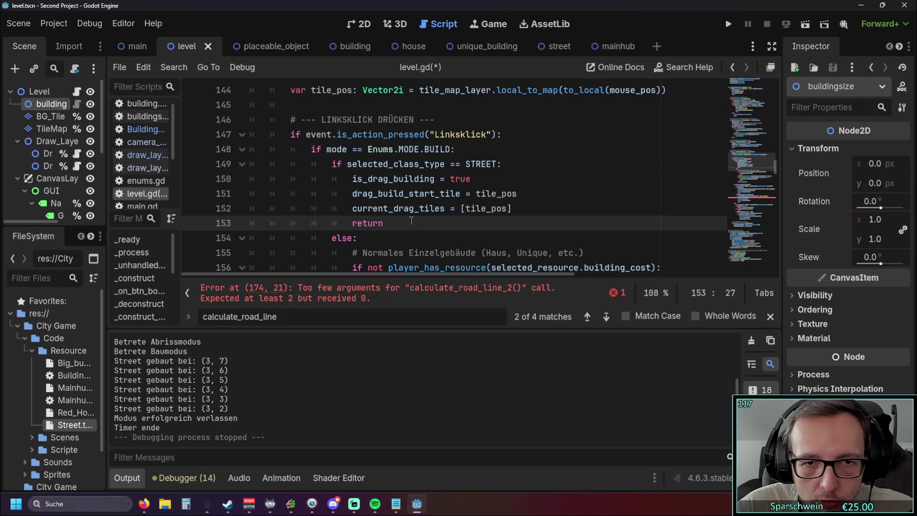
pyautogui.scroll(-1, 509, 203)
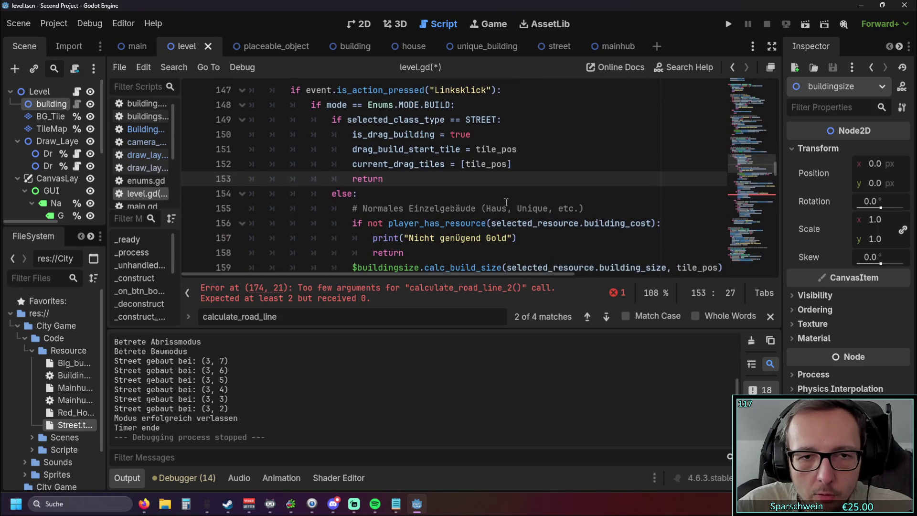
pyautogui.scroll(1, 435, 208)
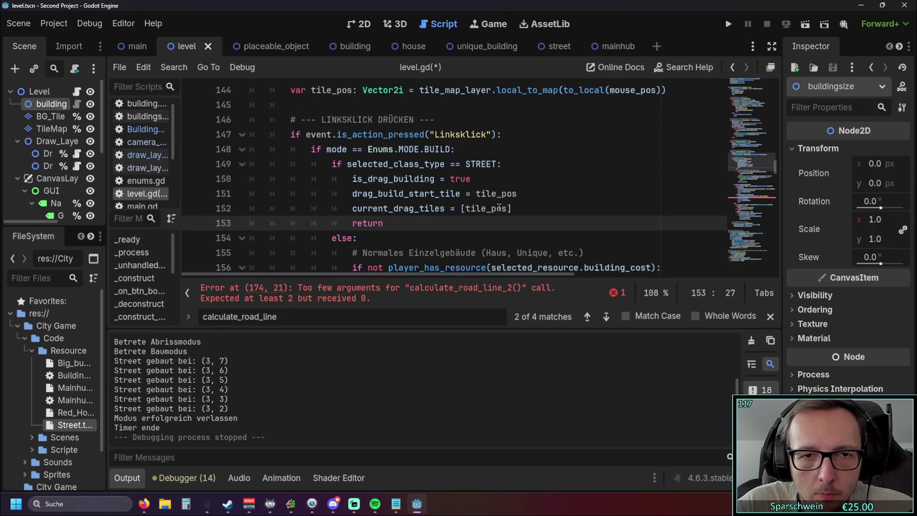
pyautogui.scroll(-2, 523, 204)
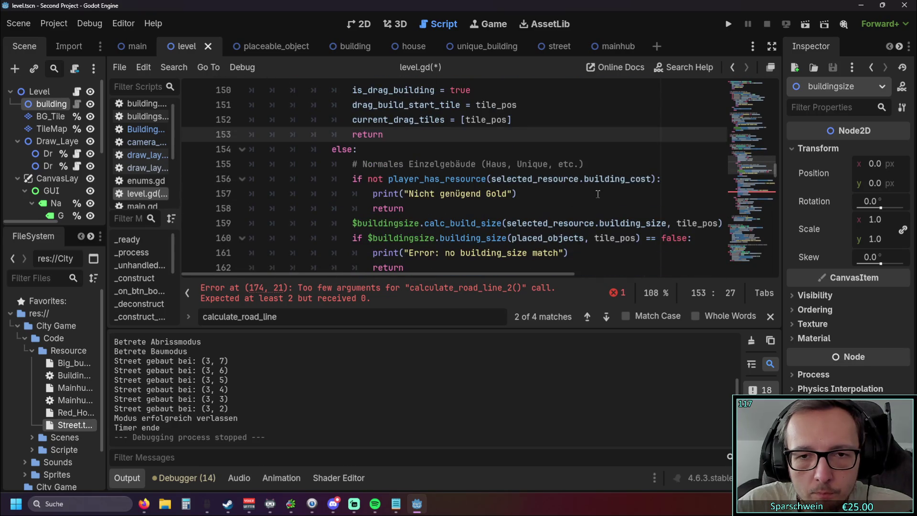
pyautogui.scroll(-2, 582, 201)
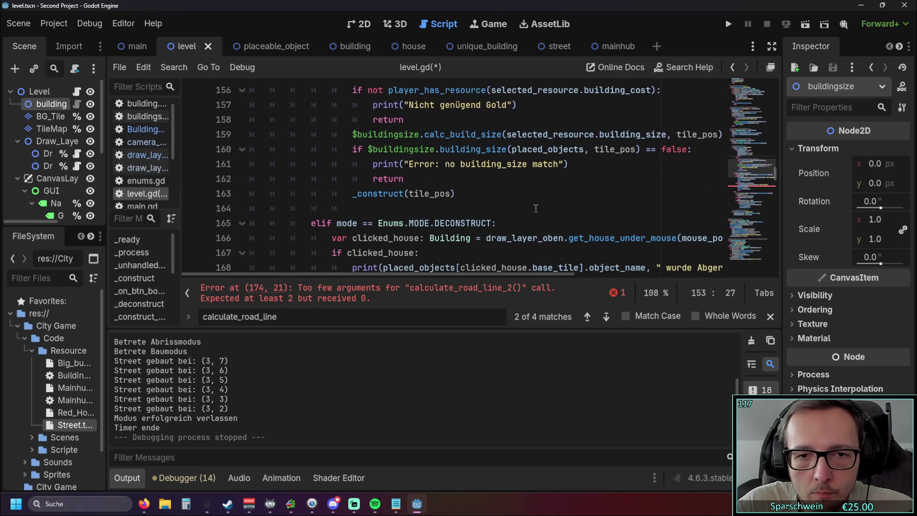
pyautogui.scroll(4, 536, 208)
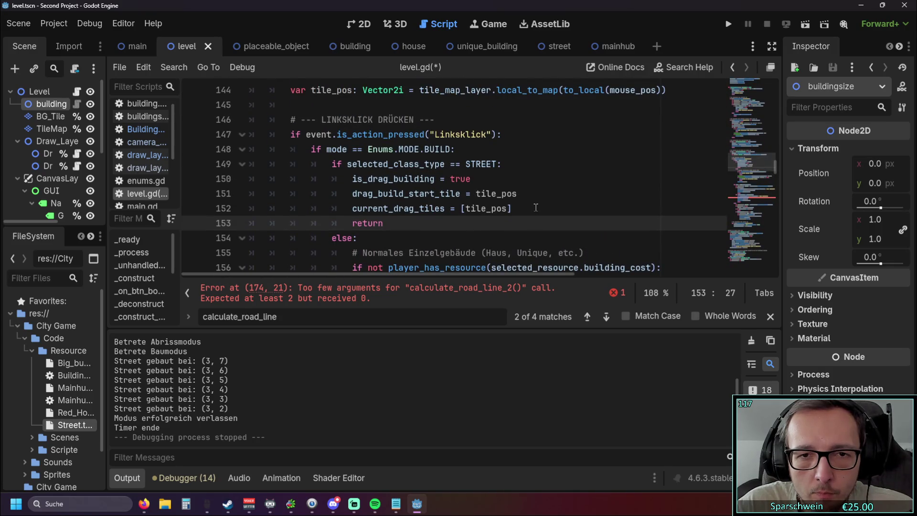
# Copy 'drag_build_start_tile, current_tile' from line 138 into the calculate_road_line_2() call on line 174
pyautogui.press('F5')
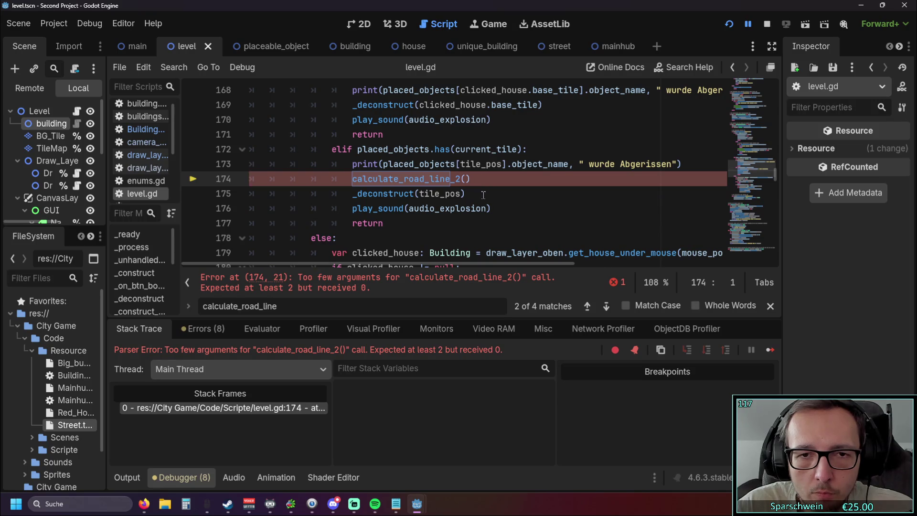
pyautogui.scroll(2, 483, 195)
pyautogui.scroll(8, 480, 210)
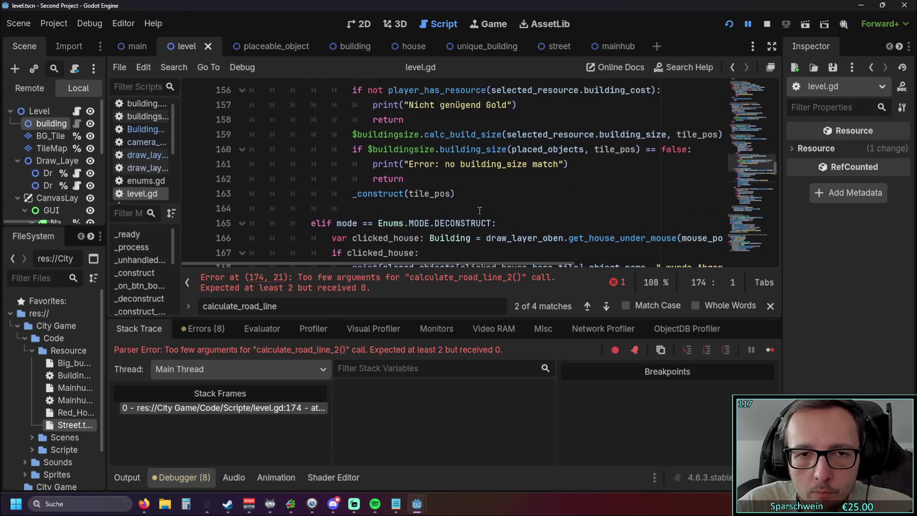
pyautogui.scroll(3, 480, 211)
pyautogui.click(454, 242)
pyautogui.click(395, 223)
pyautogui.moveTo(395, 223); pyautogui.dragTo(573, 225)
pyautogui.hotkey('ctrl', 'c')
pyautogui.scroll(-13, 558, 231)
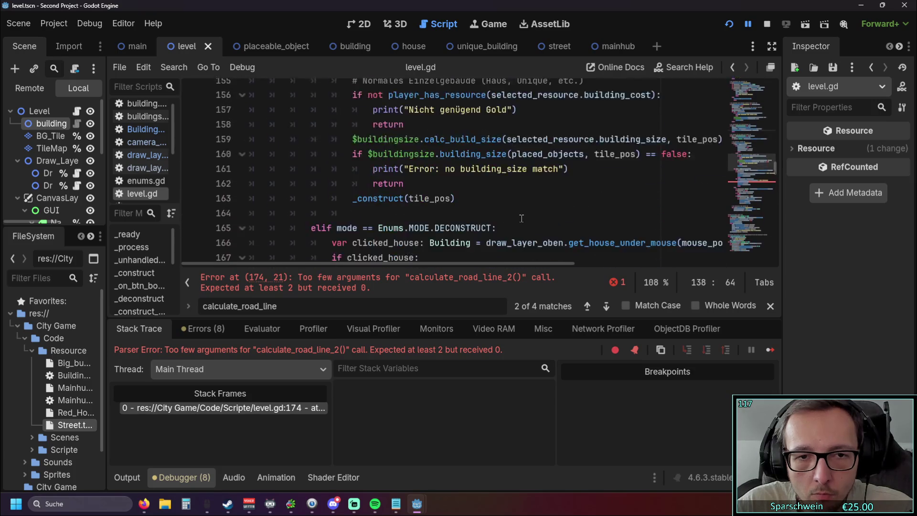
pyautogui.click(466, 184)
pyautogui.hotkey('ctrl', 'v')
pyautogui.press('Down')
pyautogui.press('Down')
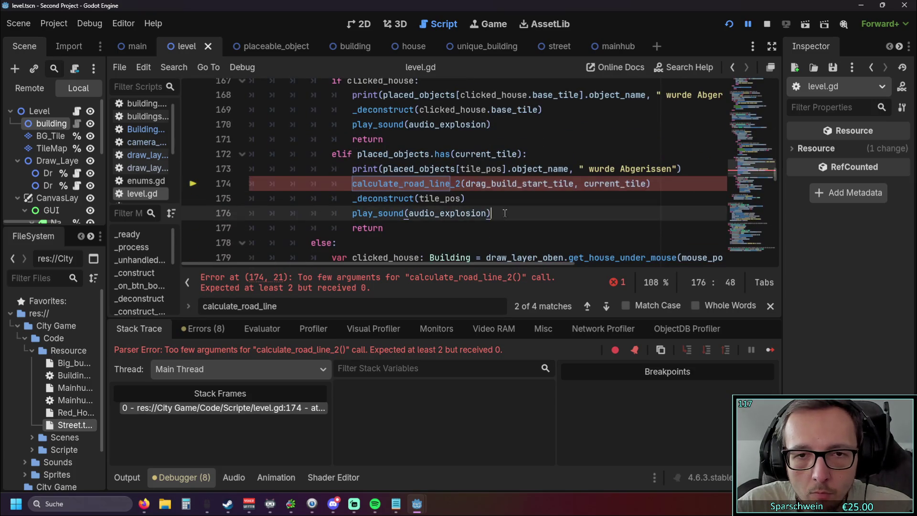
# Restart the game, drag streets from (4, 7) to (4, 3), and stop it
pyautogui.click(728, 23)
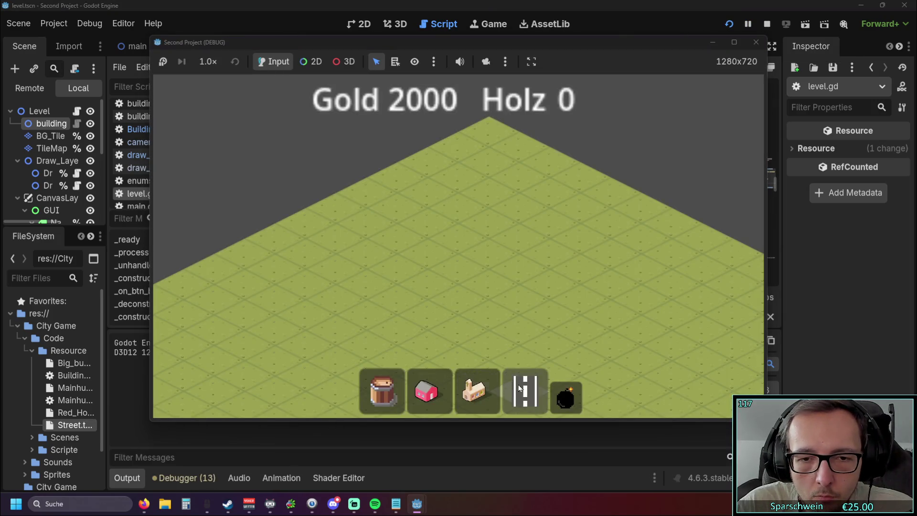
pyautogui.click(525, 391)
pyautogui.moveTo(397, 299)
pyautogui.mouseDown()
pyautogui.moveTo(564, 255)
pyautogui.moveTo(522, 241)
pyautogui.mouseUp()
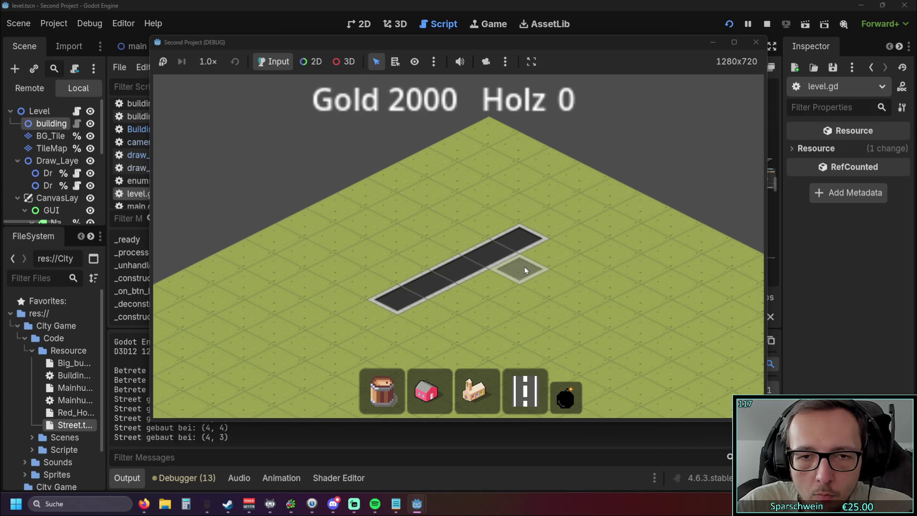
pyautogui.click(749, 46)
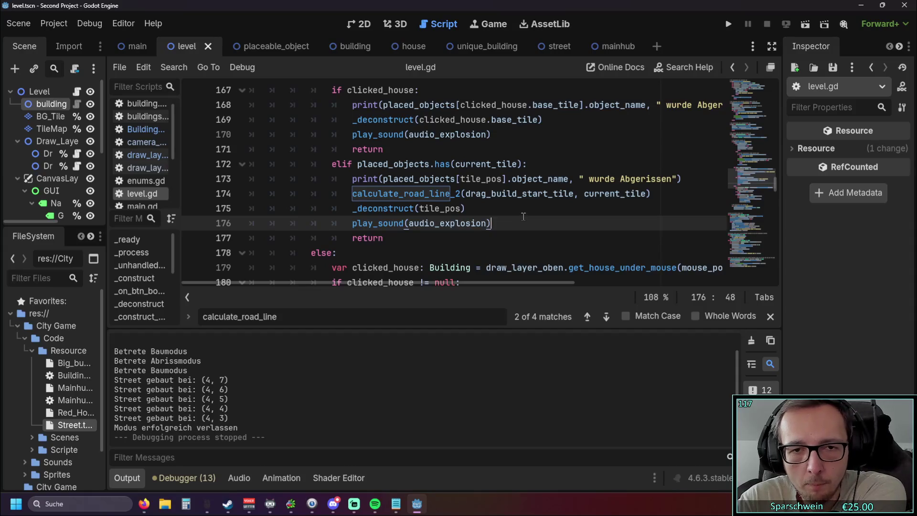
pyautogui.scroll(1, 523, 216)
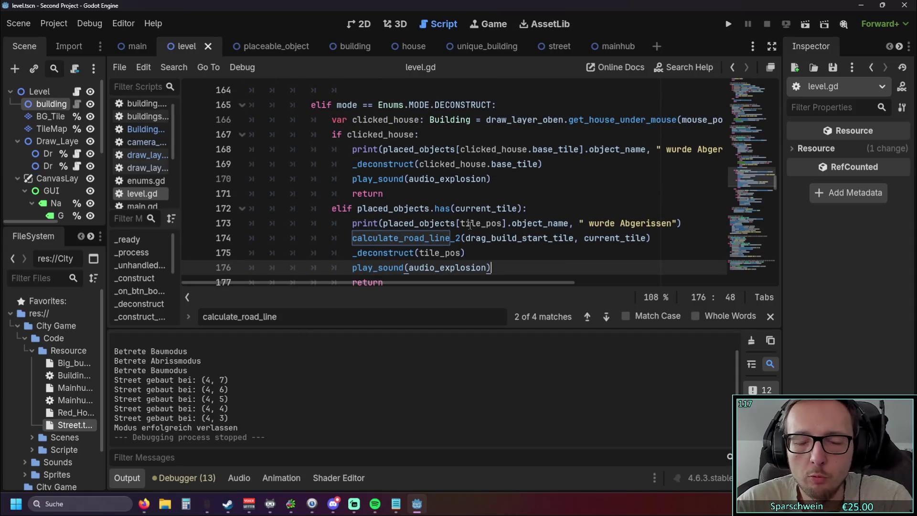
pyautogui.scroll(7, 482, 222)
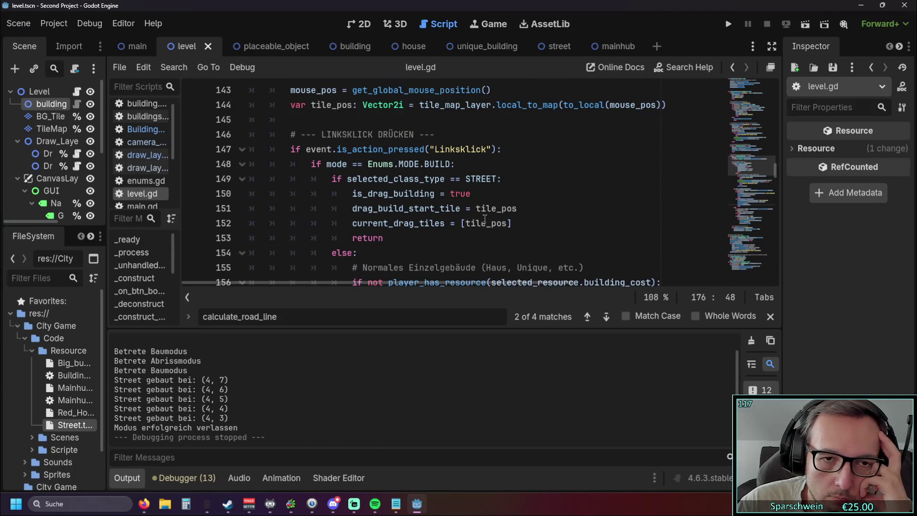
pyautogui.moveTo(482, 209)
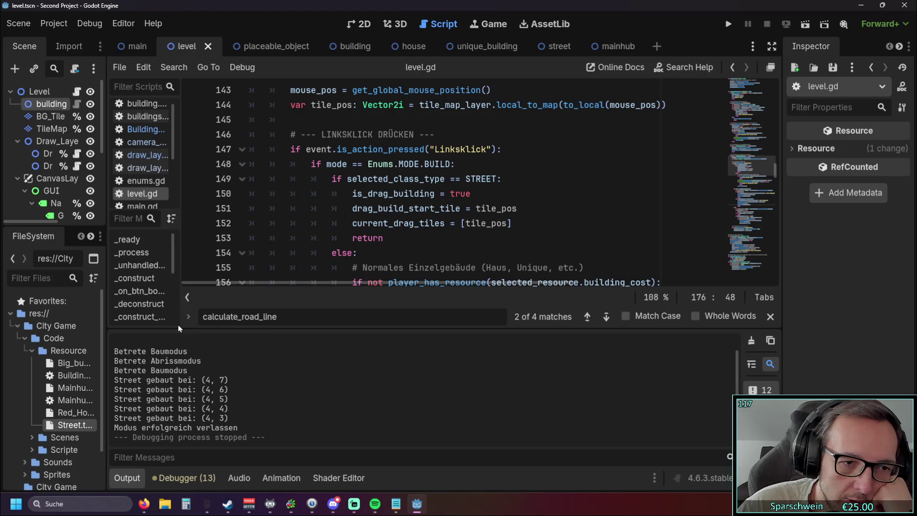
pyautogui.scroll(-1, 444, 187)
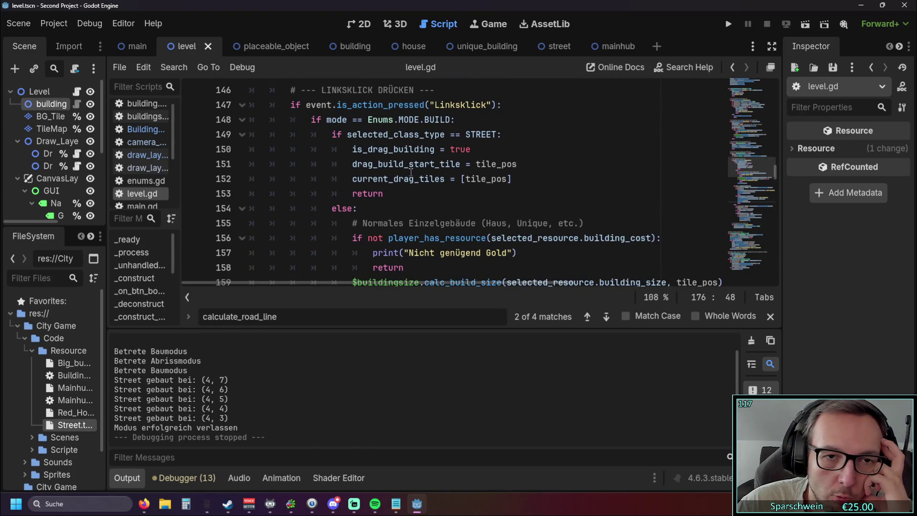
pyautogui.moveTo(349, 147)
pyautogui.mouseDown()
pyautogui.moveTo(470, 151)
pyautogui.moveTo(466, 184)
pyautogui.mouseUp()
pyautogui.click(433, 189)
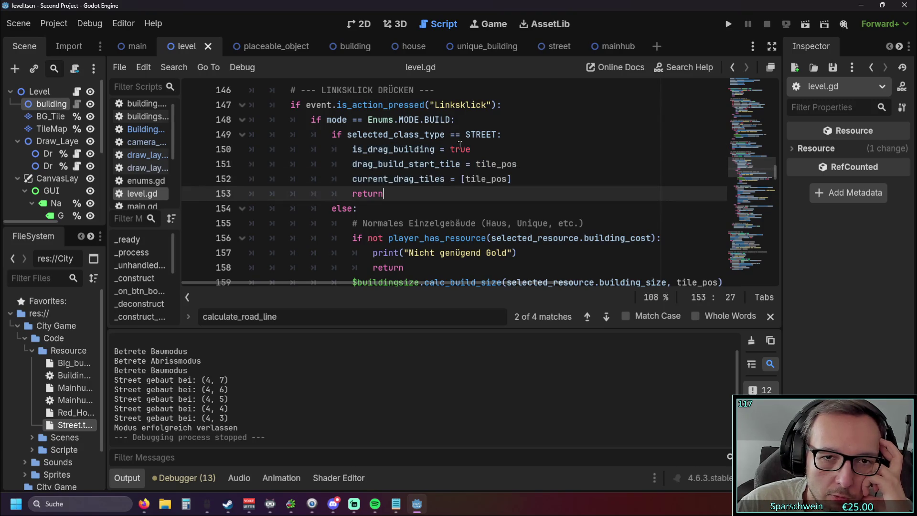
pyautogui.moveTo(410, 191); pyautogui.dragTo(326, 134)
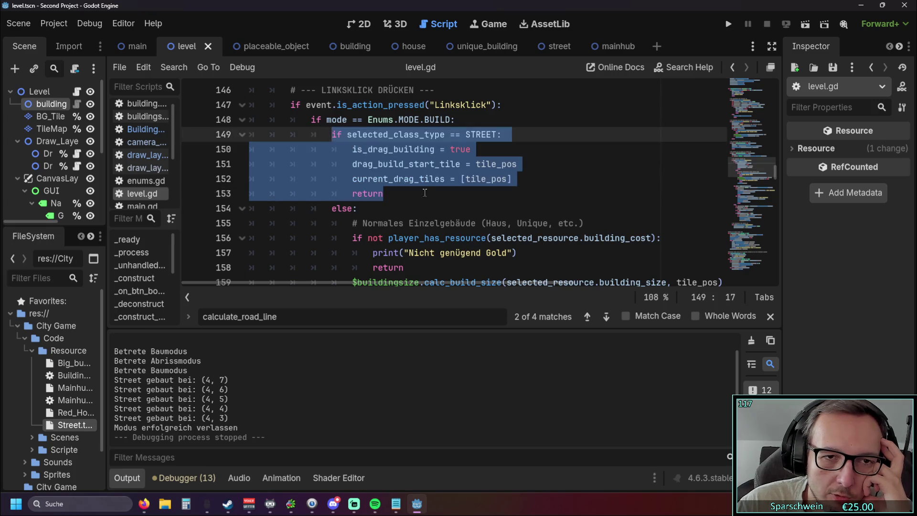
pyautogui.click(423, 192)
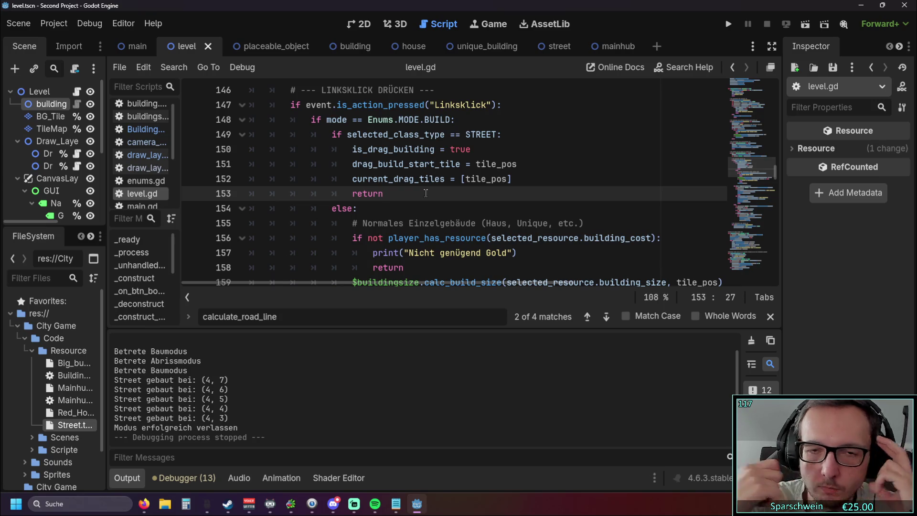
# Type ' or ' after STREET on line 149, then delete it again
pyautogui.click(498, 134)
pyautogui.write('or')
pyautogui.scroll(1, 482, 172)
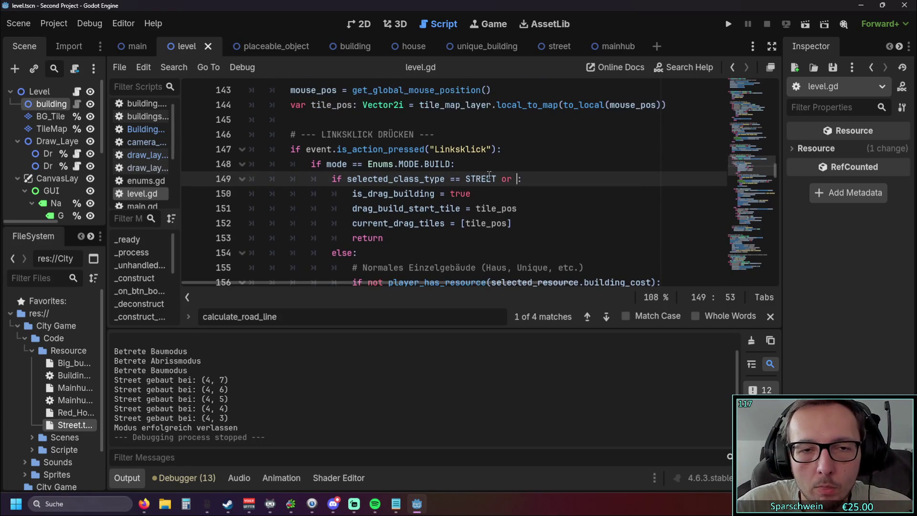
pyautogui.moveTo(327, 164); pyautogui.dragTo(399, 167)
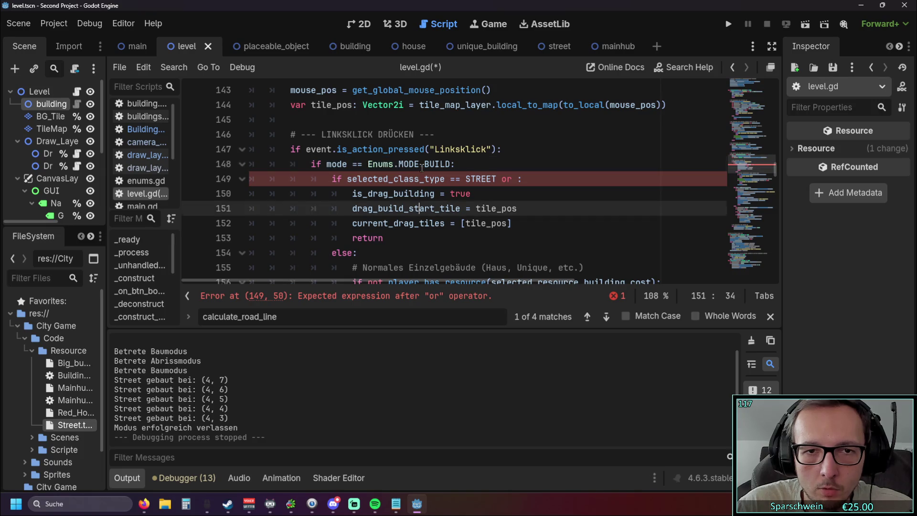
pyautogui.scroll(-6, 507, 188)
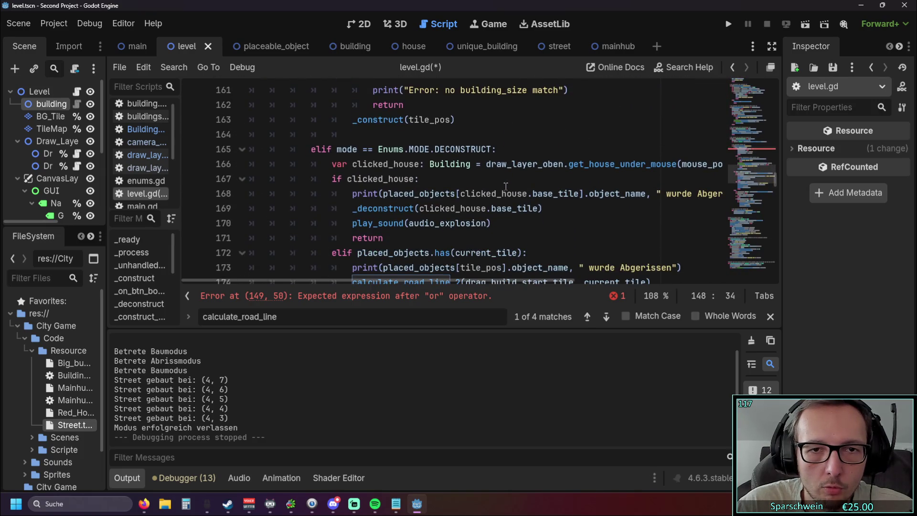
pyautogui.hotkey('alt', 'Left')
pyautogui.scroll(-2, 508, 177)
pyautogui.press('BackSpace')
pyautogui.press('BackSpace')
pyautogui.press('BackSpace')
# Select lines 149–153, then open a new empty line under the DECONSTRUCT elif on line 165
pyautogui.click(524, 163)
pyautogui.scroll(-4, 514, 160)
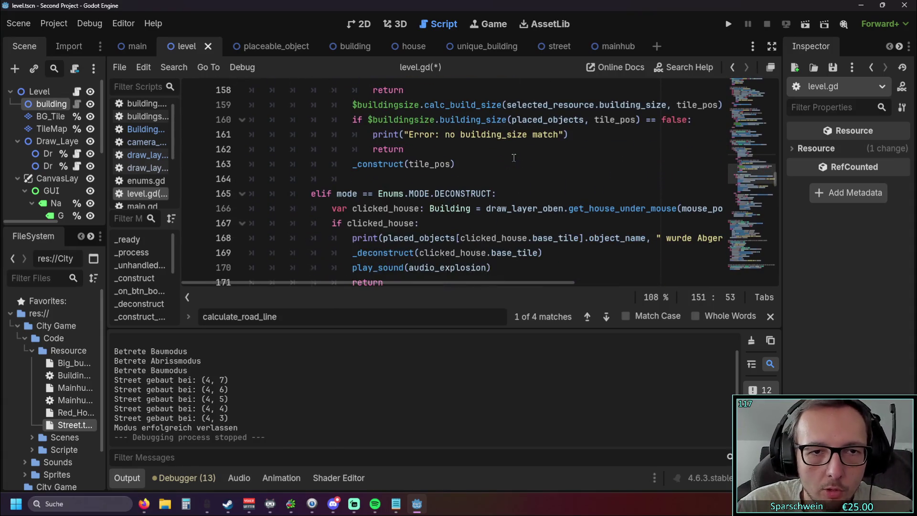
pyautogui.scroll(1, 371, 196)
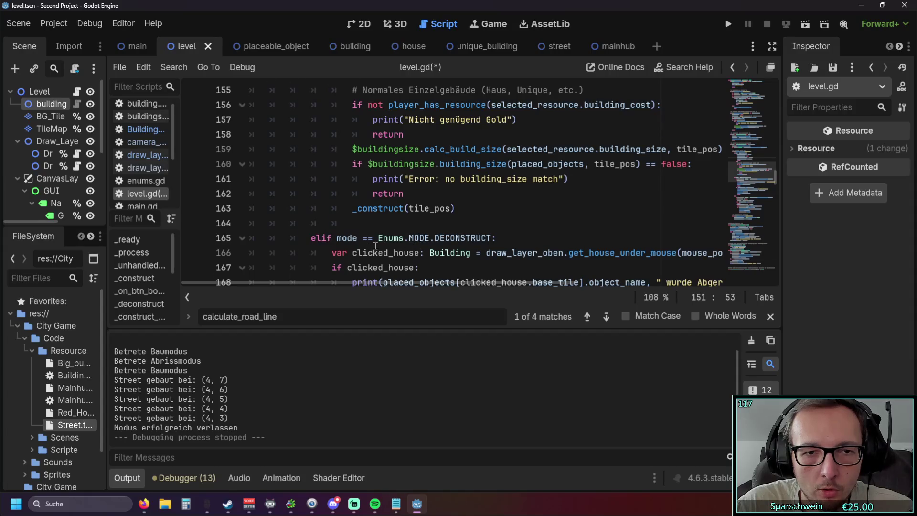
pyautogui.scroll(3, 375, 246)
pyautogui.moveTo(387, 193)
pyautogui.mouseDown()
pyautogui.moveTo(246, 148)
pyautogui.moveTo(246, 135)
pyautogui.mouseUp()
pyautogui.hotkey('ctrl', 'c')
pyautogui.scroll(-3, 420, 183)
pyautogui.scroll(-2, 420, 183)
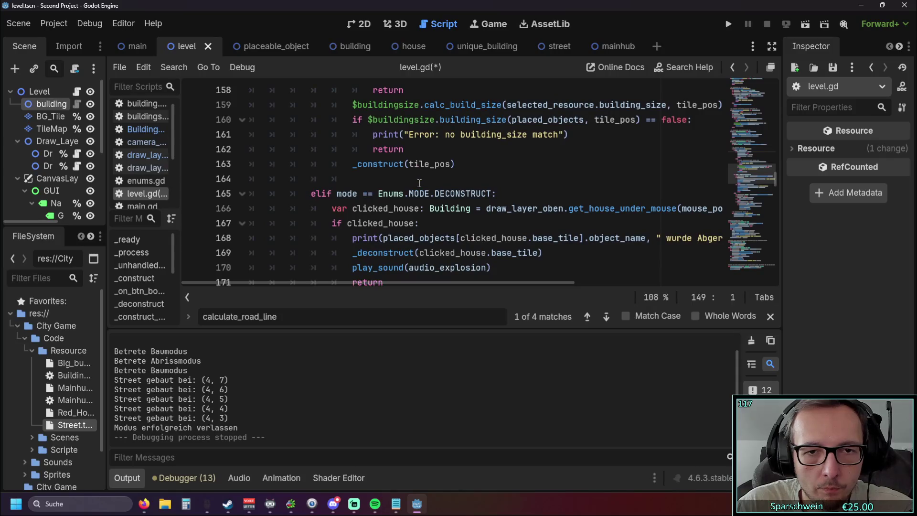
pyautogui.click(502, 148)
pyautogui.press('Return')
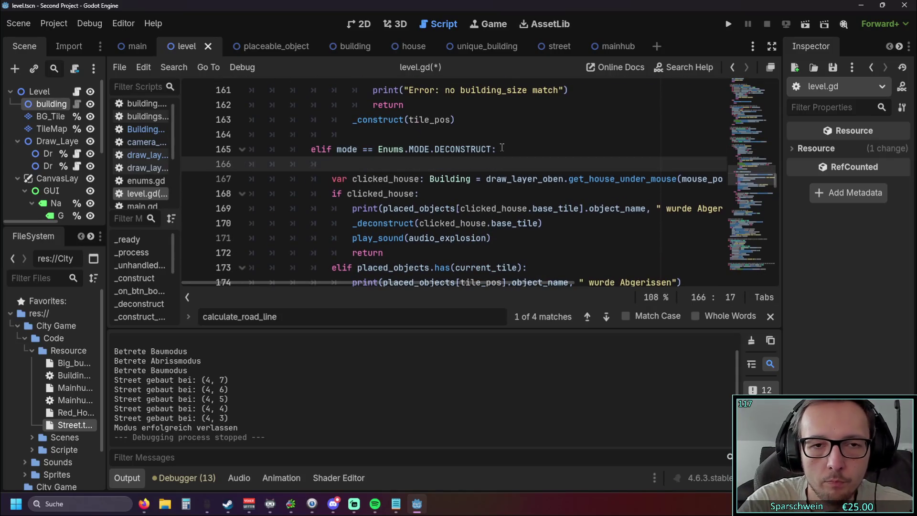
# Paste the STREET drag-start block under the DECONSTRUCT branch and strip the leading if
pyautogui.hotkey('ctrl', 'v')
pyautogui.click(413, 164)
pyautogui.press('BackSpace')
pyautogui.press('BackSpace')
pyautogui.press('BackSpace')
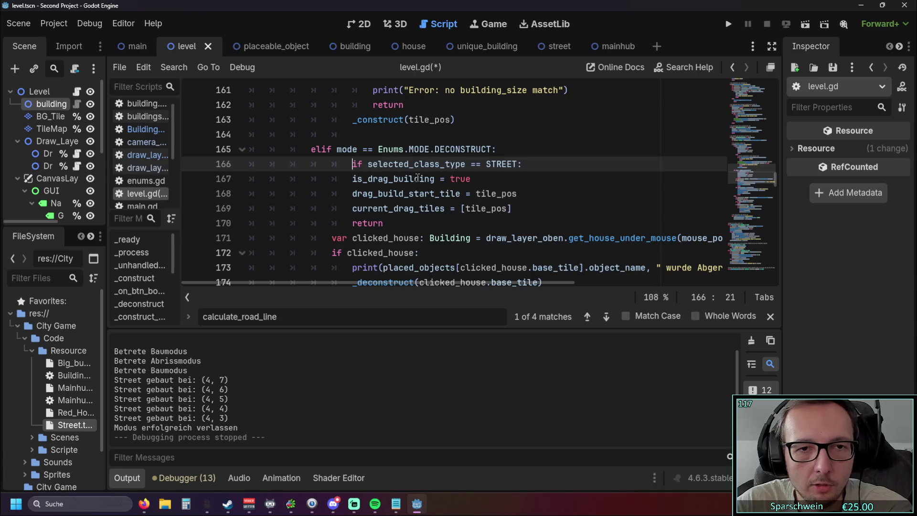
pyautogui.click(470, 178)
pyautogui.scroll(-1, 468, 170)
pyautogui.scroll(1, 468, 171)
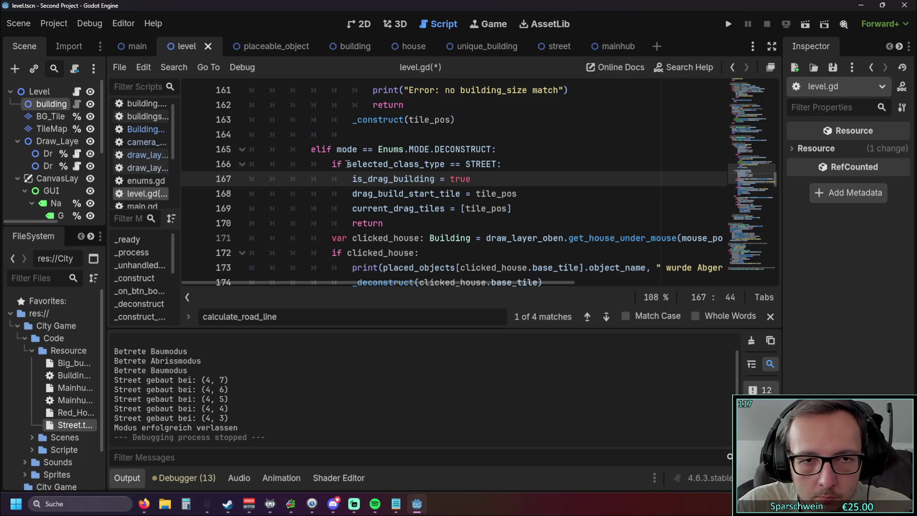
pyautogui.moveTo(348, 164); pyautogui.dragTo(209, 166)
pyautogui.press('BackSpace')
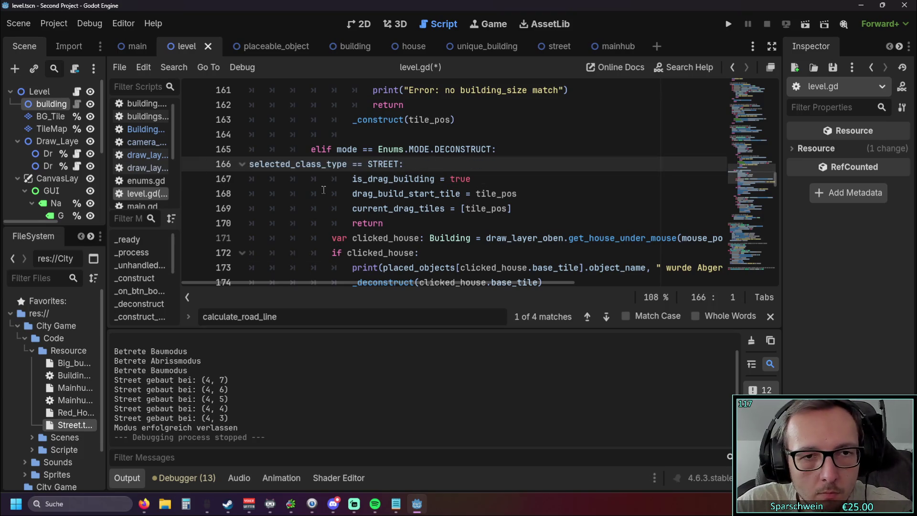
pyautogui.press('Tab')
pyautogui.press('Tab')
pyautogui.press('Tab')
# Unindent the pasted assignment lines one level and delete the leftover return line
pyautogui.click(353, 180)
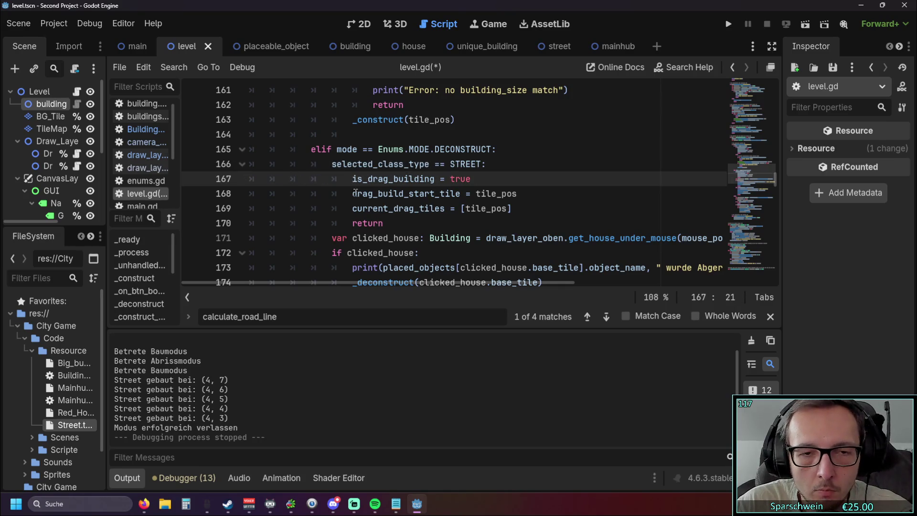
pyautogui.hotkey('shift', 'Tab')
pyautogui.press('Down')
pyautogui.hotkey('shift', 'Tab')
pyautogui.press('Down')
pyautogui.hotkey('shift', 'Tab')
pyautogui.press('Down')
pyautogui.hotkey('shift', 'Tab')
pyautogui.click(391, 224)
pyautogui.tripleClick(390, 224)
pyautogui.press('BackSpace')
pyautogui.press('BackSpace')
# Delete the leftover 'selected_class_type == STREET:' condition line
pyautogui.scroll(-1, 504, 191)
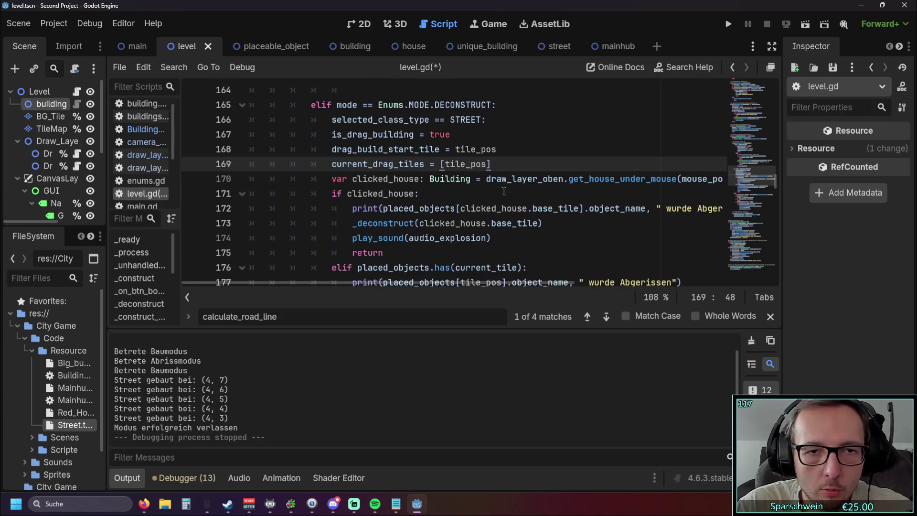
pyautogui.tripleClick(471, 121)
pyautogui.press('BackSpace')
pyautogui.press('BackSpace')
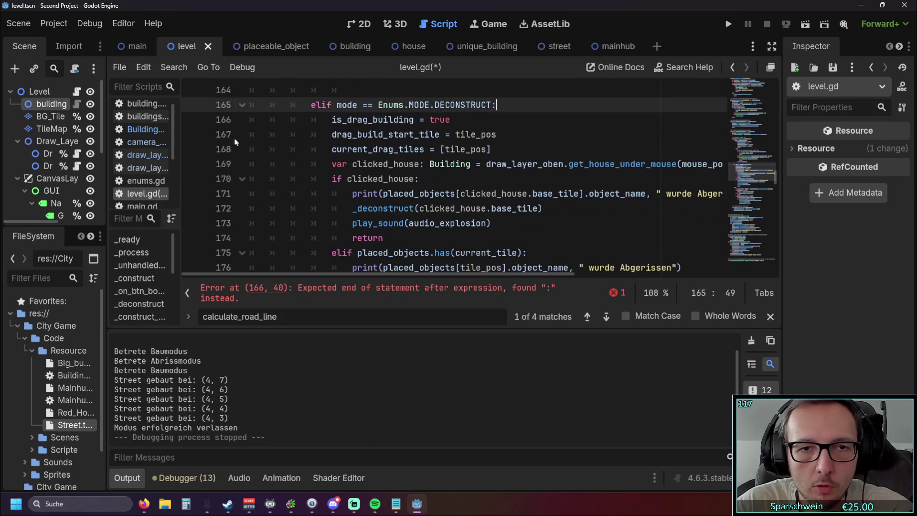
pyautogui.click(501, 164)
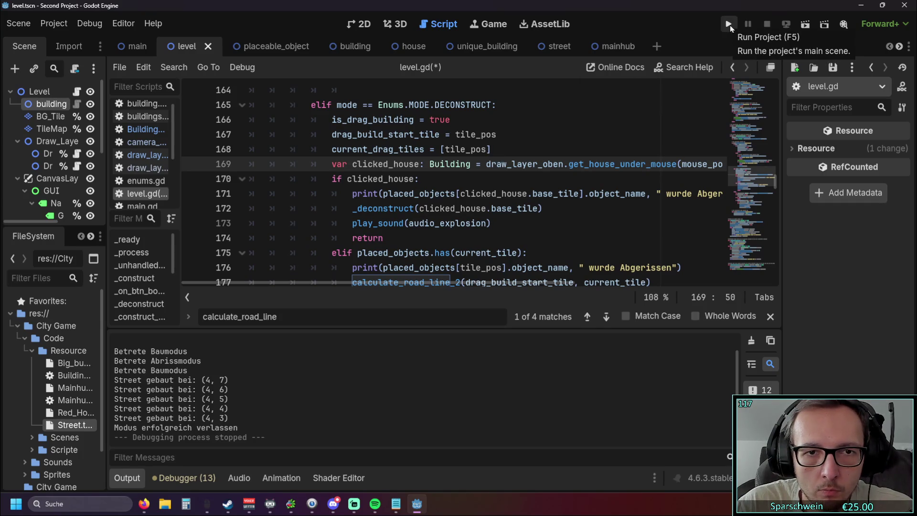
# Copy the calculate_road_line_2 call onto a new line after current_drag_tiles in the DECONSTRUCT branch
pyautogui.scroll(-1, 577, 229)
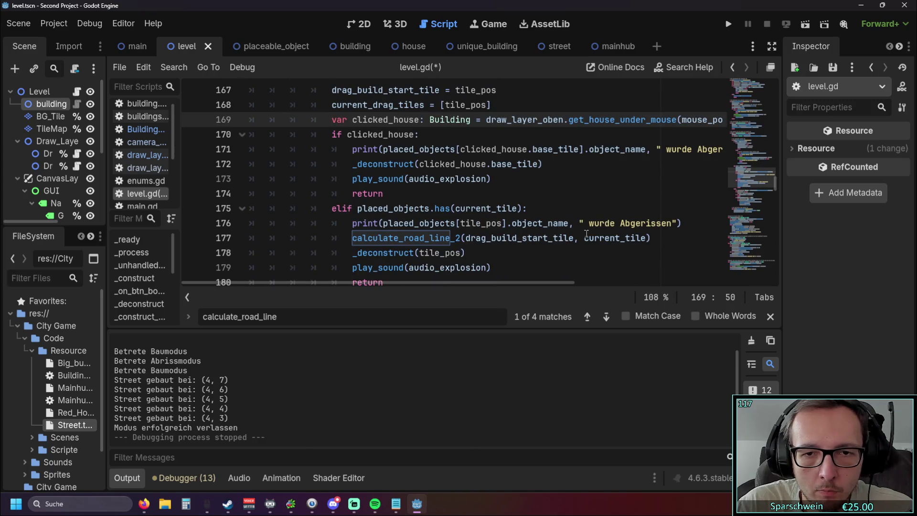
pyautogui.moveTo(651, 238); pyautogui.dragTo(201, 239)
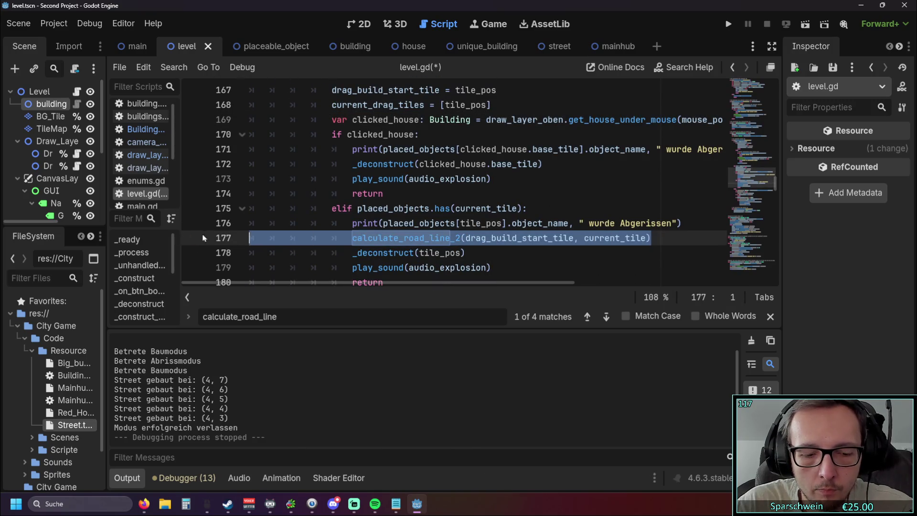
pyautogui.scroll(1, 201, 239)
pyautogui.click(501, 138)
pyautogui.press('Down')
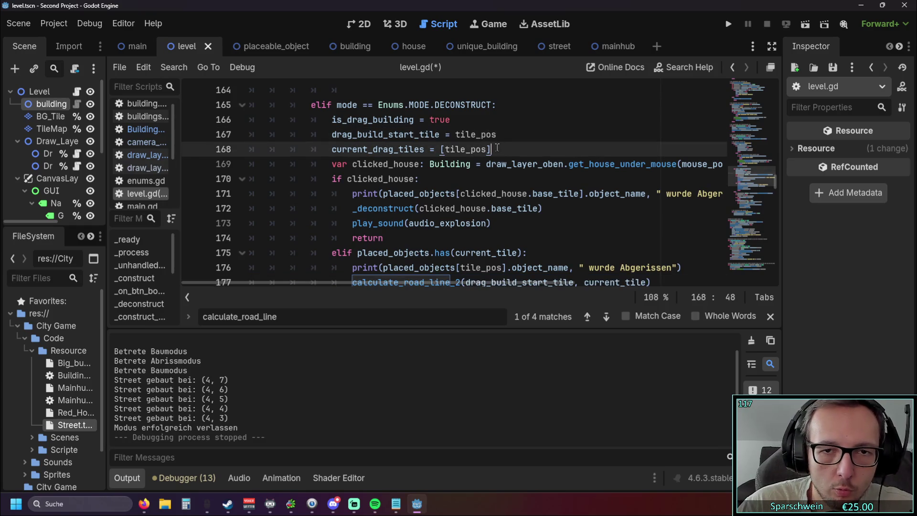
pyautogui.press('Return')
pyautogui.write('calculate_road_line_2(drag_build_start_tile, current_tile)')
pyautogui.click(413, 164)
pyautogui.press('BackSpace')
pyautogui.press('BackSpace')
pyautogui.press('BackSpace')
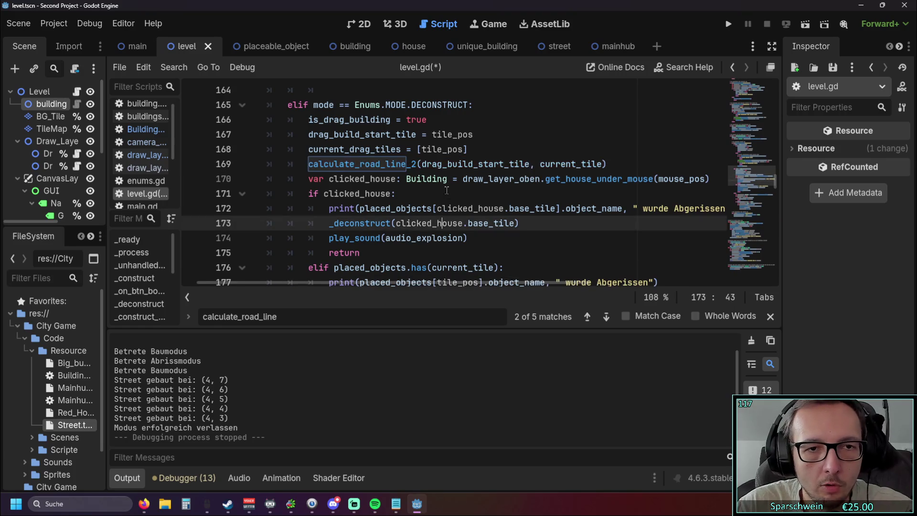
# Remove the stray calculate_road_line_2 call and its empty line from the placed_objects.has branch
pyautogui.scroll(-1, 443, 218)
pyautogui.click(445, 211)
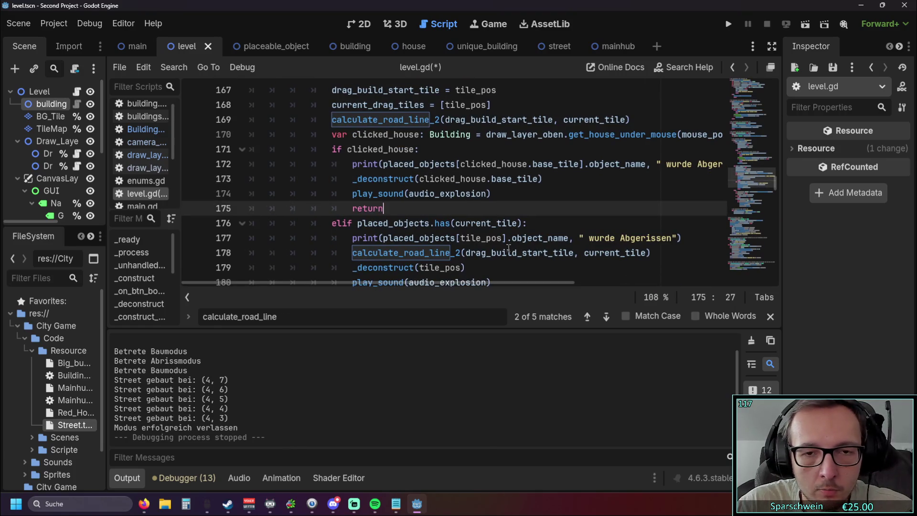
pyautogui.scroll(-1, 352, 285)
pyautogui.click(221, 208)
pyautogui.press('F9')
pyautogui.press('Up')
pyautogui.hotkey('shift', 'End')
pyautogui.press('BackSpace')
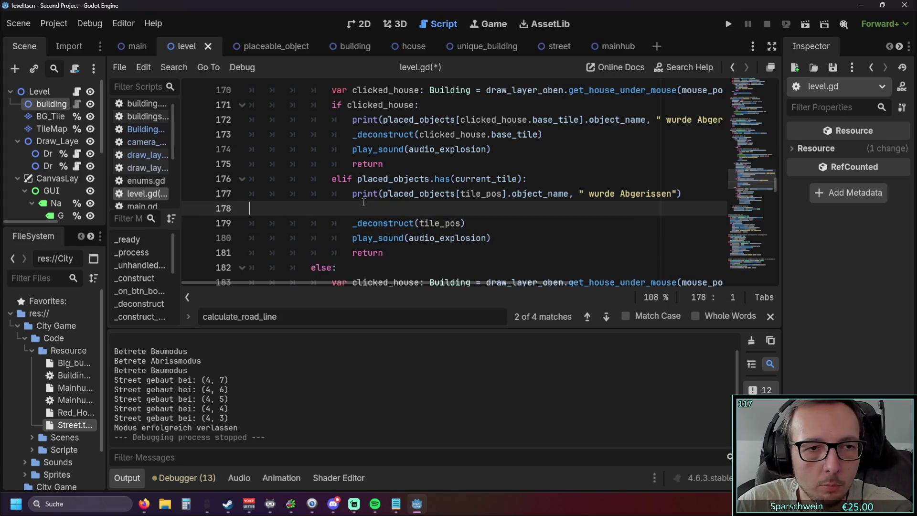
pyautogui.scroll(1, 196, 224)
pyautogui.press('Delete')
pyautogui.click(521, 245)
# Close the find bar, run the project and pick a building type in the game
pyautogui.scroll(1, 520, 245)
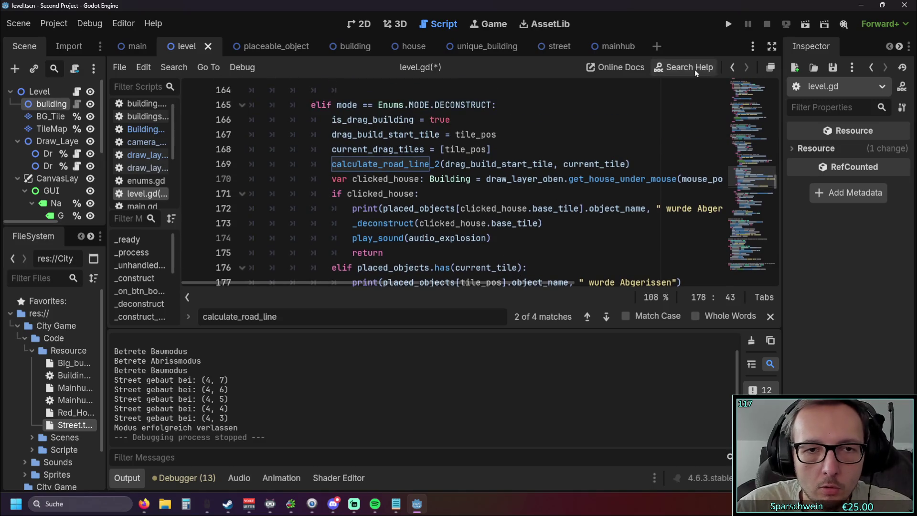
pyautogui.click(430, 238)
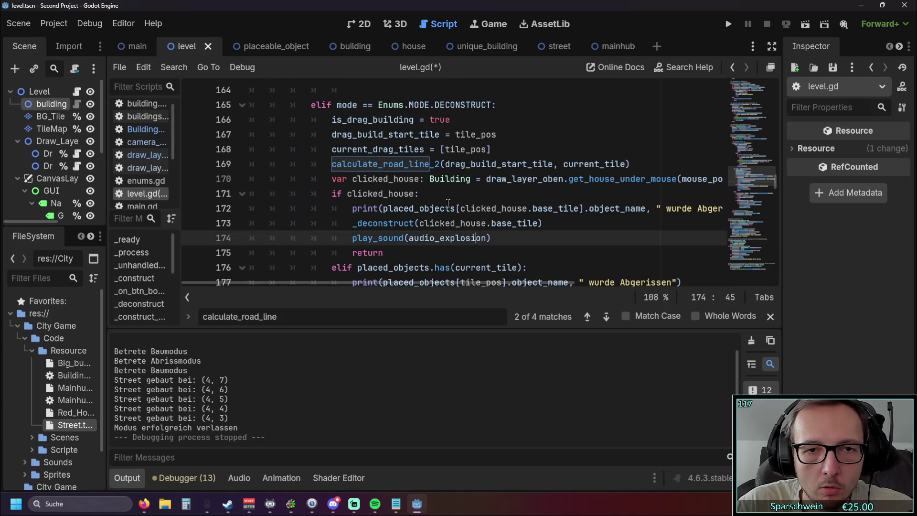
pyautogui.click(445, 208)
pyautogui.click(770, 317)
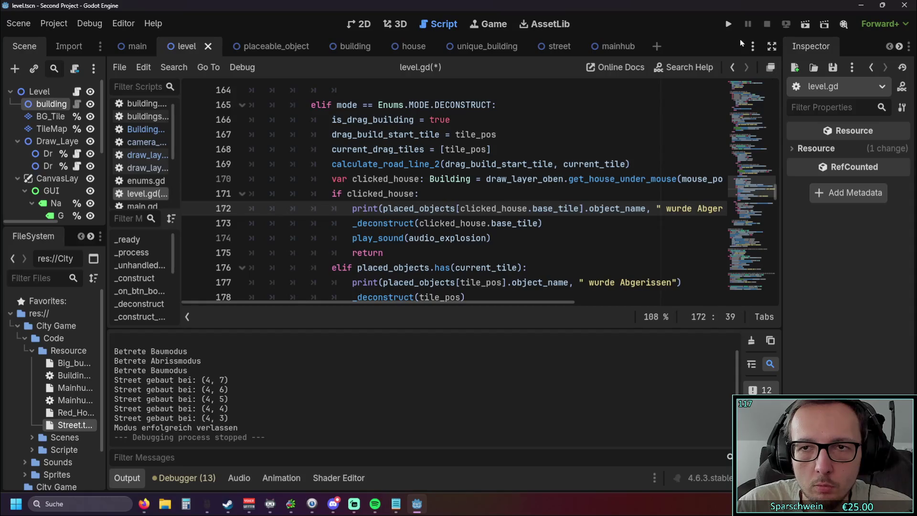
pyautogui.click(726, 25)
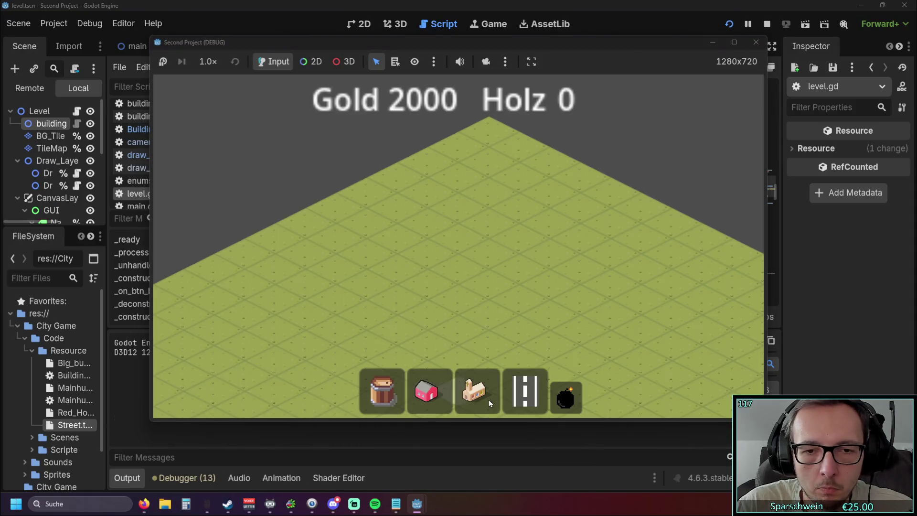
pyautogui.click(489, 403)
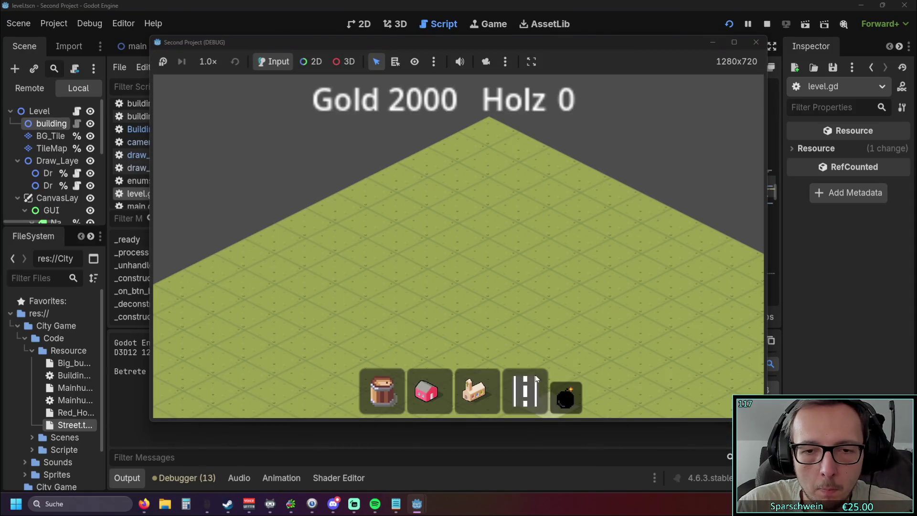
# Place a building on the grid and inspect the level.gd:126 break on Nil building_cost
pyautogui.click(521, 284)
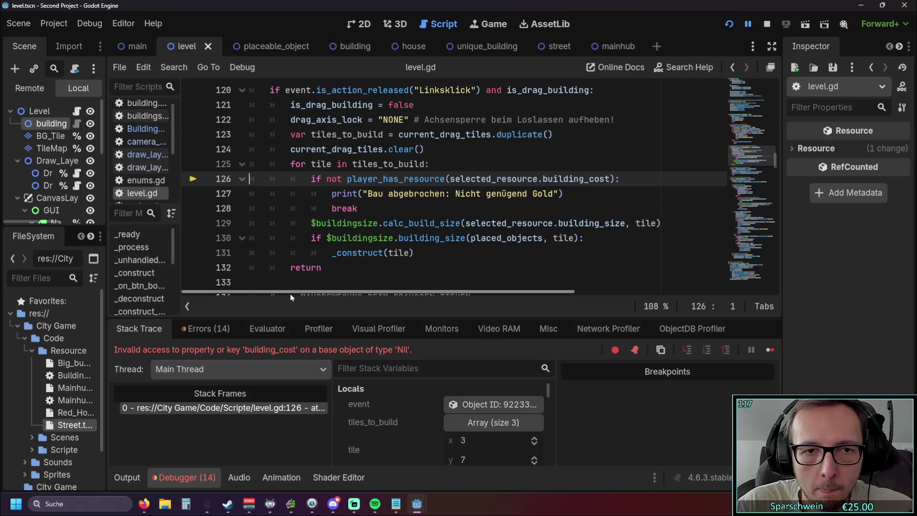
pyautogui.scroll(1, 327, 258)
pyautogui.scroll(-1, 327, 259)
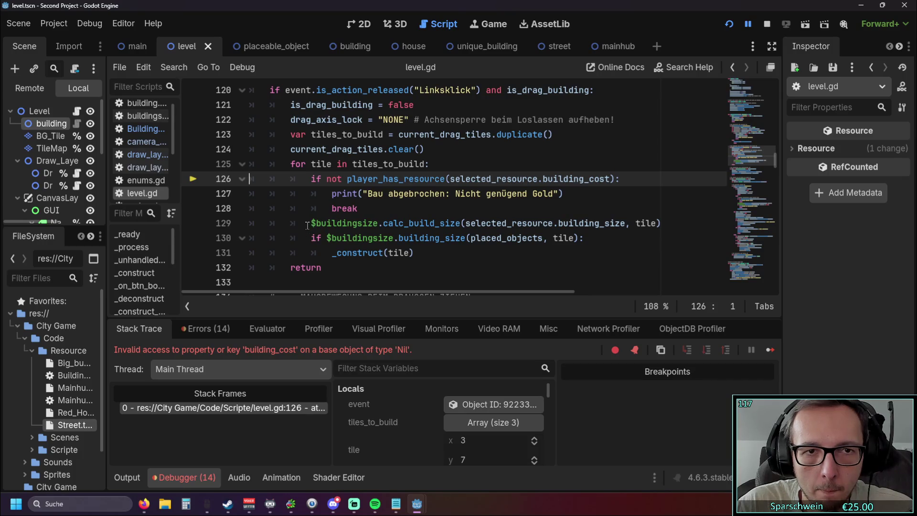
pyautogui.scroll(1, 308, 225)
pyautogui.scroll(-1, 307, 225)
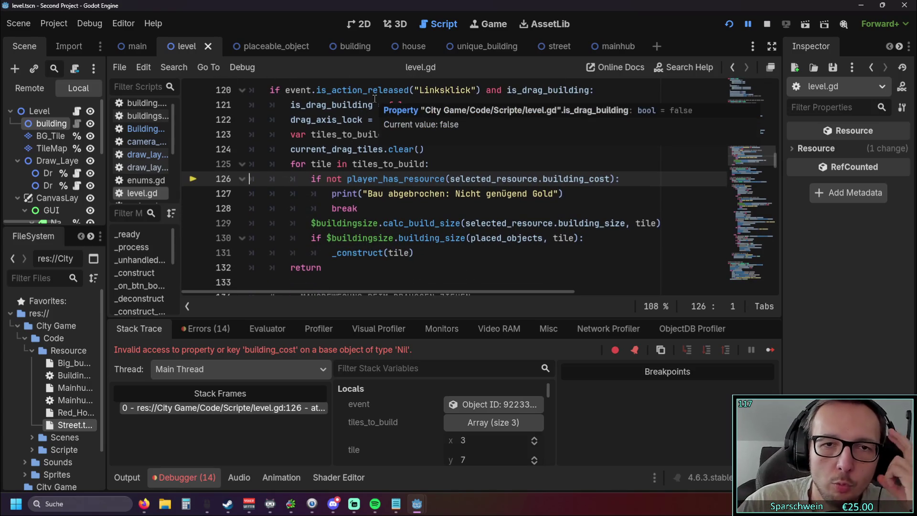
pyautogui.scroll(2, 445, 148)
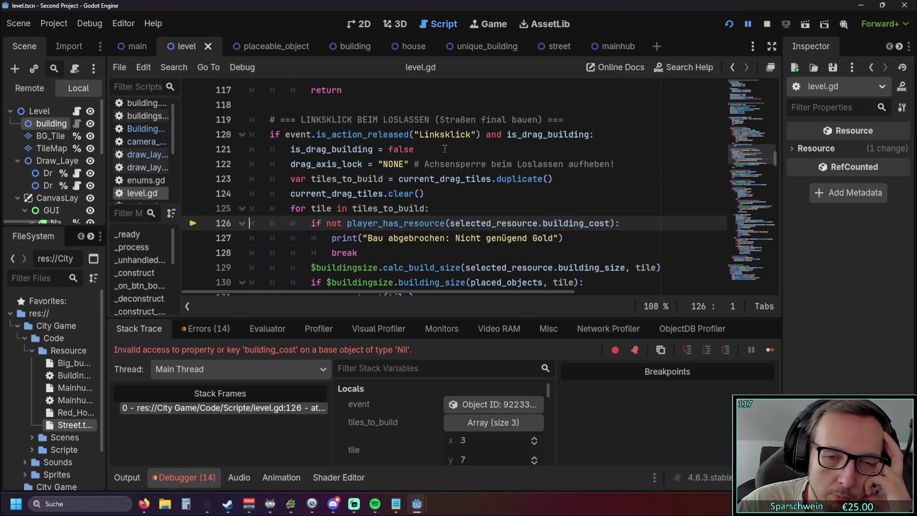
pyautogui.scroll(-1, 561, 164)
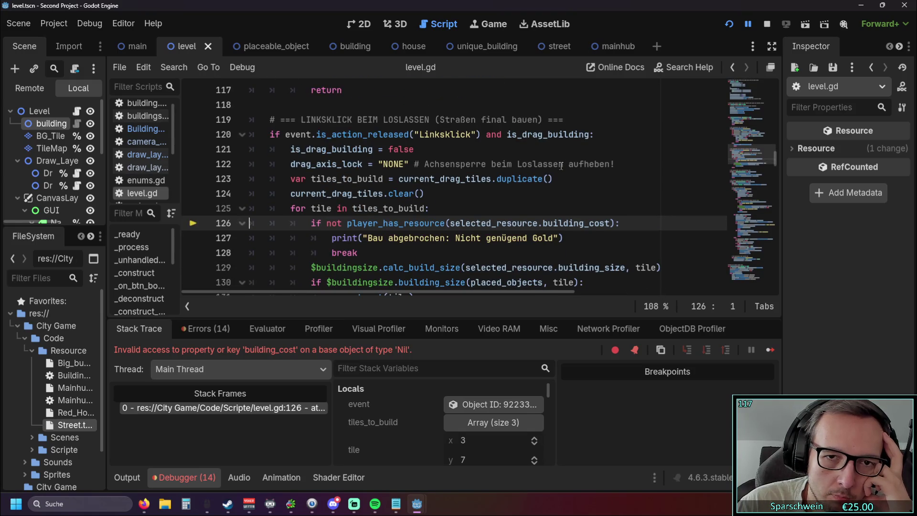
pyautogui.moveTo(551, 136)
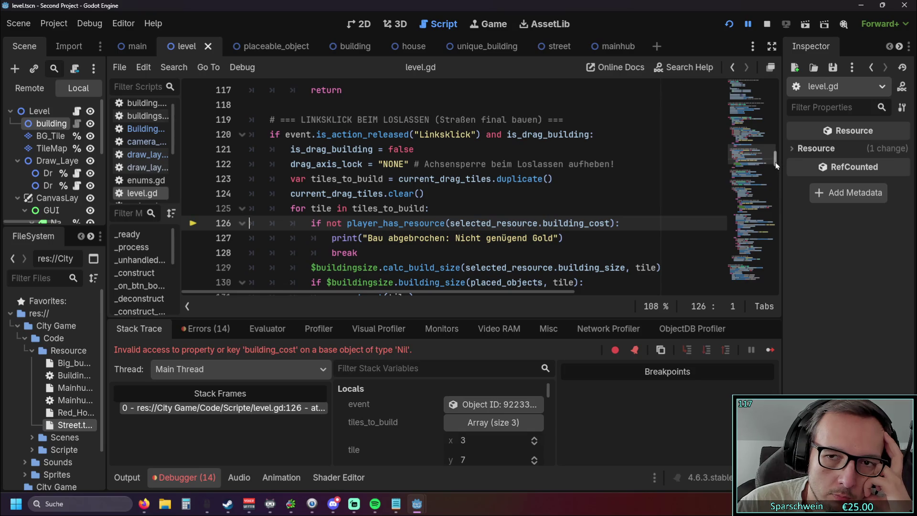
# Declare 'is_drag_decconstruct: bool = false' on a new line below is_drag_building
pyautogui.moveTo(775, 162); pyautogui.dragTo(795, 81)
pyautogui.scroll(-7, 505, 176)
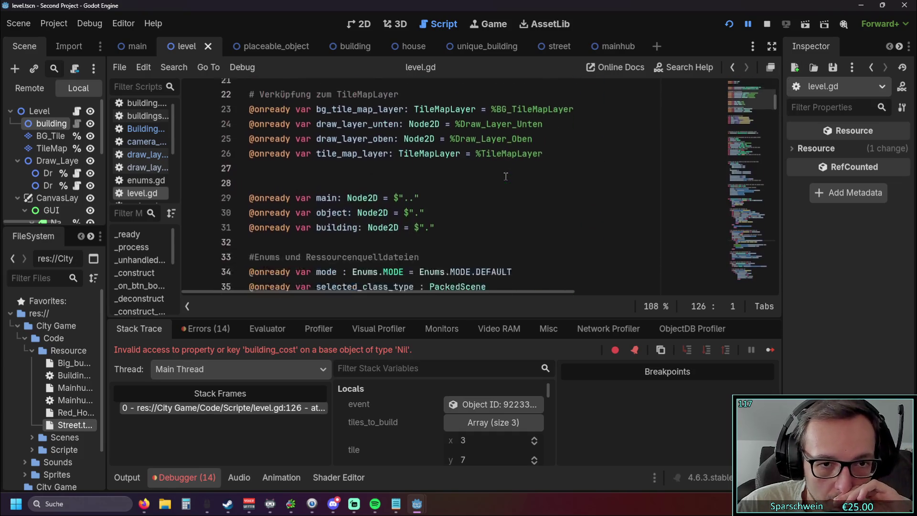
pyautogui.scroll(-4, 505, 176)
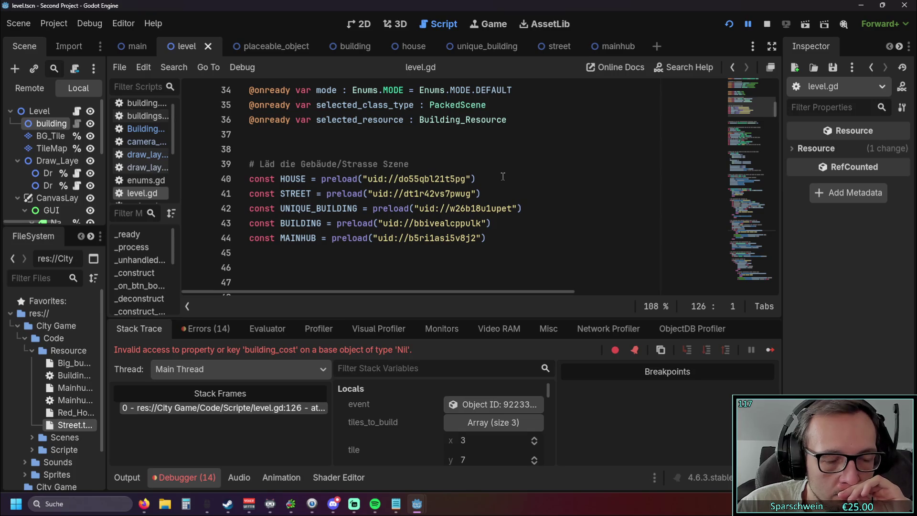
pyautogui.scroll(-4, 502, 177)
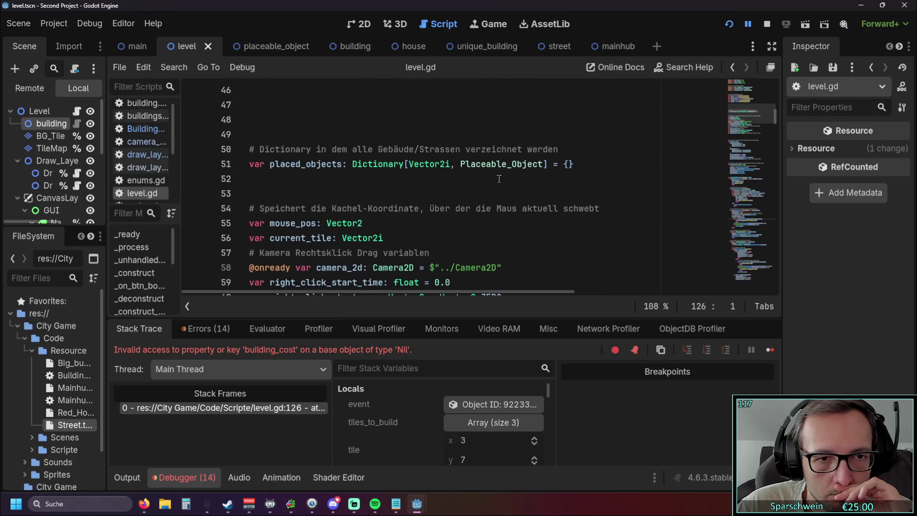
pyautogui.scroll(-4, 497, 179)
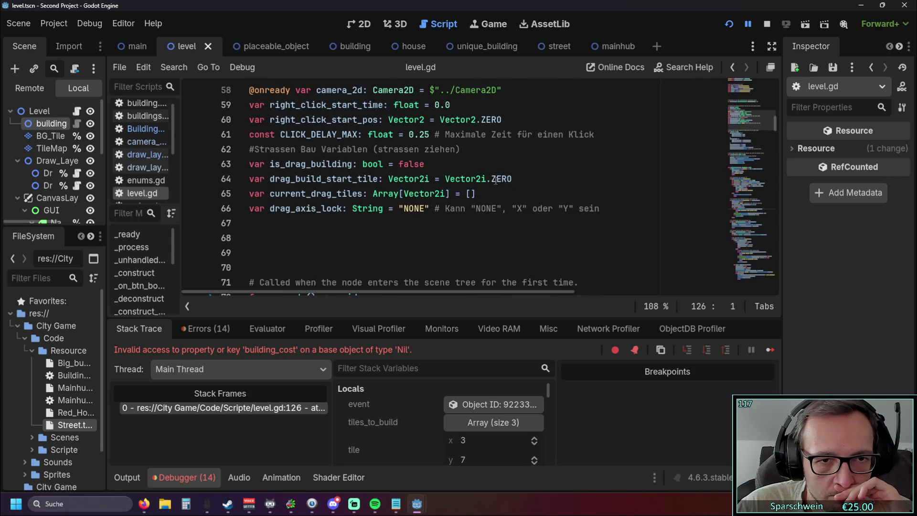
pyautogui.scroll(1, 496, 180)
pyautogui.click(425, 210)
pyautogui.press('Return')
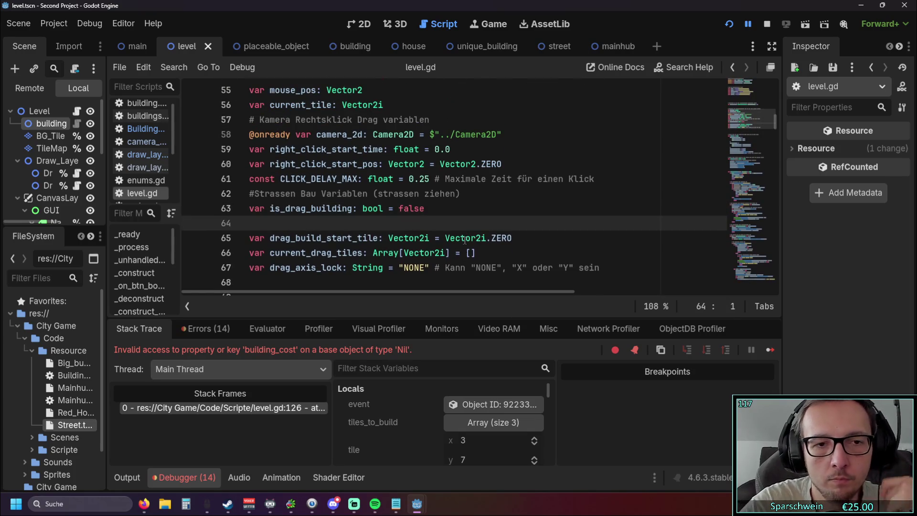
pyautogui.write('var ')
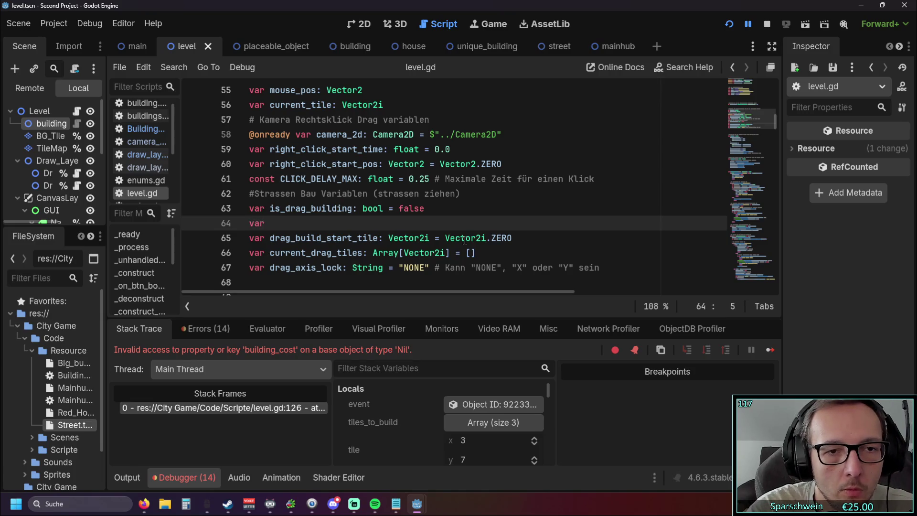
pyautogui.write('decon')
pyautogui.press('BackSpace')
pyautogui.press('BackSpace')
pyautogui.press('BackSpace')
pyautogui.write('is_')
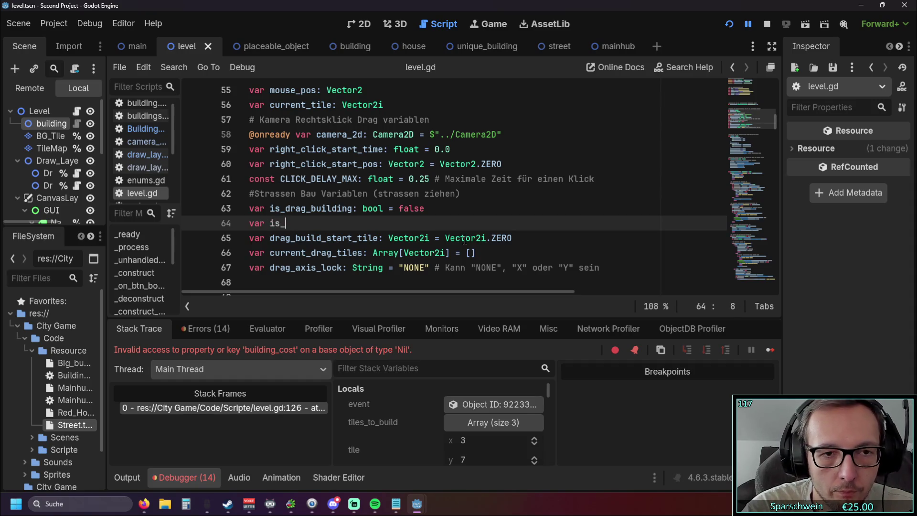
pyautogui.write('drag_decons')
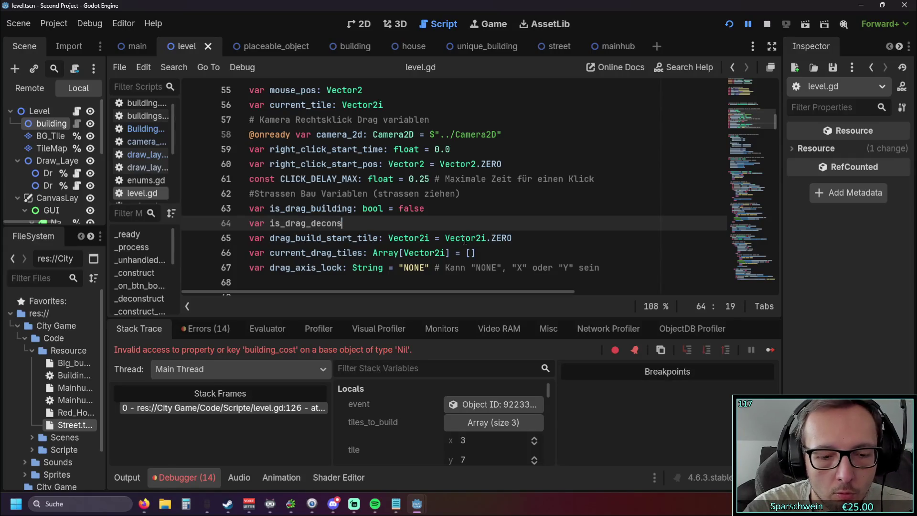
pyautogui.press('BackSpace')
pyautogui.press('BackSpace')
pyautogui.press('BackSpace')
pyautogui.write('construct')
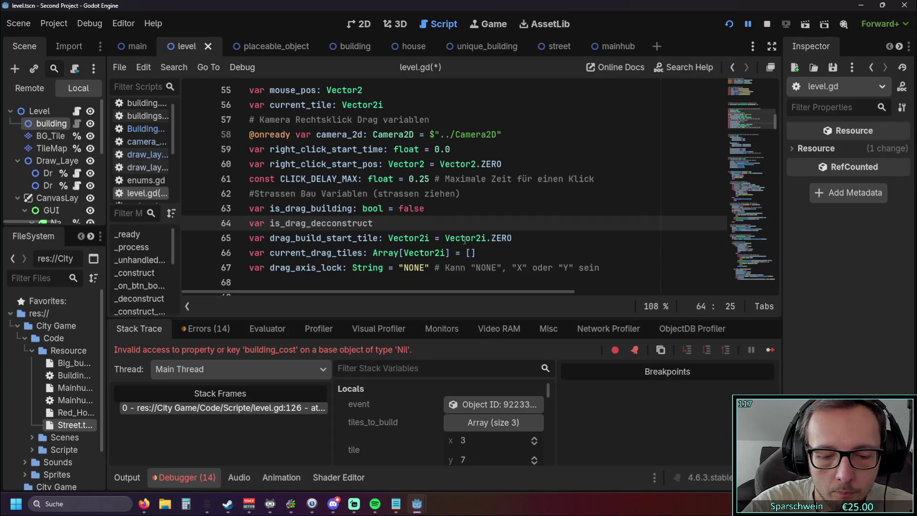
pyautogui.write(': bool ')
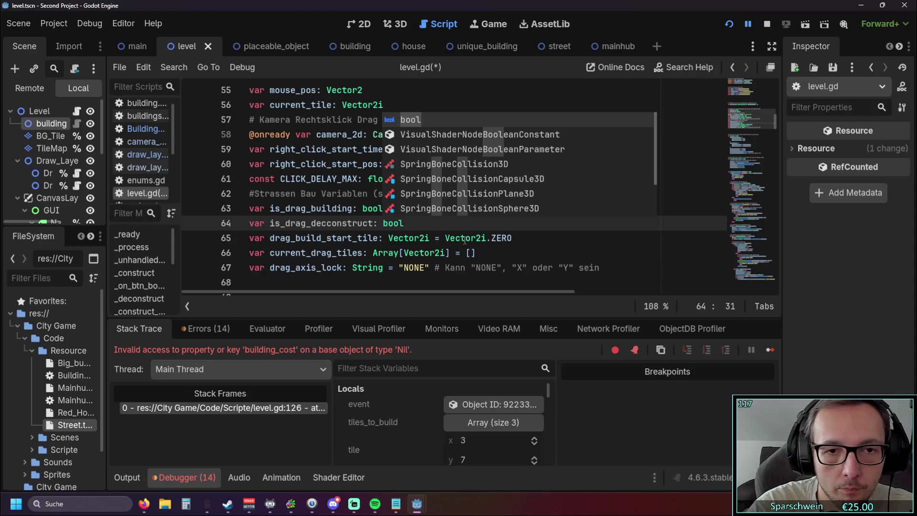
pyautogui.write('= Fals')
pyautogui.press('Return')
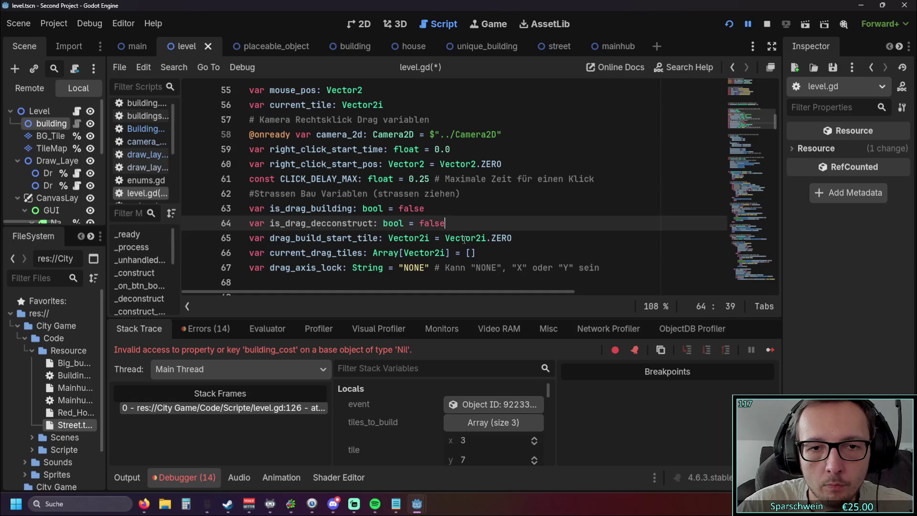
# Save level.gd and correct the variable name to is_drag_deconstruct
pyautogui.click(479, 251)
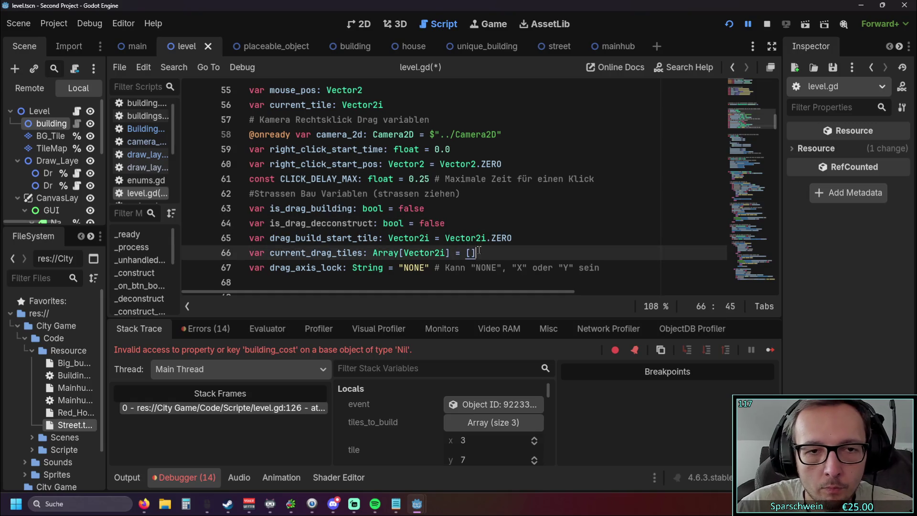
pyautogui.hotkey('ctrl', 's')
pyautogui.doubleClick(269, 224)
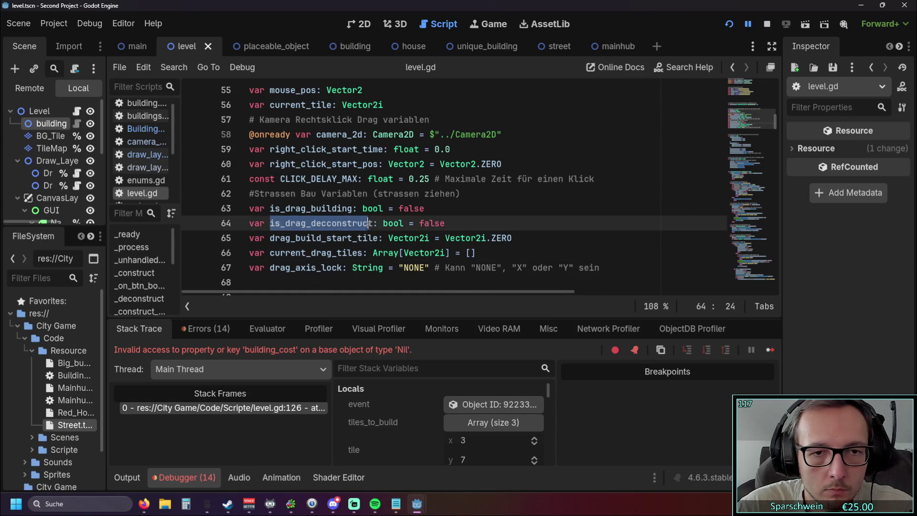
pyautogui.click(477, 191)
pyautogui.scroll(-6, 476, 191)
pyautogui.scroll(5, 429, 208)
pyautogui.click(327, 179)
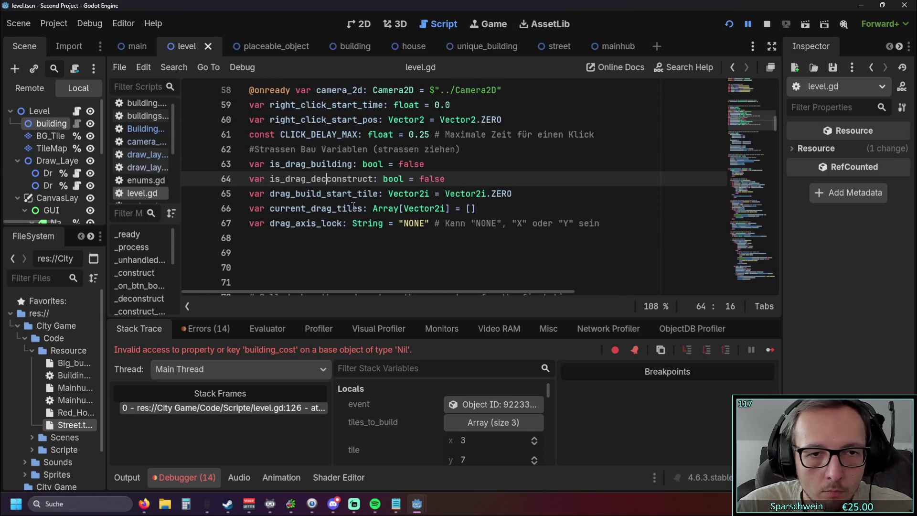
pyautogui.press('BackSpace')
pyautogui.press('Down')
pyautogui.press('Down')
pyautogui.press('Down')
pyautogui.doubleClick(272, 179)
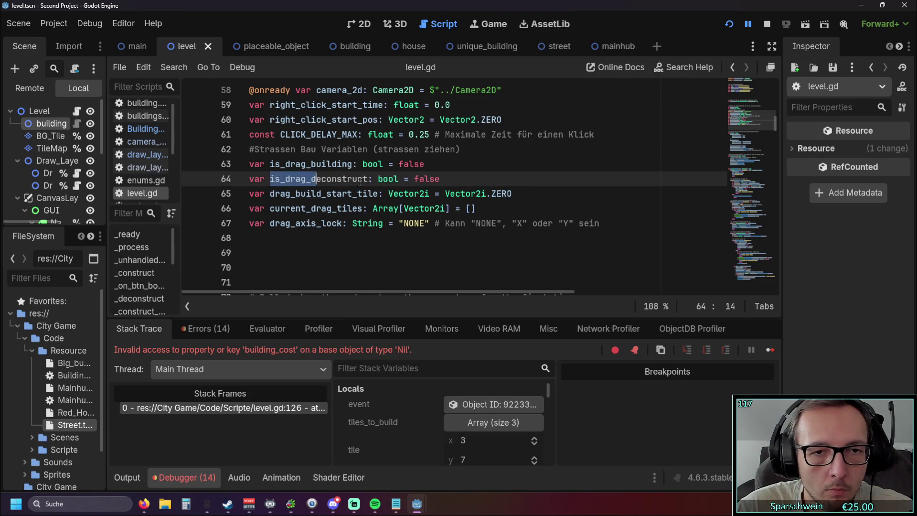
pyautogui.click(528, 168)
pyautogui.scroll(-20, 530, 191)
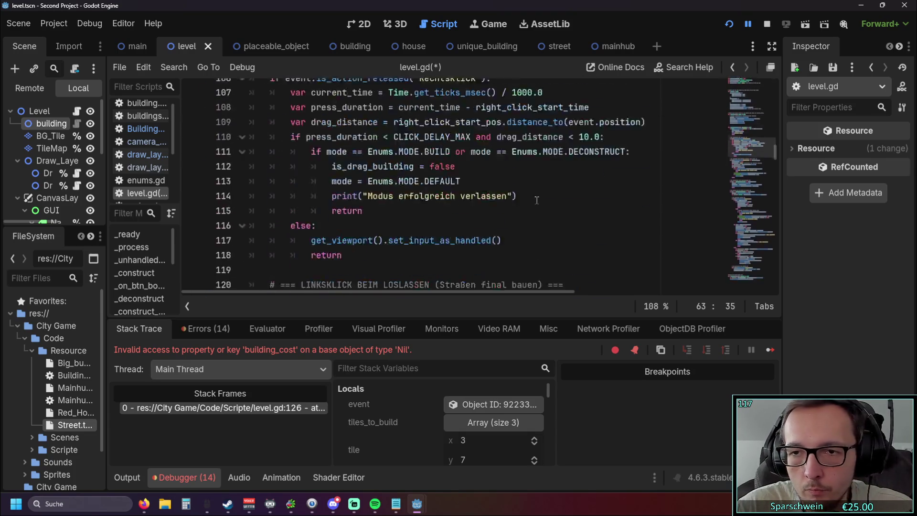
# Replace is_drag_building with is_drag_deconstruct in the DECONSTRUCT branch's assignment
pyautogui.scroll(-5, 532, 209)
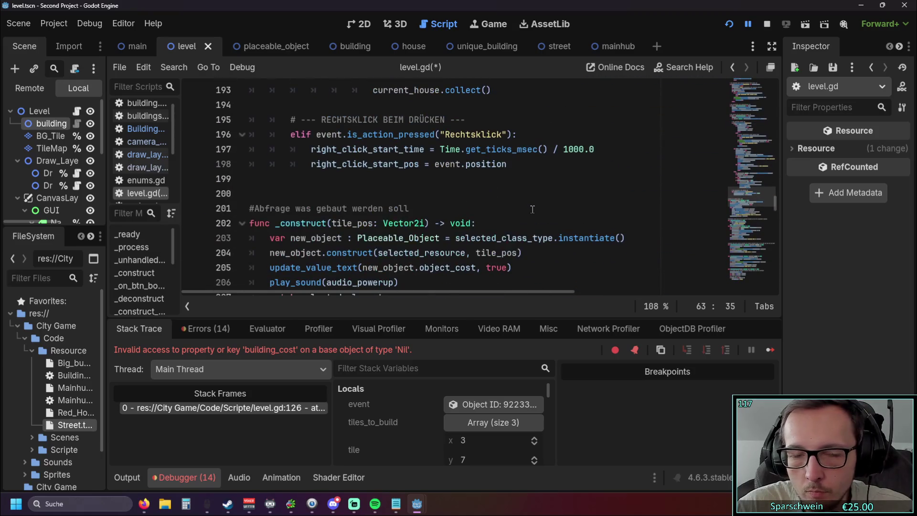
pyautogui.click(590, 183)
pyautogui.scroll(7, 535, 188)
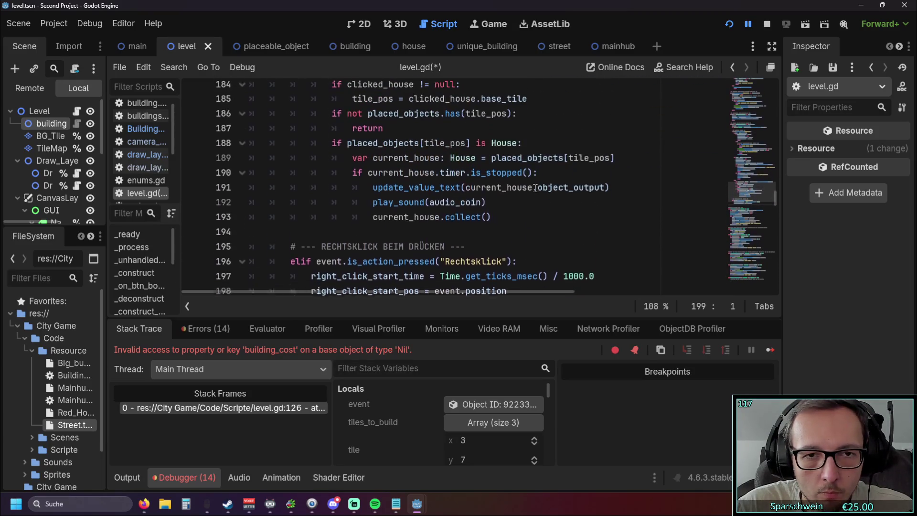
pyautogui.scroll(3, 535, 186)
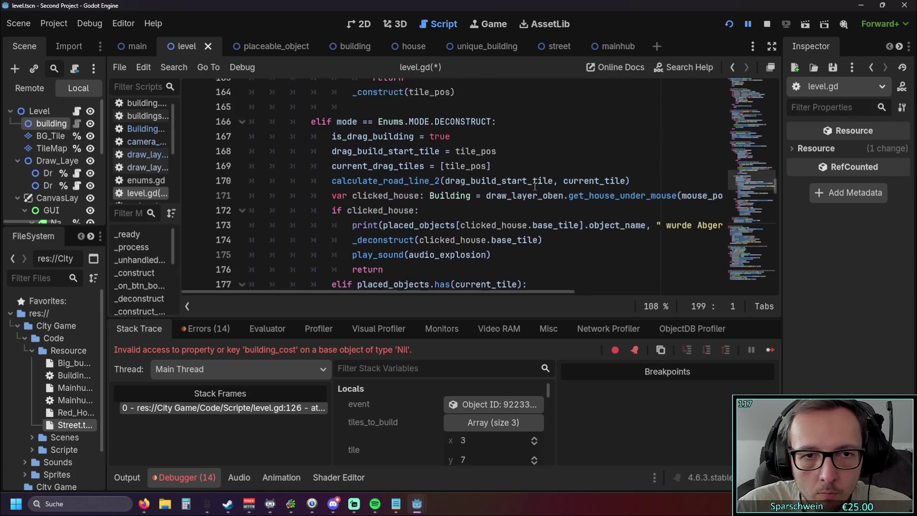
pyautogui.doubleClick(331, 149)
pyautogui.write('is_drag_deconstruct')
pyautogui.click(532, 169)
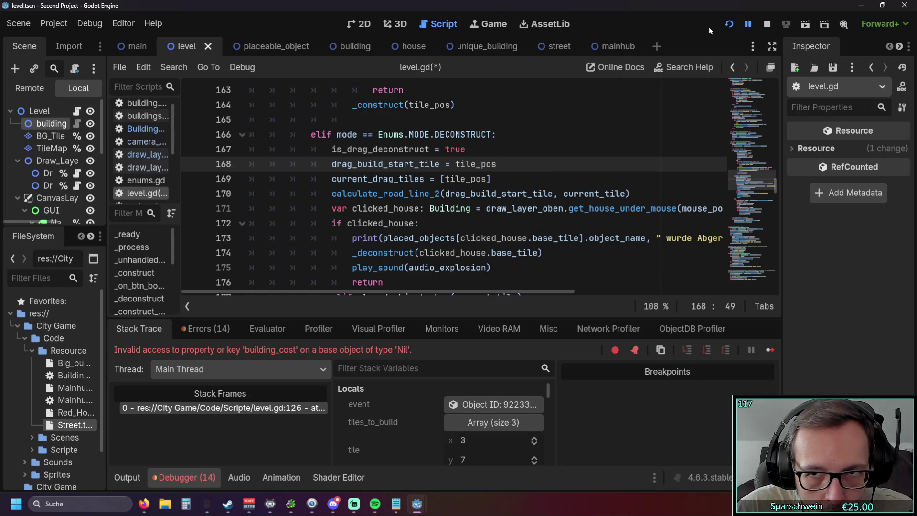
# Jump to the calculate_road_line_2 definition, then run the game again
pyautogui.scroll(-4, 467, 141)
pyautogui.scroll(-9, 465, 142)
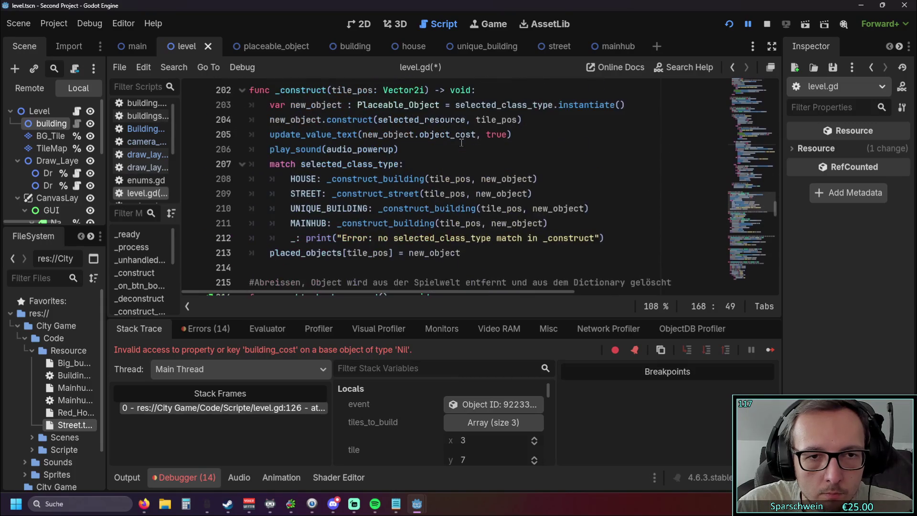
pyautogui.scroll(11, 462, 142)
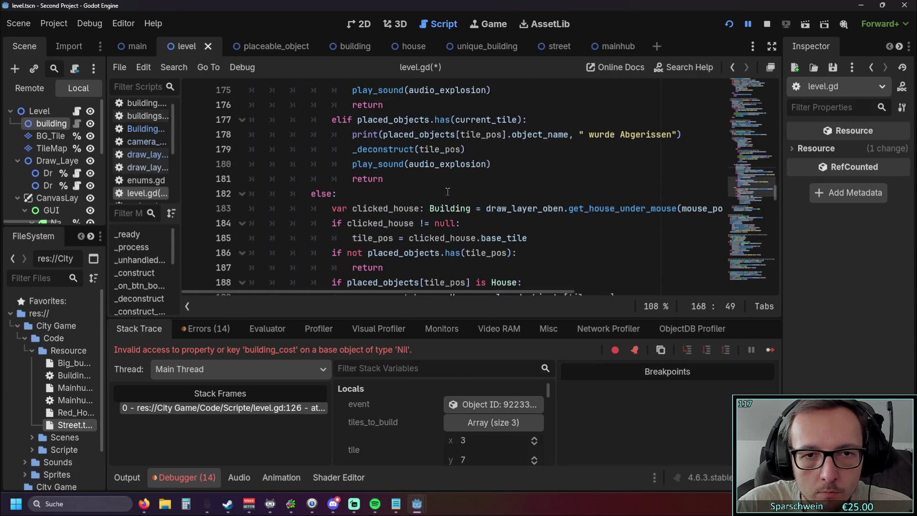
pyautogui.scroll(3, 447, 192)
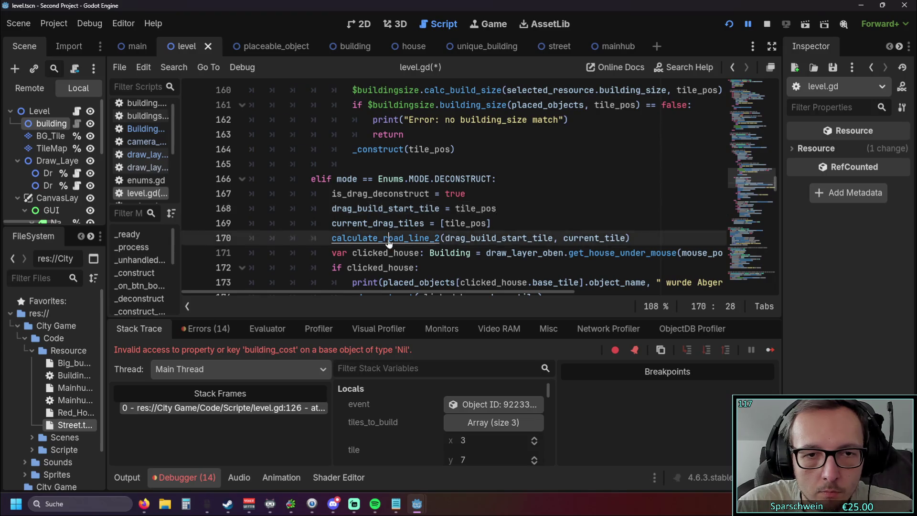
pyautogui.keyDown('ctrl'); pyautogui.click(387, 237); pyautogui.keyUp('ctrl')
pyautogui.scroll(-1, 387, 237)
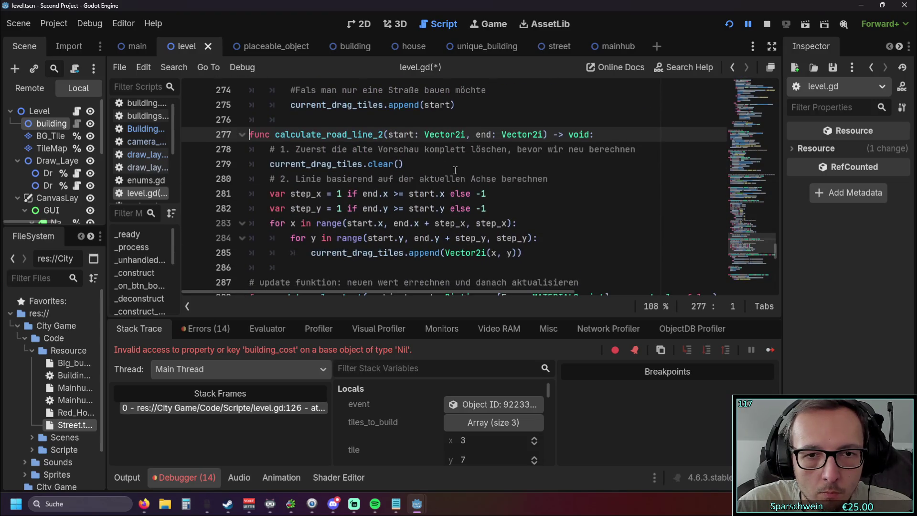
pyautogui.click(729, 24)
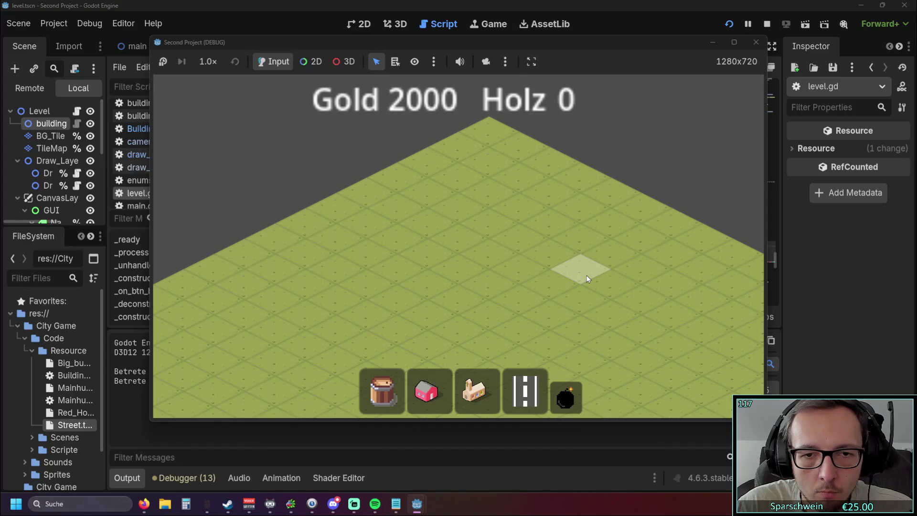
# Drag-build a street row, demolish tiles (6, 8) and (6, 7), then stop the game
pyautogui.press('s')
pyautogui.moveTo(427, 308); pyautogui.dragTo(575, 224)
pyautogui.click(566, 397)
pyautogui.click(422, 307)
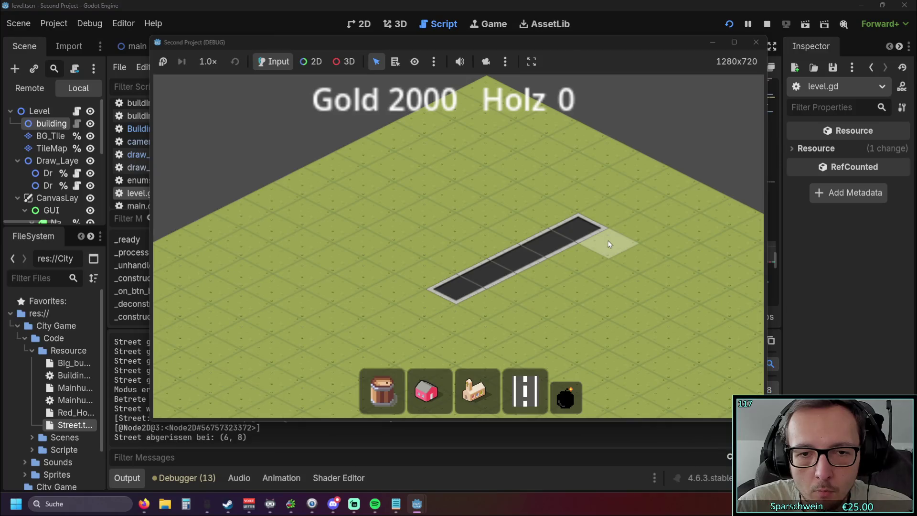
pyautogui.click(443, 283)
pyautogui.rightClick(674, 206)
pyautogui.click(755, 43)
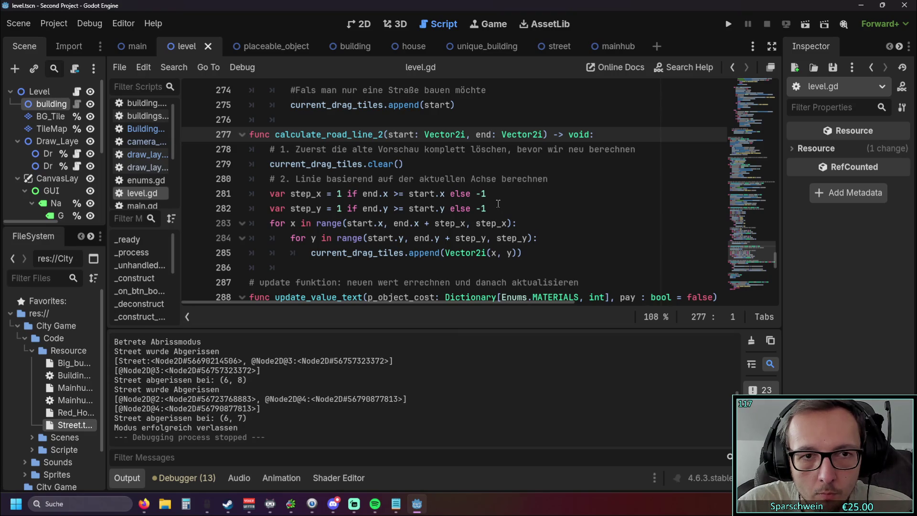
# Review level.gd, relaunch and close the game, then show the 13 script warnings
pyautogui.scroll(-4, 498, 204)
pyautogui.scroll(2, 495, 205)
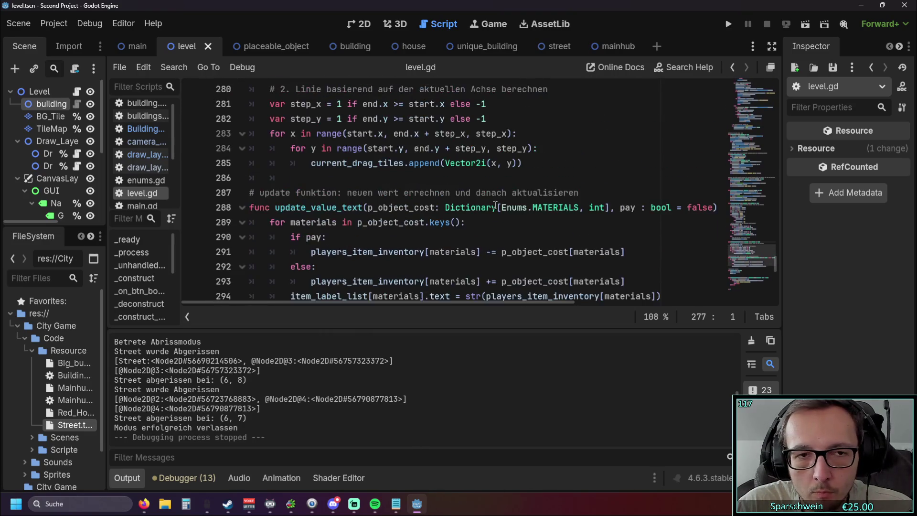
pyautogui.scroll(4, 494, 206)
pyautogui.scroll(-2, 494, 206)
pyautogui.scroll(4, 494, 206)
pyautogui.scroll(9, 494, 208)
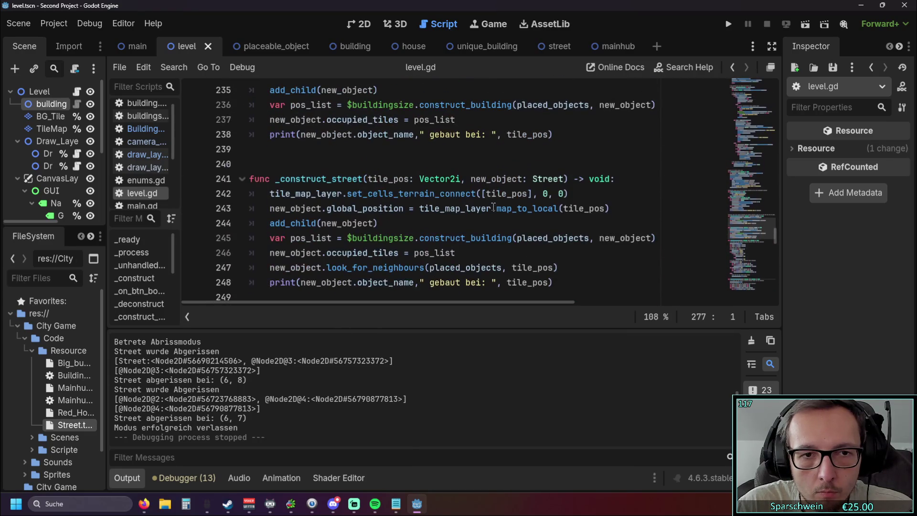
pyautogui.scroll(-6, 494, 208)
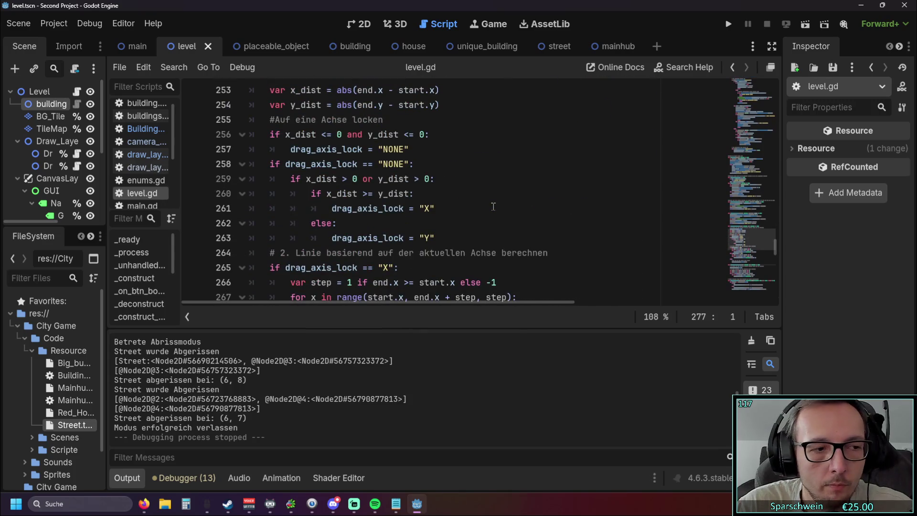
pyautogui.scroll(-5, 492, 205)
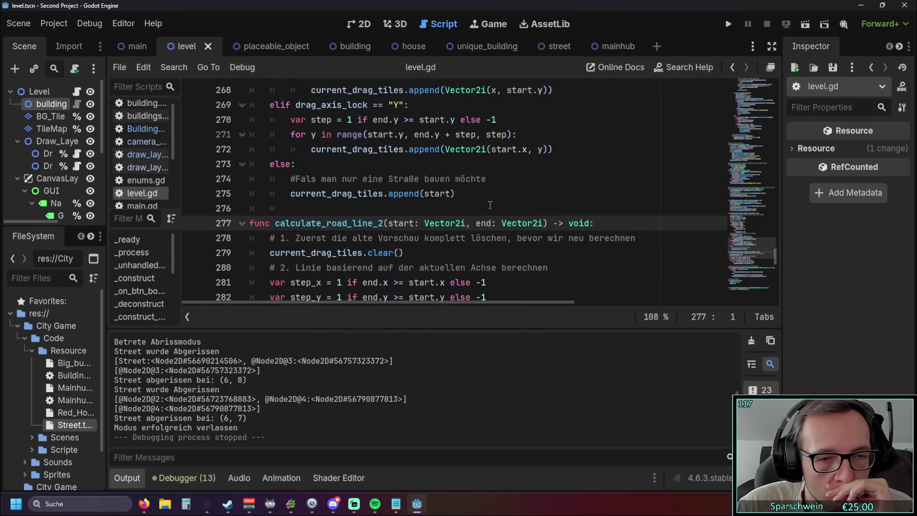
pyautogui.scroll(-1, 483, 202)
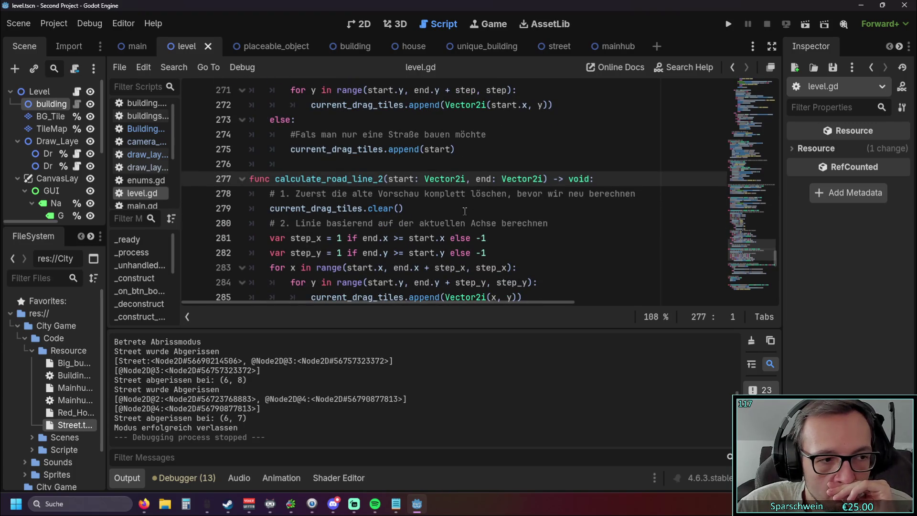
pyautogui.click(728, 23)
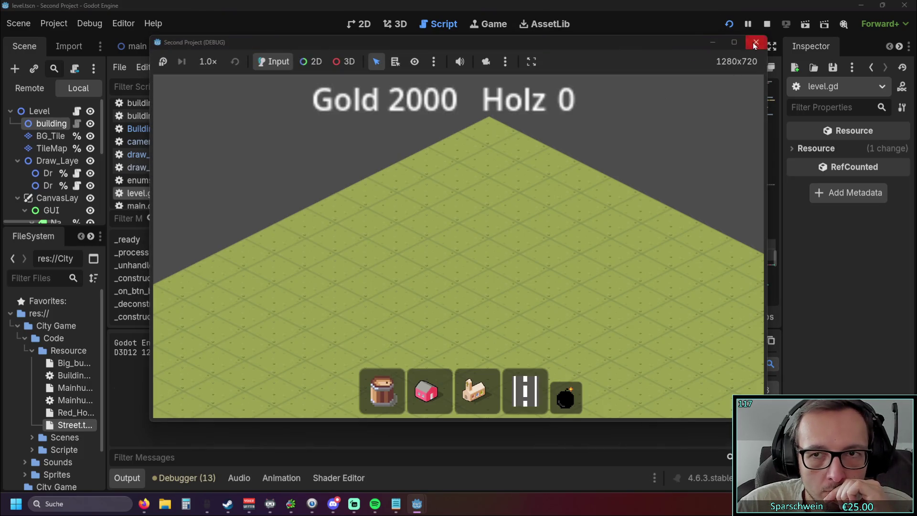
pyautogui.click(755, 42)
pyautogui.click(187, 478)
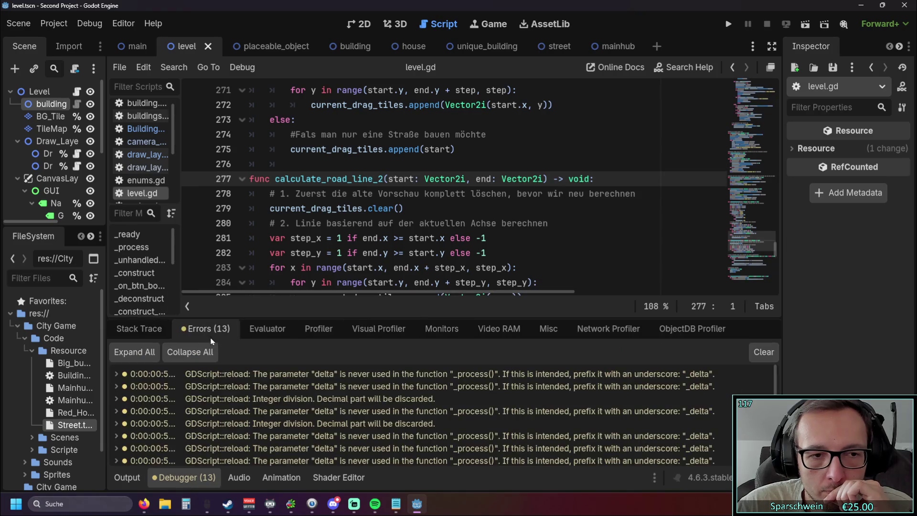
# Enlarge the warnings list and rename the unused delta parameter to _delta in building.gd and house.gd
pyautogui.moveTo(455, 318); pyautogui.dragTo(471, 180)
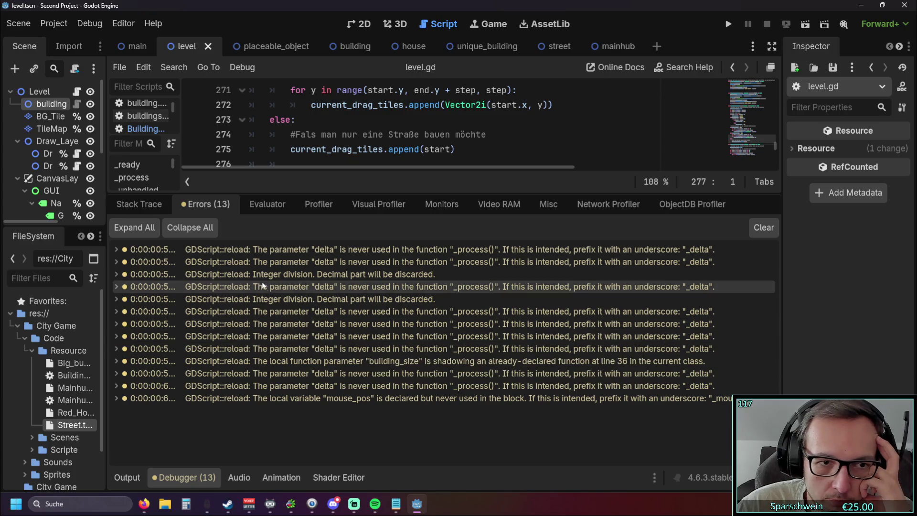
pyautogui.click(244, 255)
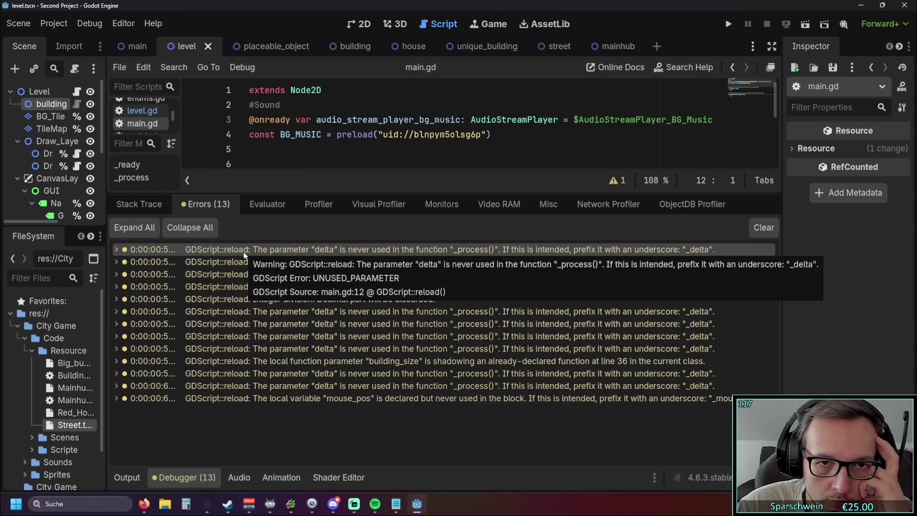
pyautogui.click(249, 262)
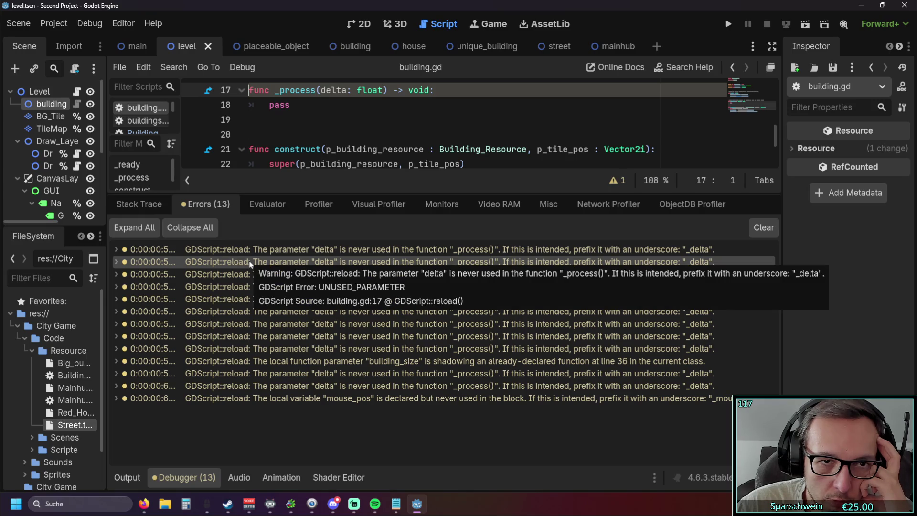
pyautogui.click(321, 91)
pyautogui.write('_')
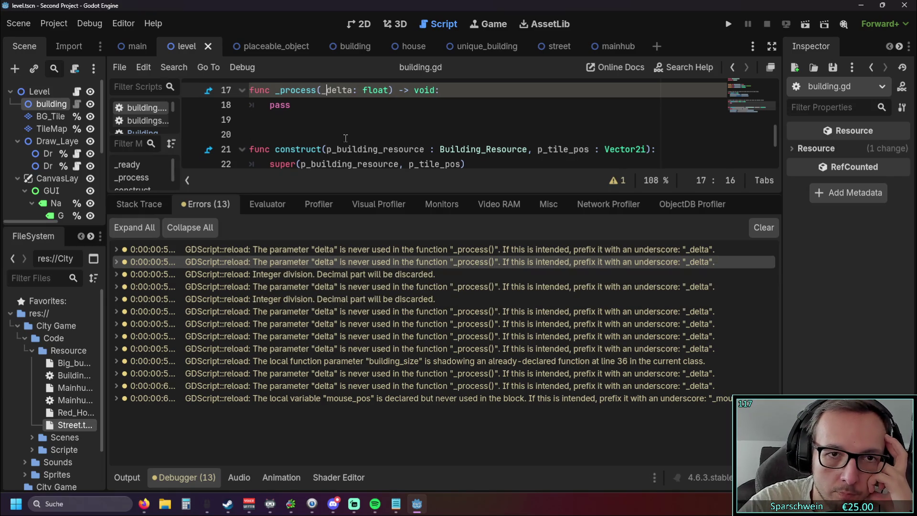
pyautogui.click(284, 276)
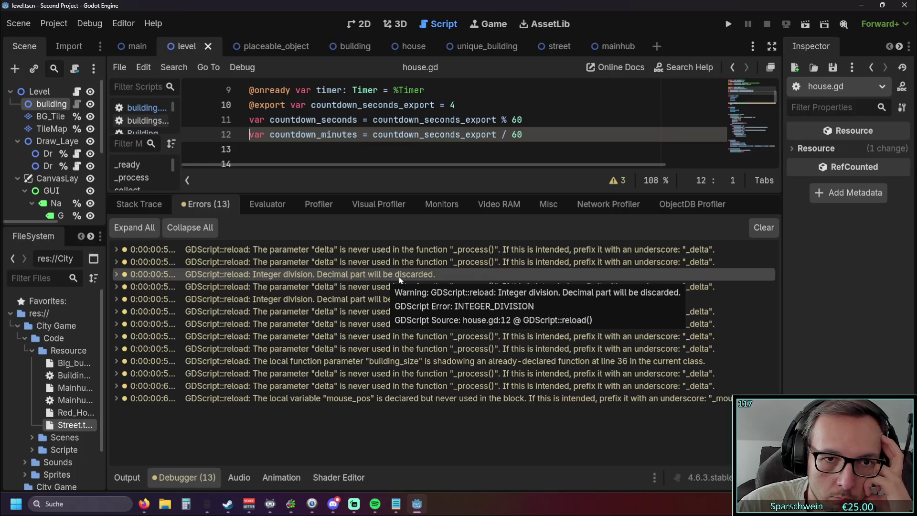
pyautogui.click(333, 288)
pyautogui.click(327, 120)
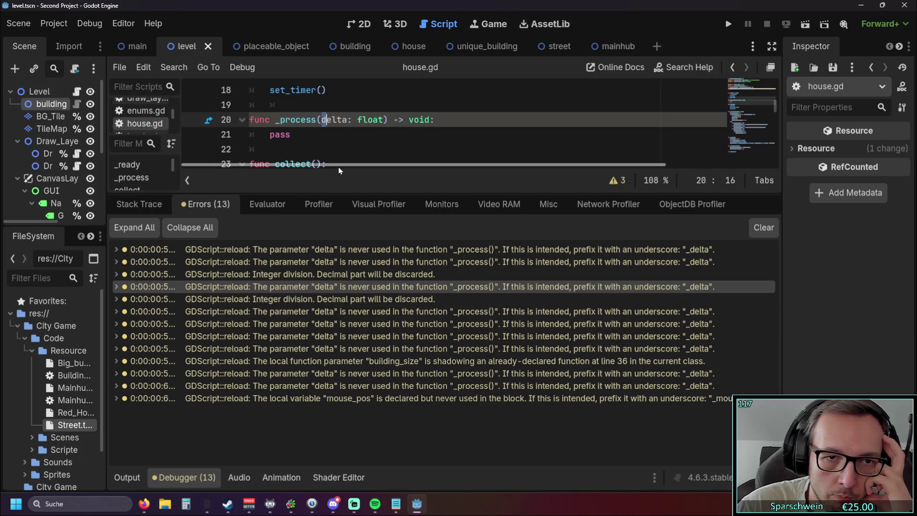
pyautogui.click(321, 119)
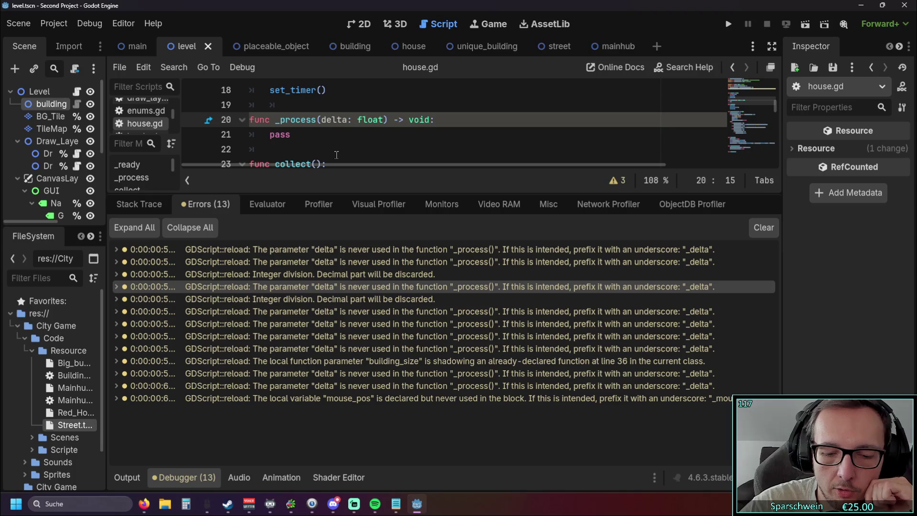
pyautogui.write('_')
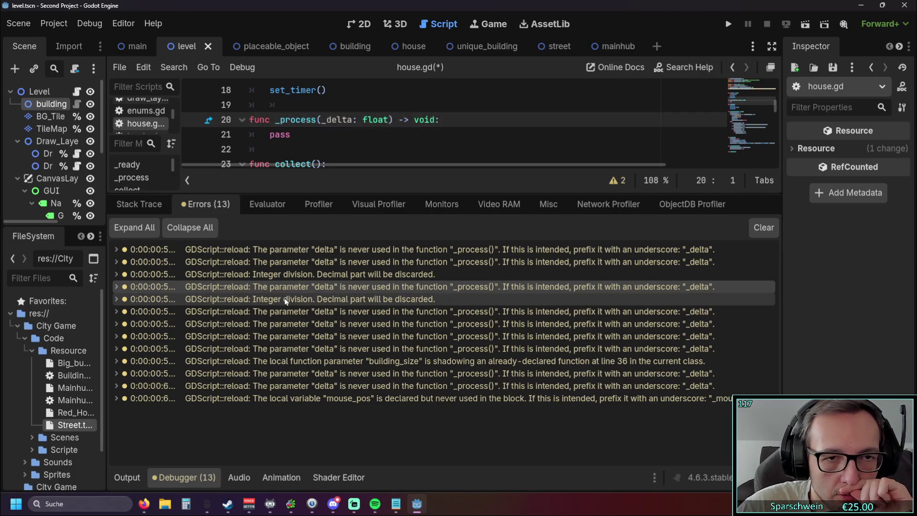
# Prefix the unused delta parameter with an underscore in the street, mainhub.gd and buildingsize.gd scripts
pyautogui.click(285, 300)
pyautogui.click(287, 312)
pyautogui.click(321, 91)
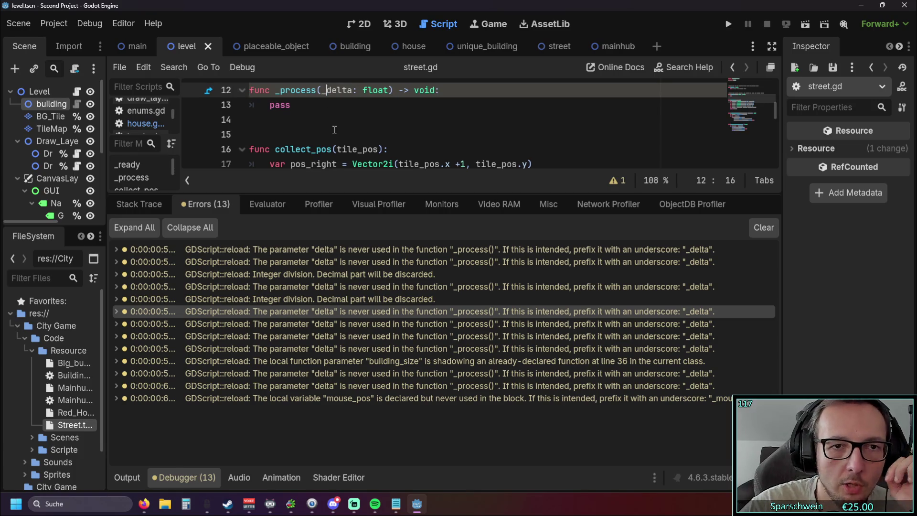
pyautogui.click(312, 323)
pyautogui.click(321, 134)
pyautogui.write('_')
pyautogui.click(320, 338)
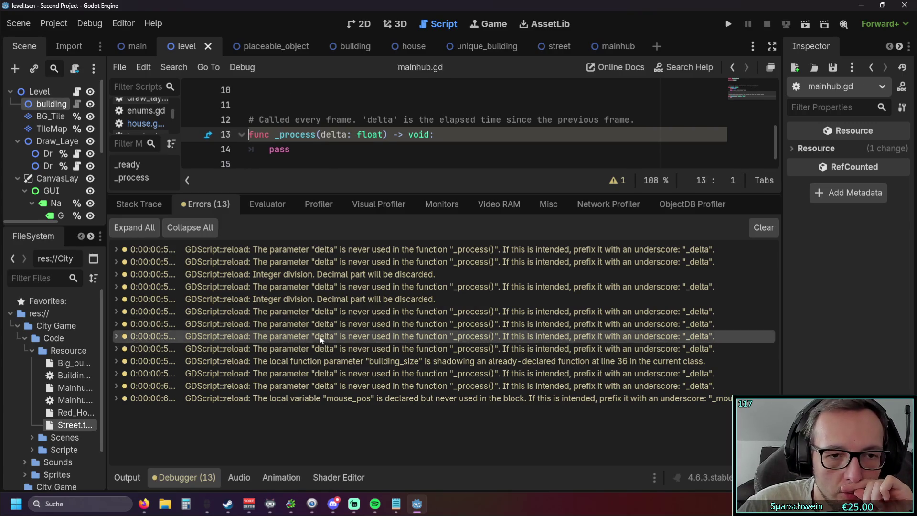
pyautogui.click(321, 135)
pyautogui.write('_')
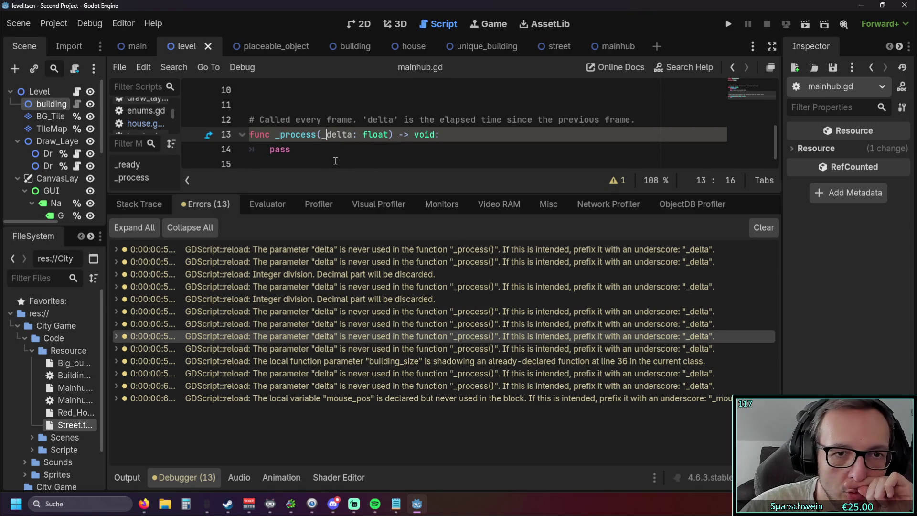
pyautogui.click(320, 349)
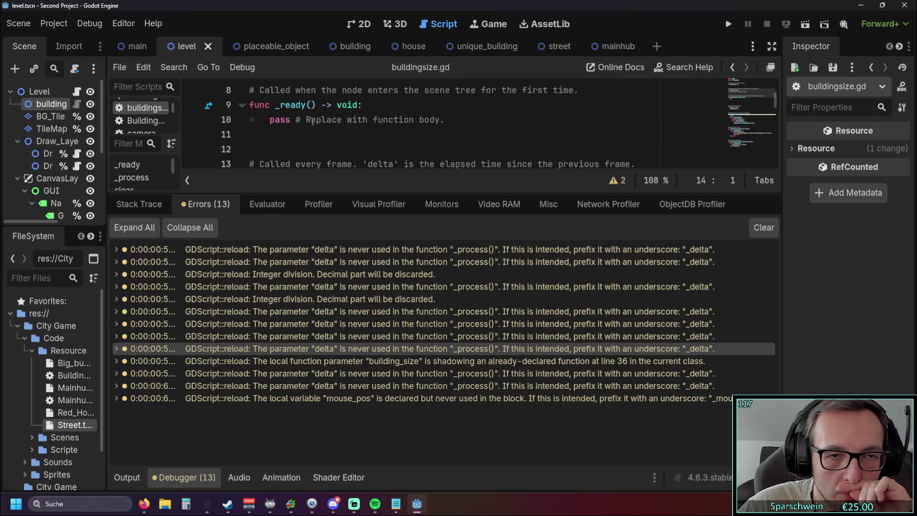
pyautogui.scroll(1, 347, 129)
pyautogui.scroll(-2, 335, 131)
pyautogui.click(323, 134)
pyautogui.write('_')
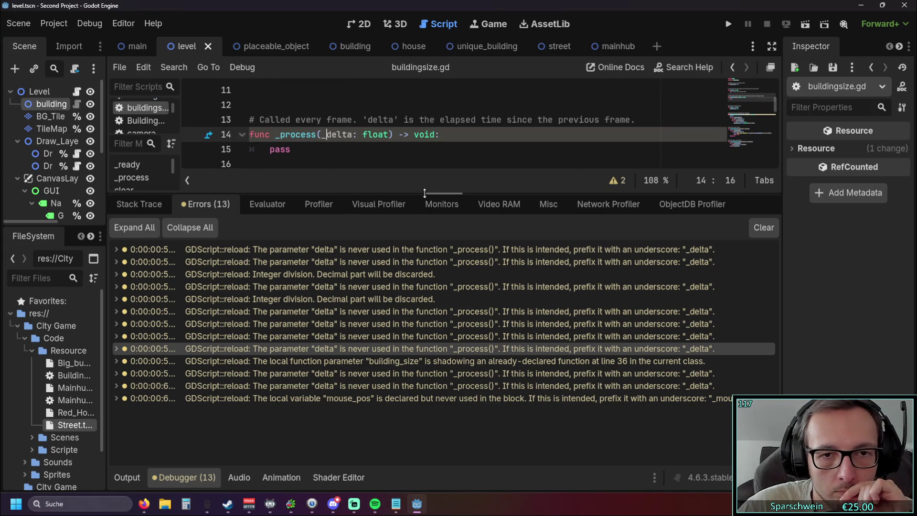
# Rename delta to _delta on lines 16 and 18 of the draw-layer scripts, then go to camera_2d.gd's mouse_pos warning
pyautogui.moveTo(425, 193); pyautogui.dragTo(425, 255)
pyautogui.click(369, 423)
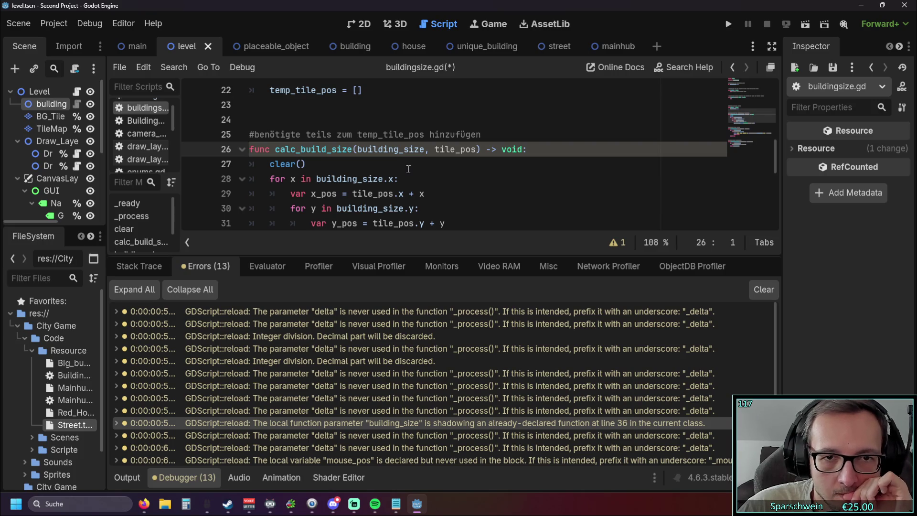
pyautogui.scroll(-1, 409, 168)
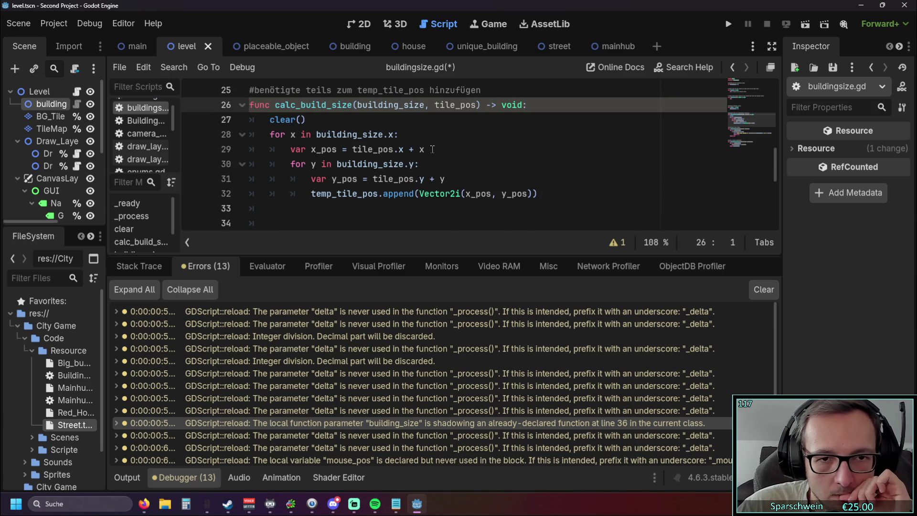
pyautogui.scroll(1, 425, 156)
pyautogui.scroll(-1, 426, 155)
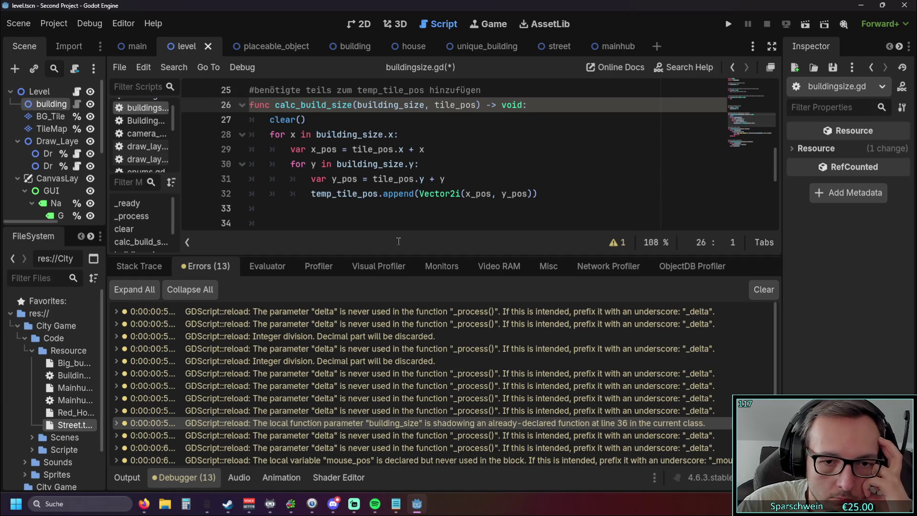
pyautogui.press('Down')
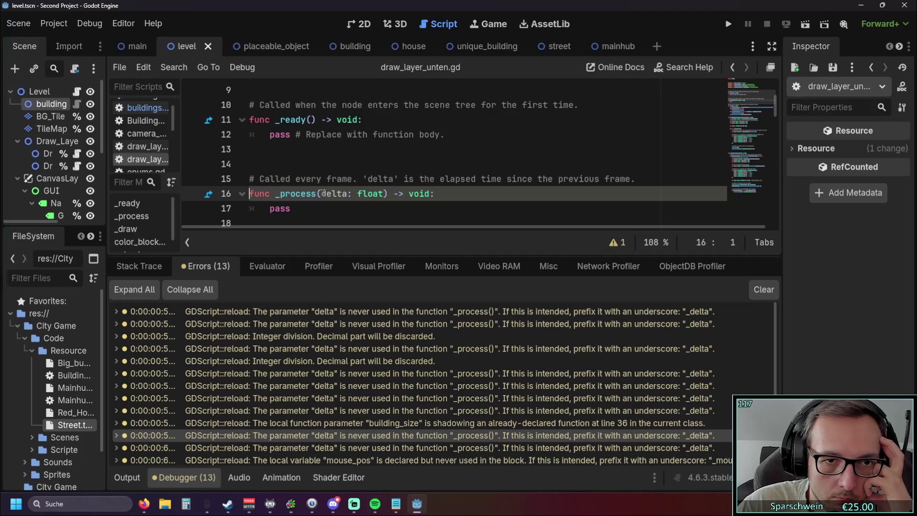
pyautogui.click(325, 193)
pyautogui.write('_')
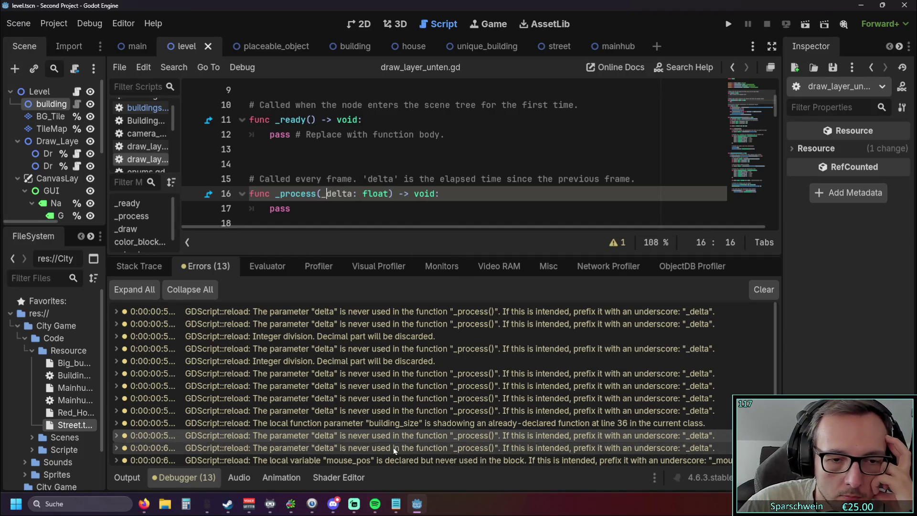
pyautogui.click(393, 447)
pyautogui.click(324, 193)
pyautogui.write('_')
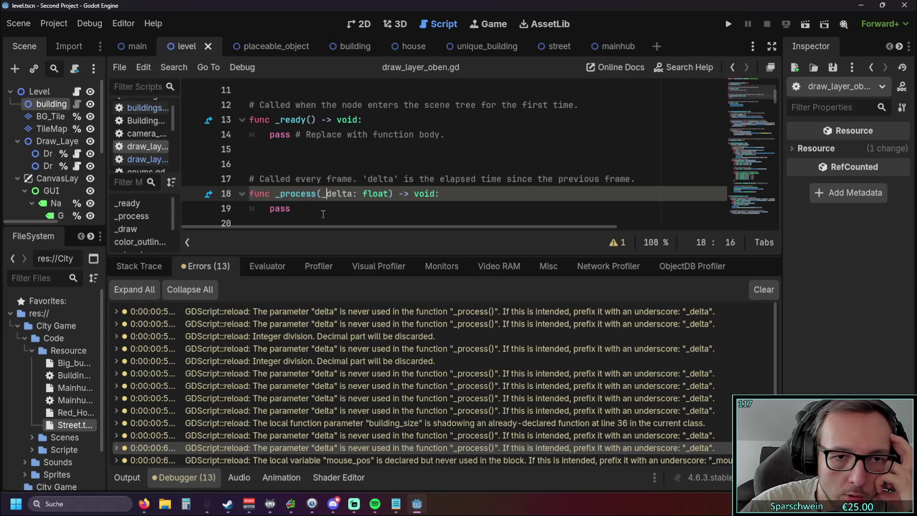
pyautogui.click(378, 455)
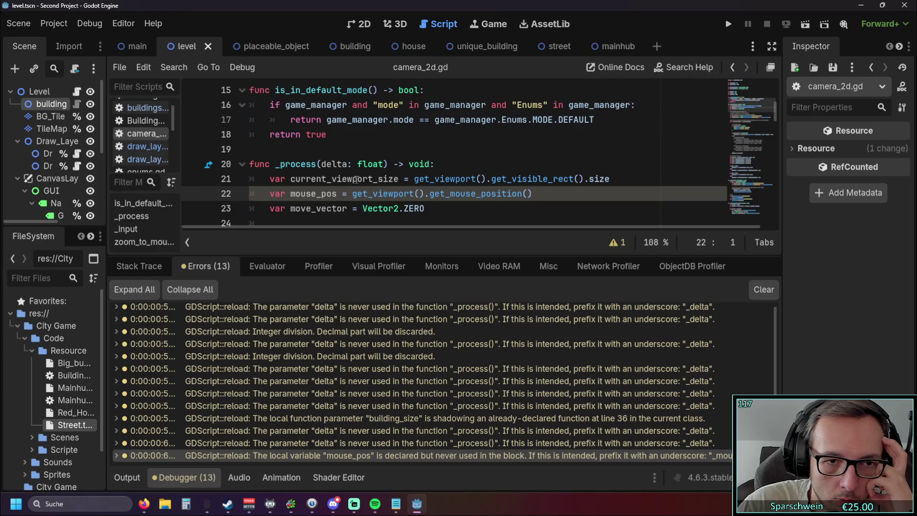
# Delete the unused mouse_pos line from _process in camera_2d.gd
pyautogui.scroll(-3, 356, 179)
pyautogui.scroll(2, 359, 180)
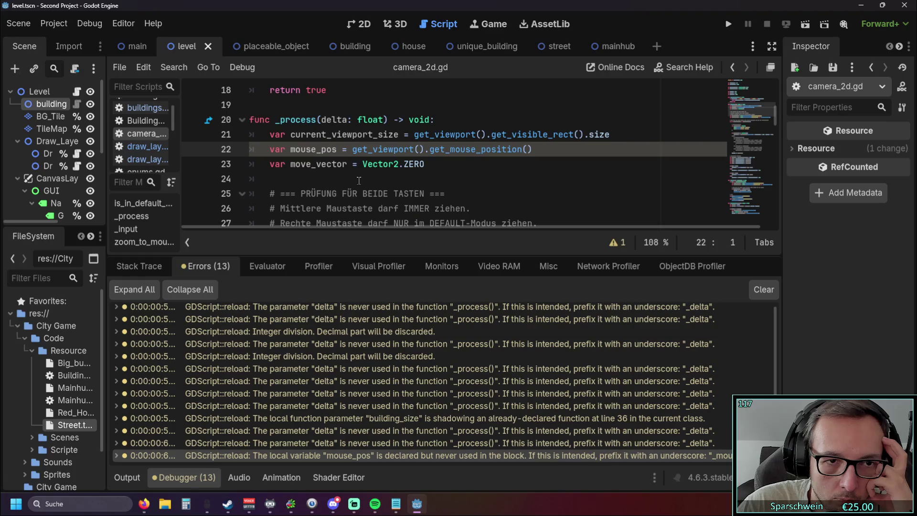
pyautogui.scroll(1, 359, 180)
pyautogui.scroll(-1, 365, 183)
pyautogui.scroll(-4, 540, 155)
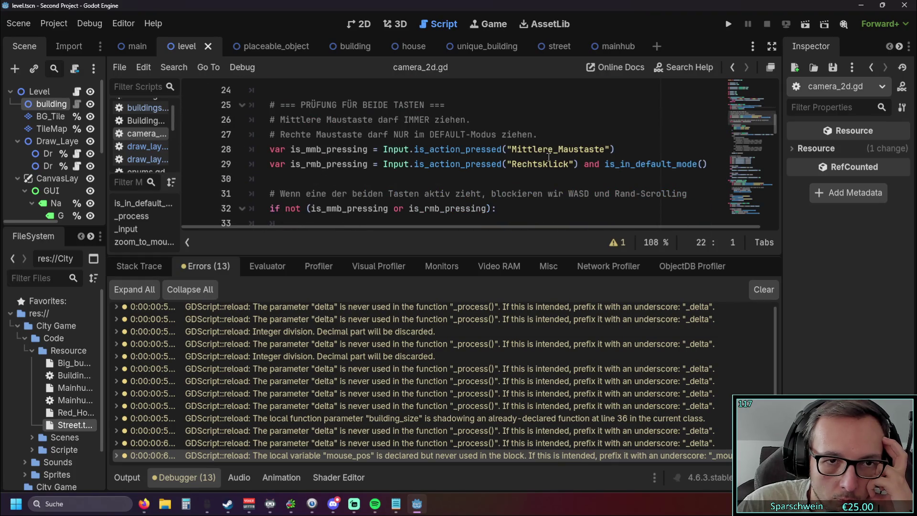
pyautogui.scroll(4, 548, 157)
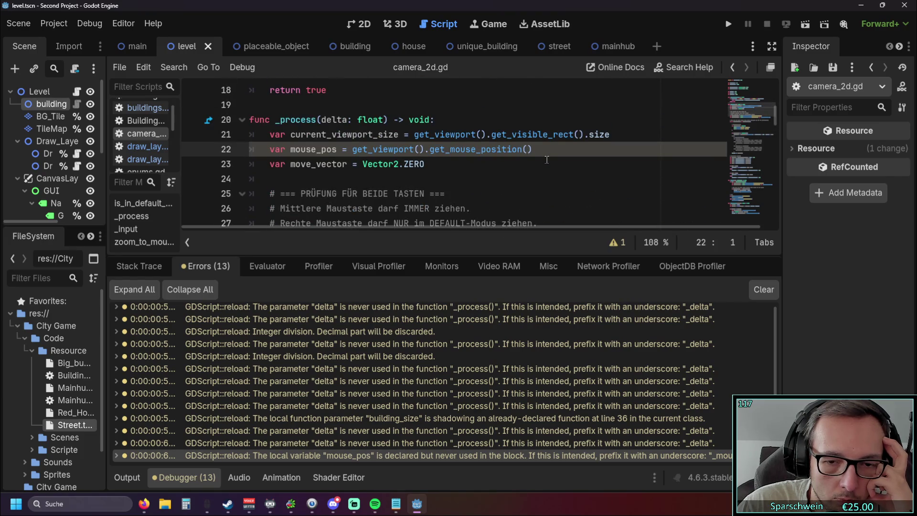
pyautogui.moveTo(532, 150); pyautogui.dragTo(171, 151)
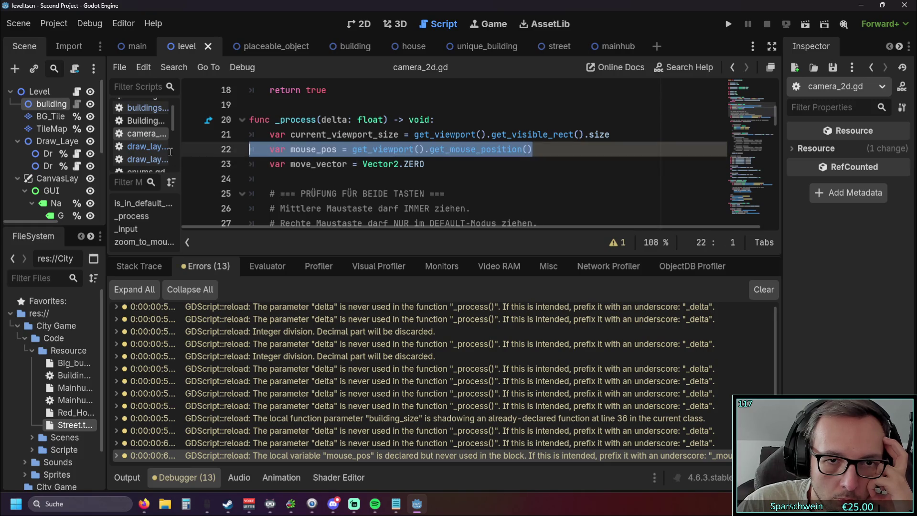
pyautogui.press('BackSpace')
pyautogui.press('BackSpace')
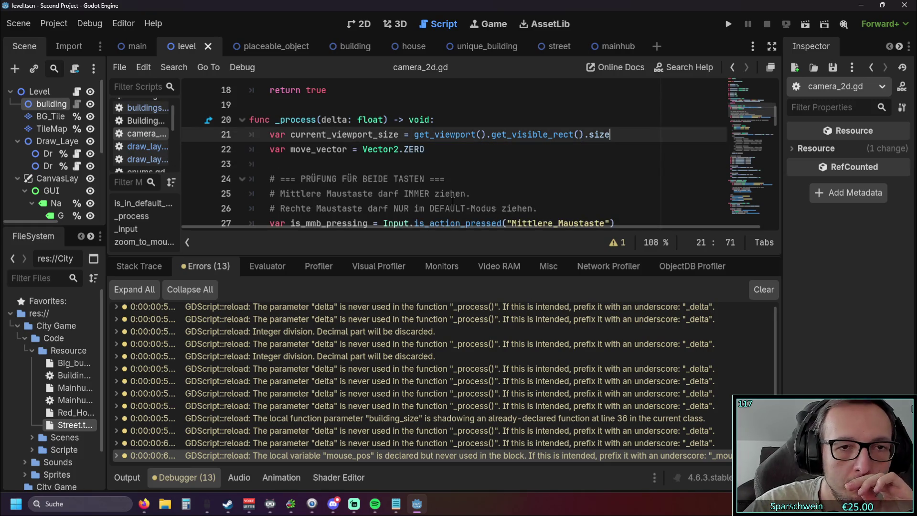
pyautogui.click(431, 193)
# Test-run the game, pan the map left and right, then check that 4 warnings remain
pyautogui.click(727, 25)
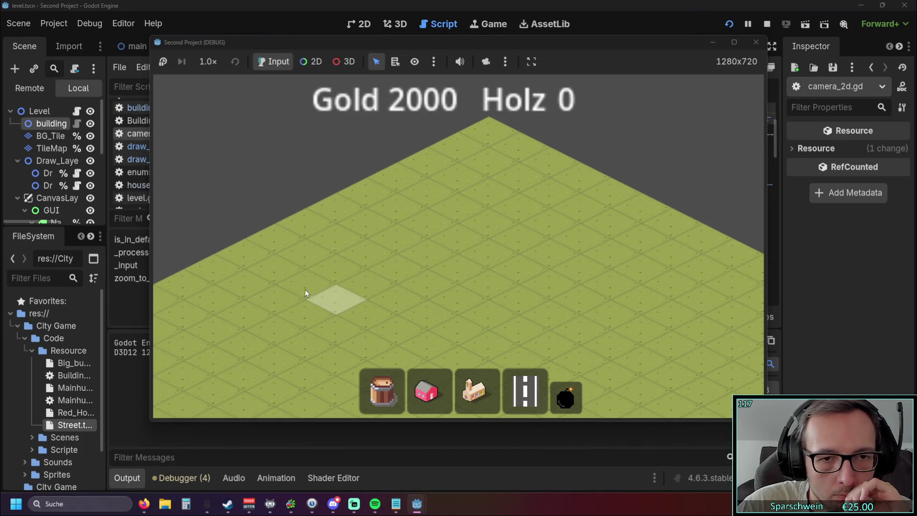
pyautogui.press('Left')
pyautogui.press('Right')
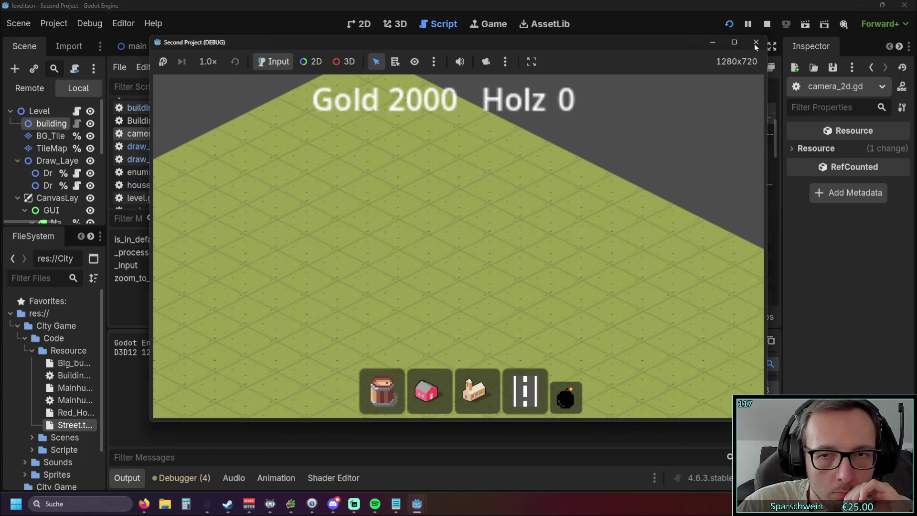
pyautogui.click(756, 43)
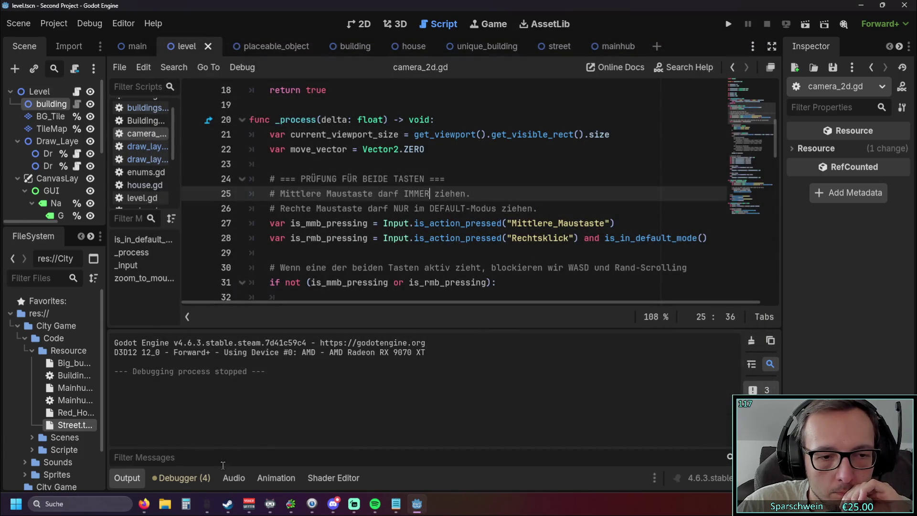
pyautogui.click(181, 478)
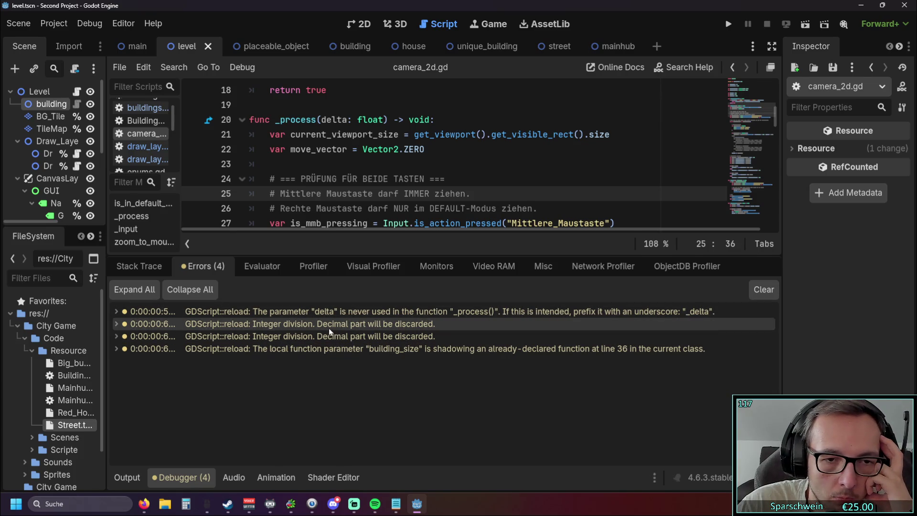
# Step through the remaining warnings, including main.gd's unused delta and the building_size shadowing warning
pyautogui.click(330, 333)
pyautogui.click(326, 325)
pyautogui.click(332, 316)
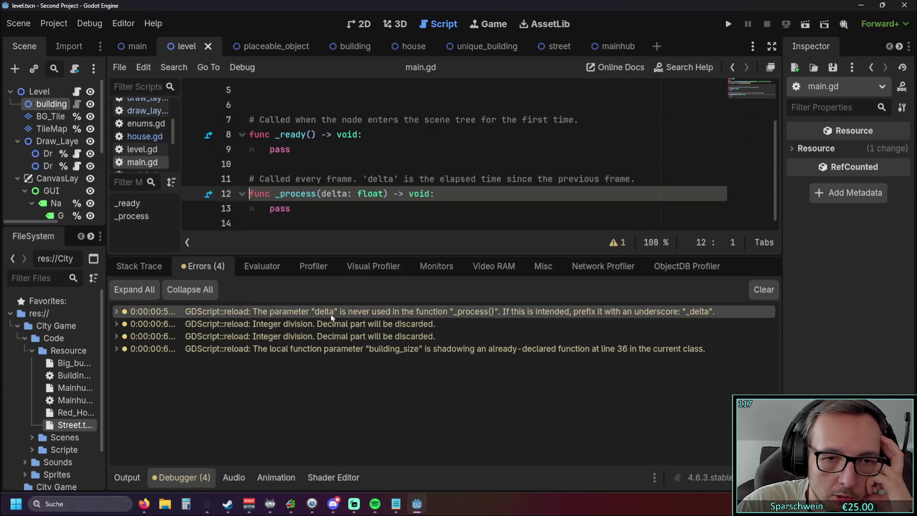
pyautogui.click(321, 194)
pyautogui.write('_')
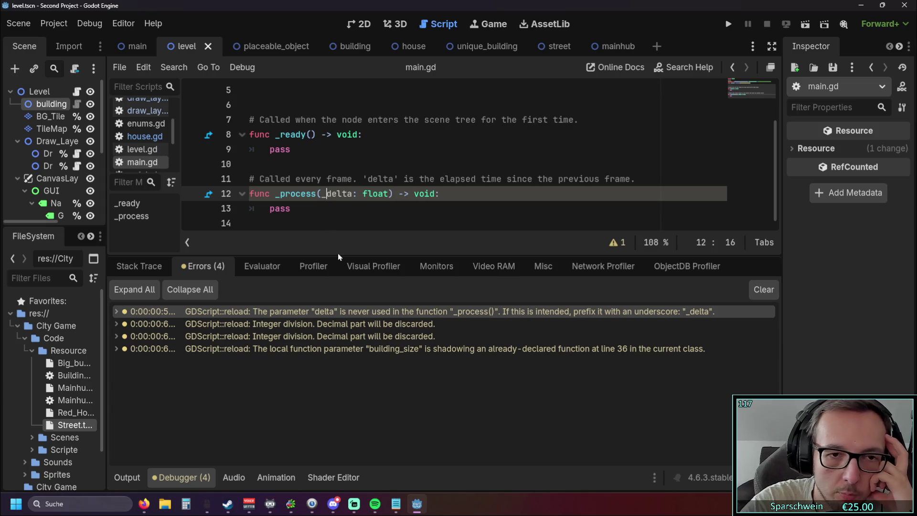
pyautogui.click(328, 348)
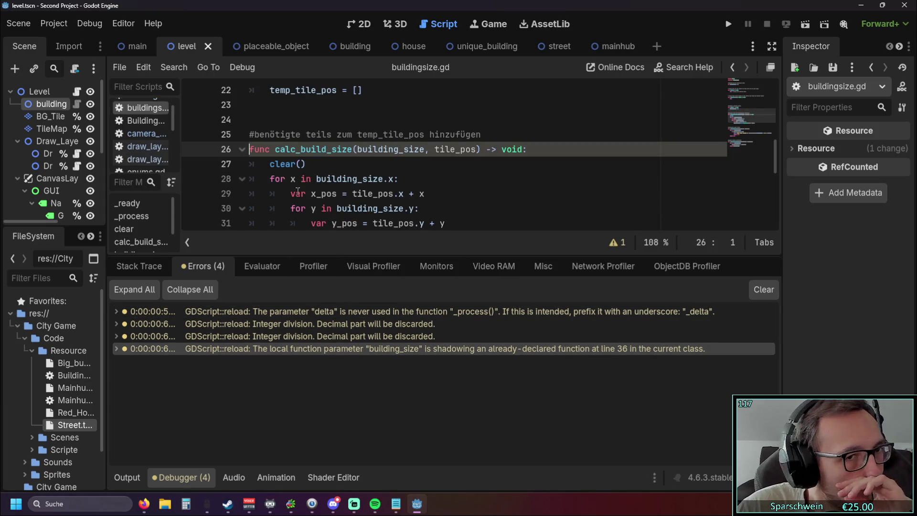
# Widen the script list and search level.gd for building_size to see how it is used
pyautogui.moveTo(181, 158)
pyautogui.mouseDown()
pyautogui.moveTo(262, 157)
pyautogui.moveTo(237, 154)
pyautogui.mouseUp()
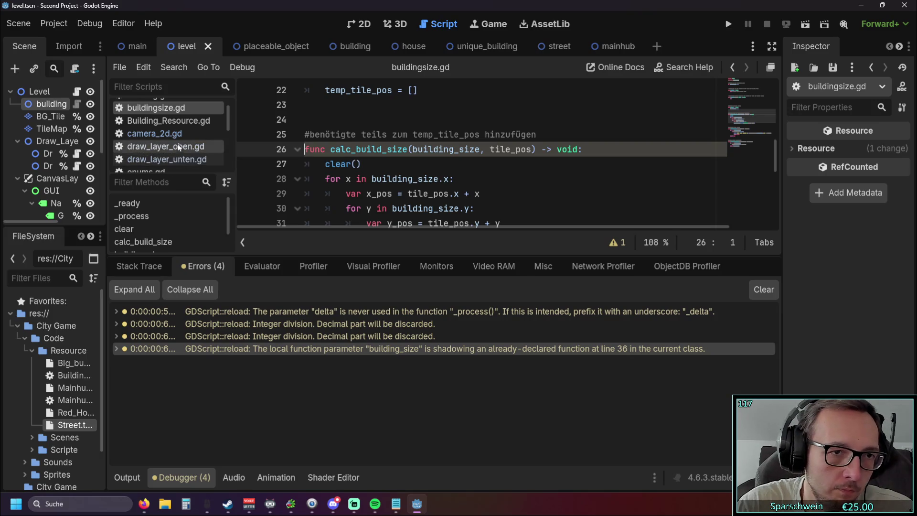
pyautogui.scroll(1, 168, 157)
pyautogui.scroll(-3, 166, 157)
pyautogui.click(158, 136)
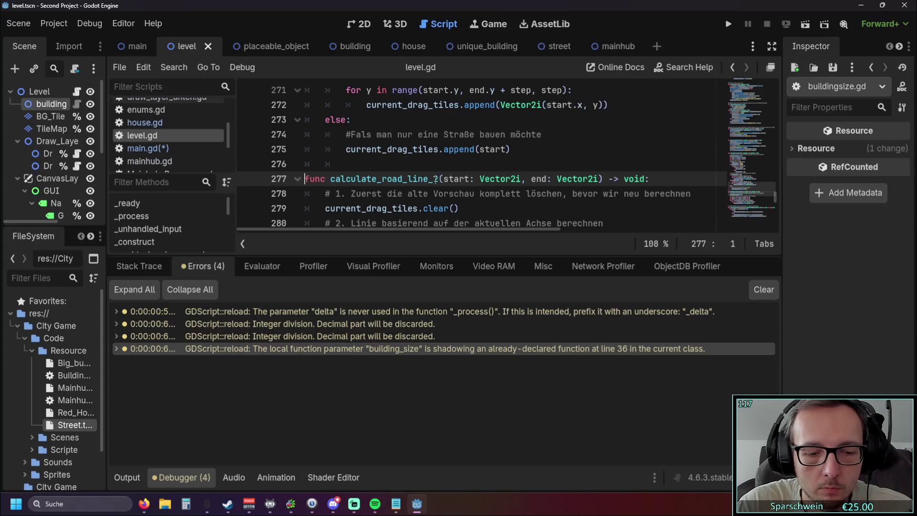
pyautogui.hotkey('ctrl', 'f')
pyautogui.write('building')
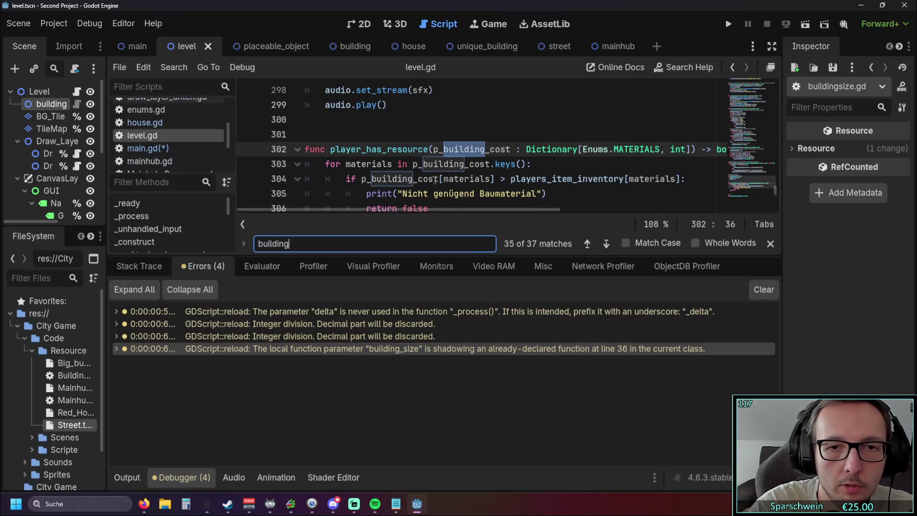
pyautogui.write('_si')
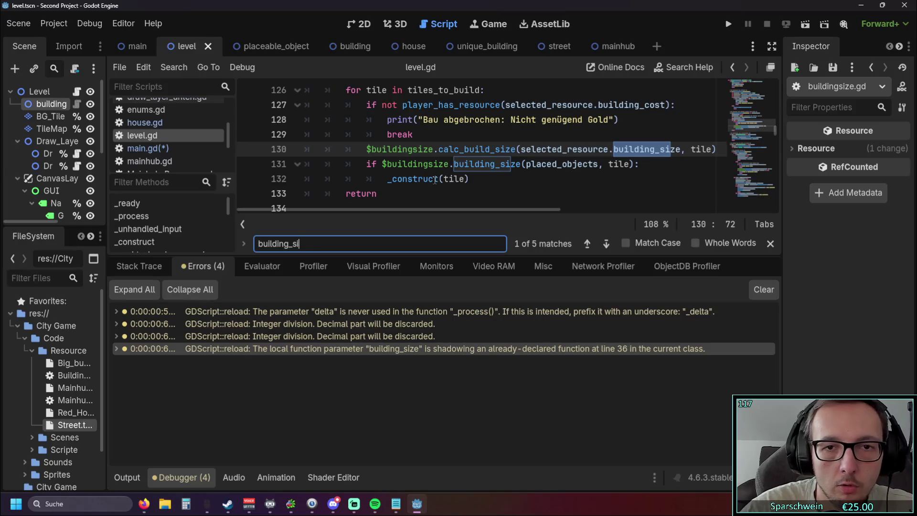
pyautogui.click(571, 195)
pyautogui.scroll(1, 549, 191)
pyautogui.scroll(-1, 549, 191)
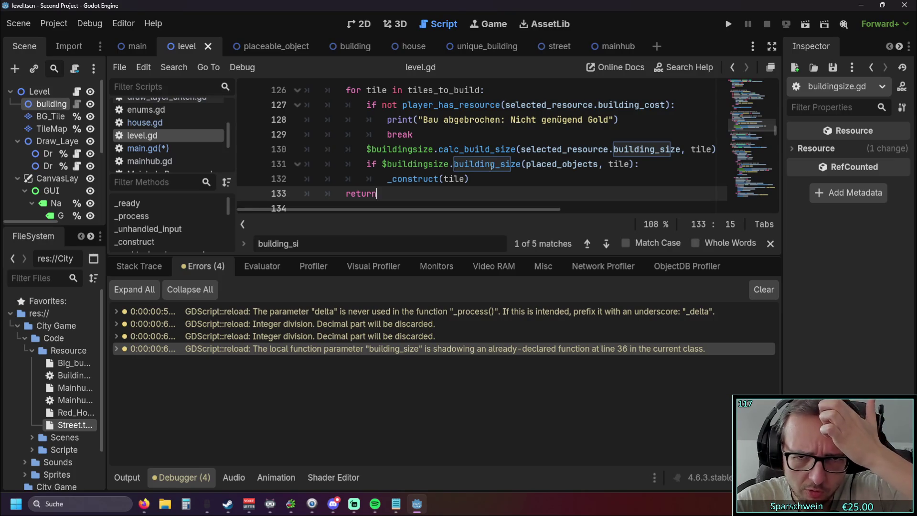
pyautogui.hscroll(1, 457, 210)
pyautogui.hscroll(-1, 457, 210)
pyautogui.scroll(1, 425, 211)
pyautogui.scroll(-1, 427, 210)
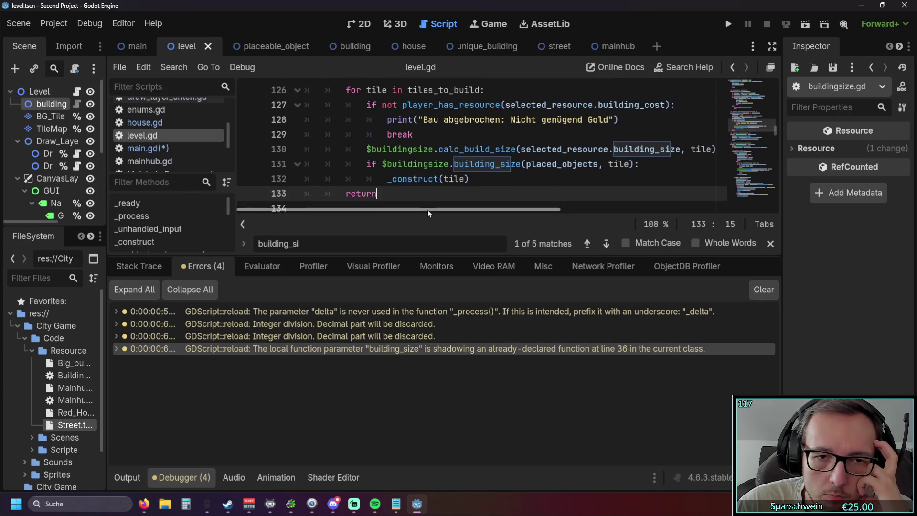
pyautogui.hscroll(-3, 428, 210)
pyautogui.click(460, 179)
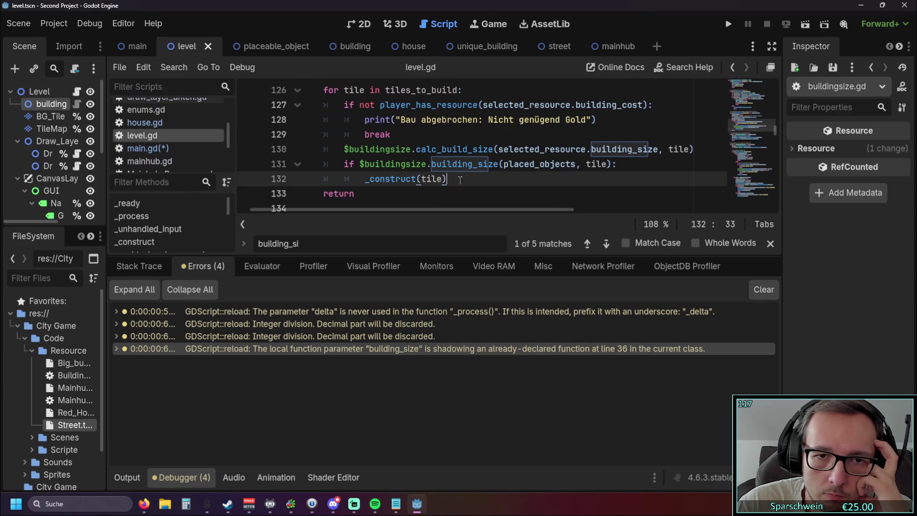
pyautogui.moveTo(526, 166)
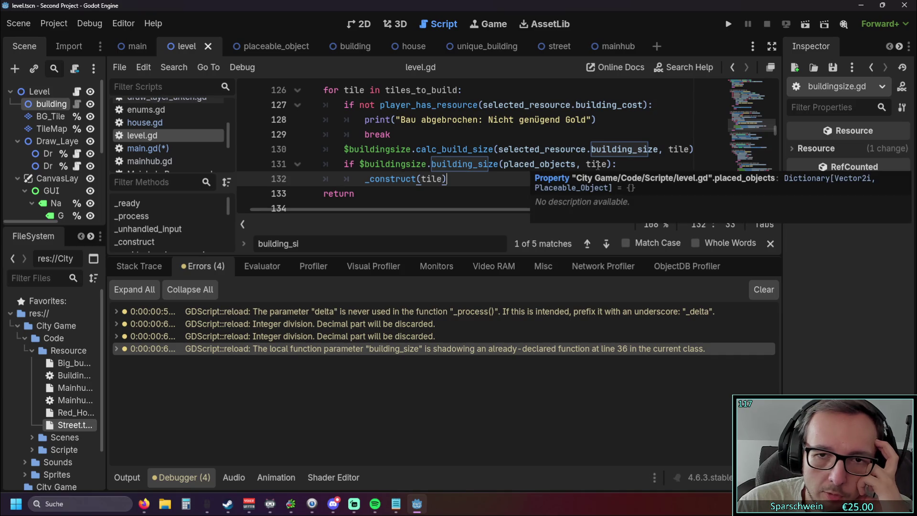
pyautogui.moveTo(598, 164)
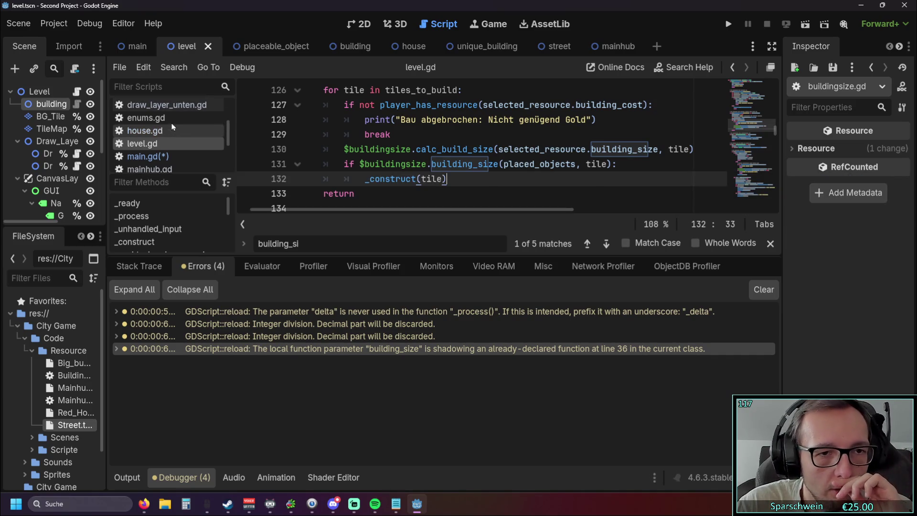
# Rename the calc_build_size parameter in buildingsize.gd to local_building_size
pyautogui.click(403, 347)
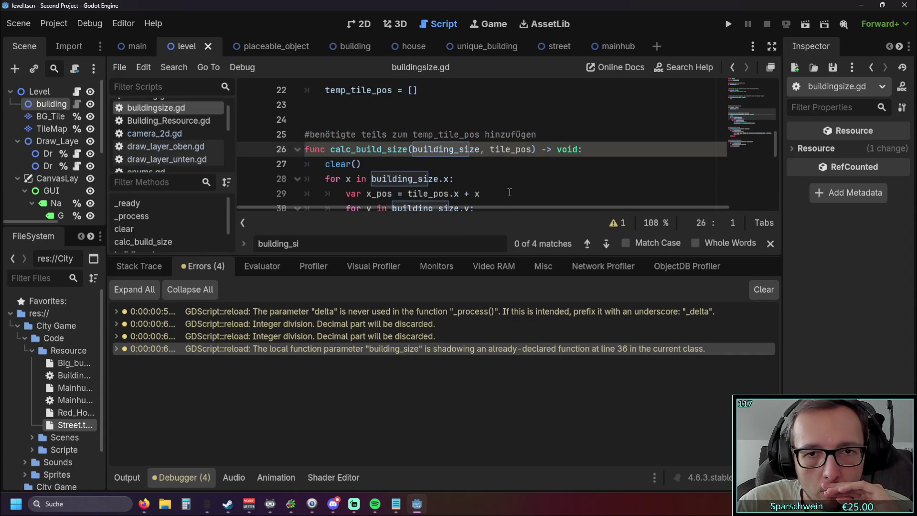
pyautogui.click(461, 163)
pyautogui.scroll(-1, 461, 164)
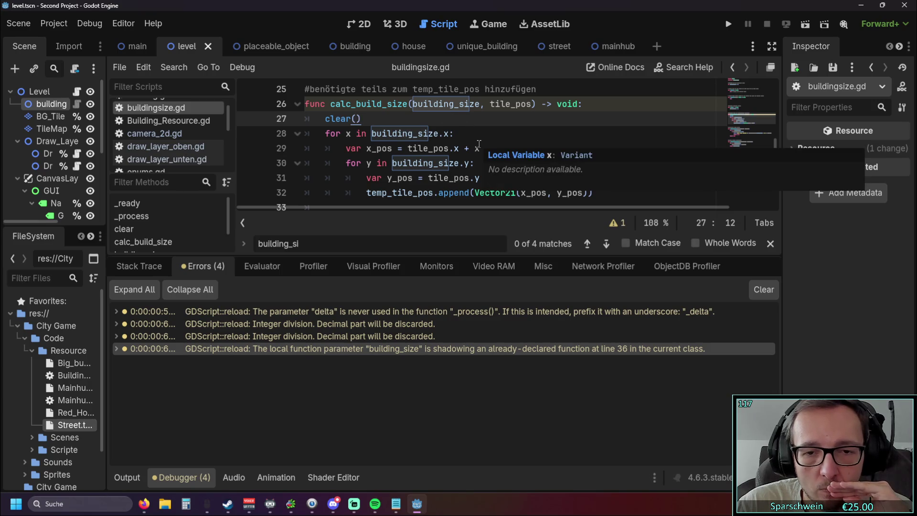
pyautogui.scroll(1, 455, 132)
pyautogui.scroll(-1, 455, 138)
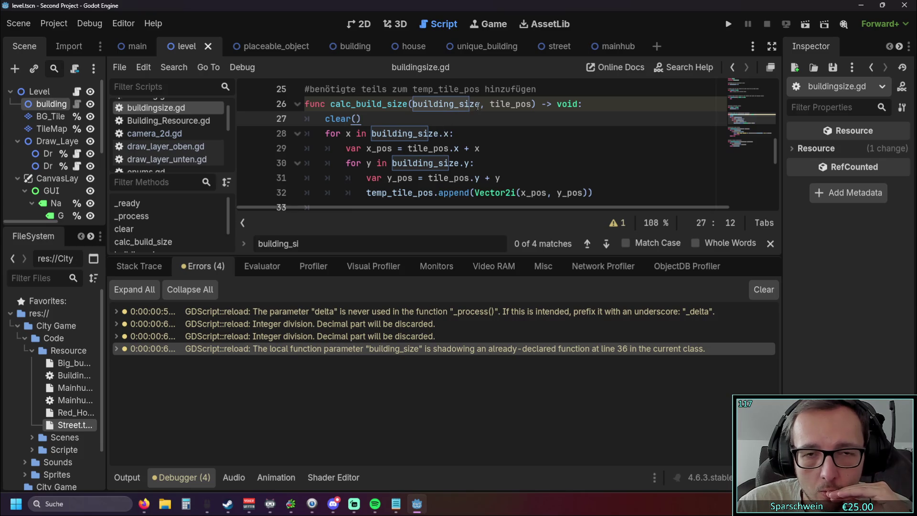
pyautogui.click(414, 103)
pyautogui.write('l')
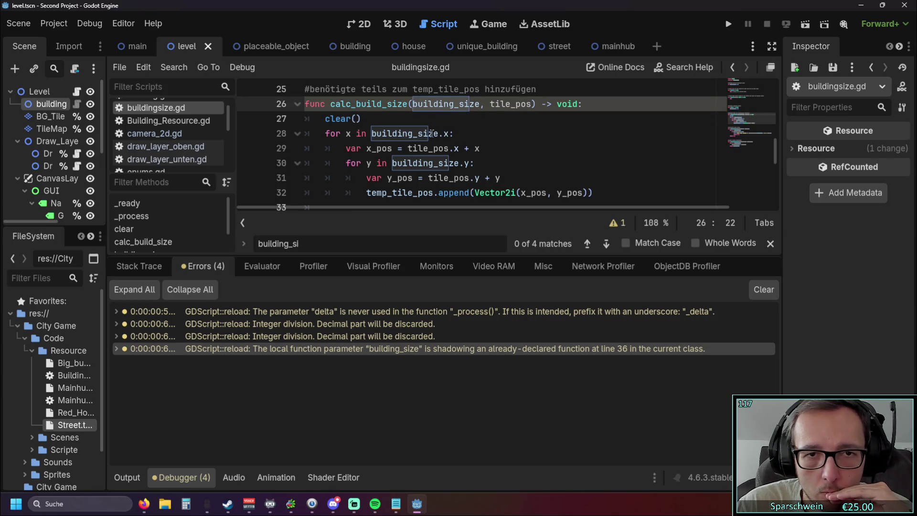
pyautogui.write('ocal_')
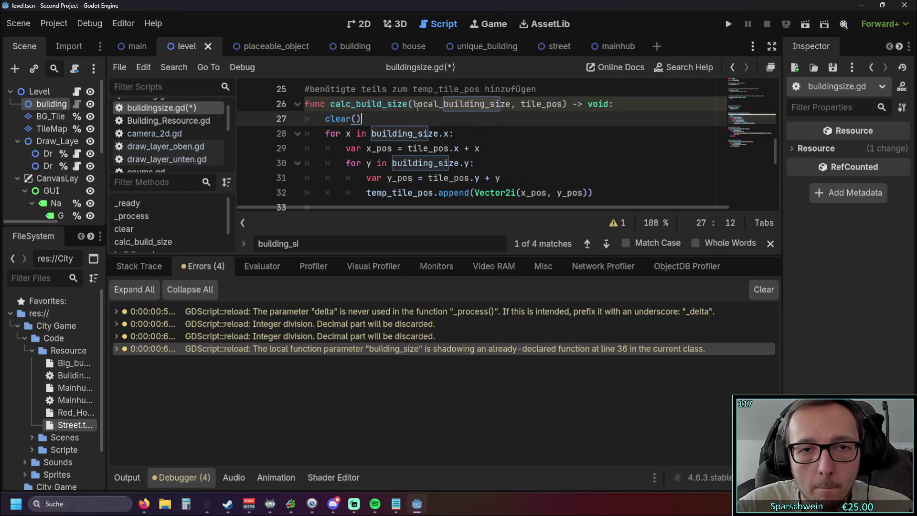
# Make the loops on lines 28 and 30 use local_building_size instead of building_size
pyautogui.moveTo(412, 103); pyautogui.dragTo(511, 103)
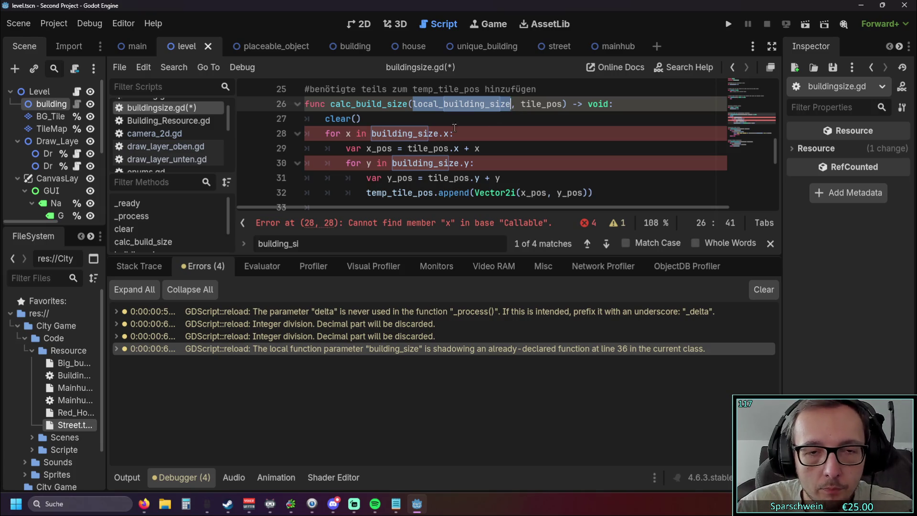
pyautogui.hotkey('ctrl', 'c')
pyautogui.doubleClick(376, 133)
pyautogui.hotkey('ctrl', 'v')
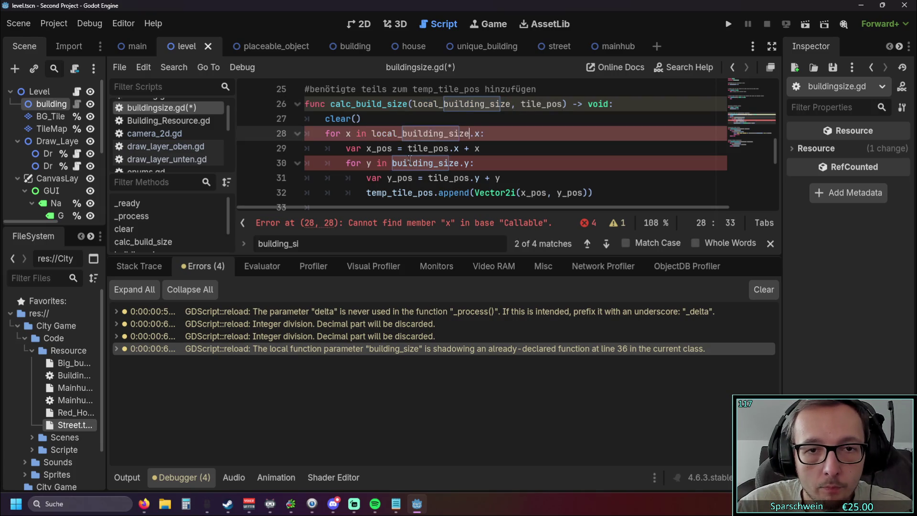
pyautogui.doubleClick(394, 162)
pyautogui.hotkey('ctrl', 'v')
pyautogui.click(520, 148)
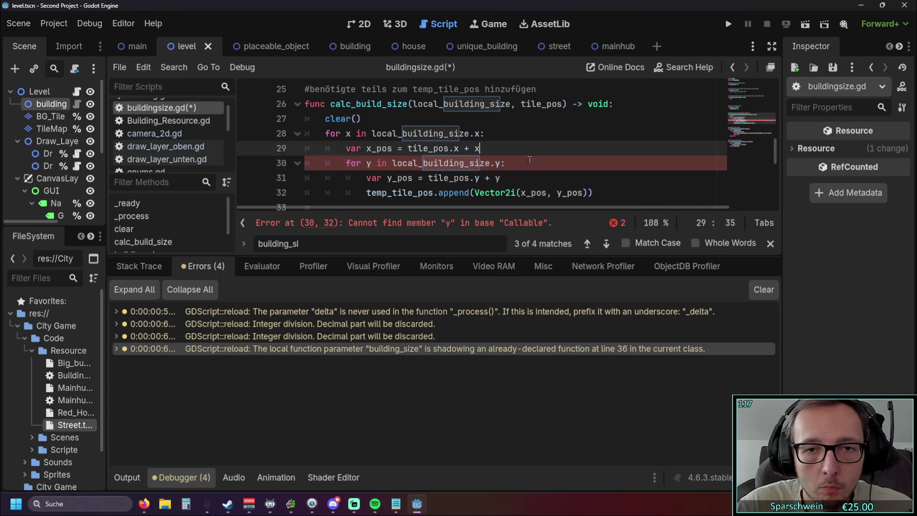
pyautogui.scroll(1, 520, 144)
pyautogui.scroll(-1, 520, 143)
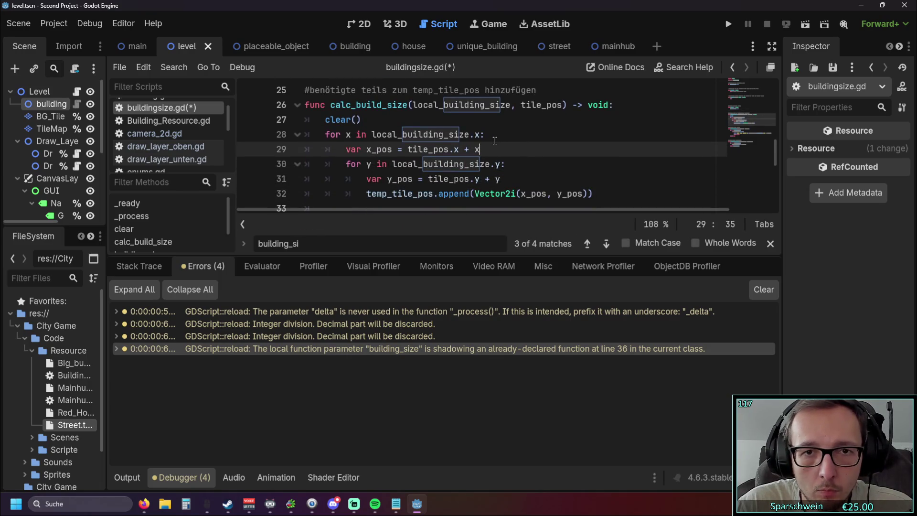
# Shorten the parameter to size and make the loops read size.x and size.y
pyautogui.moveTo(413, 105); pyautogui.dragTo(440, 106)
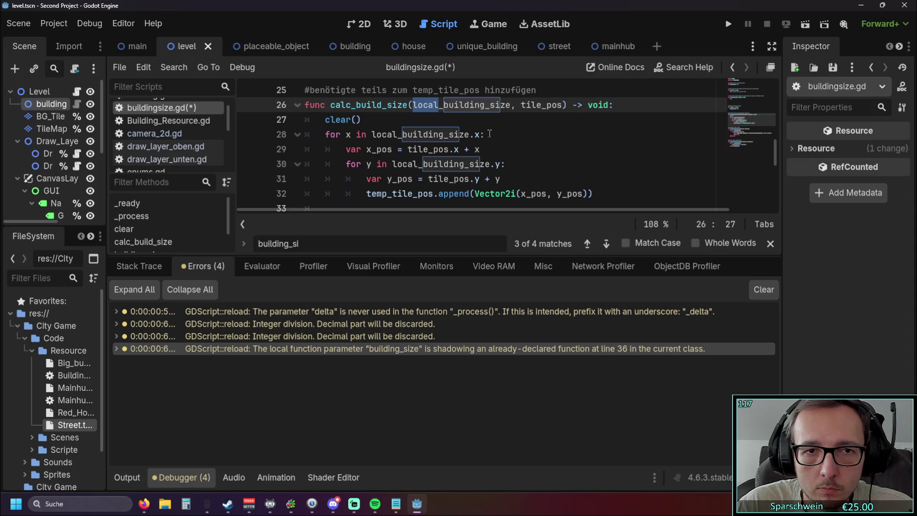
pyautogui.scroll(1, 489, 134)
pyautogui.scroll(-1, 489, 134)
pyautogui.click(512, 136)
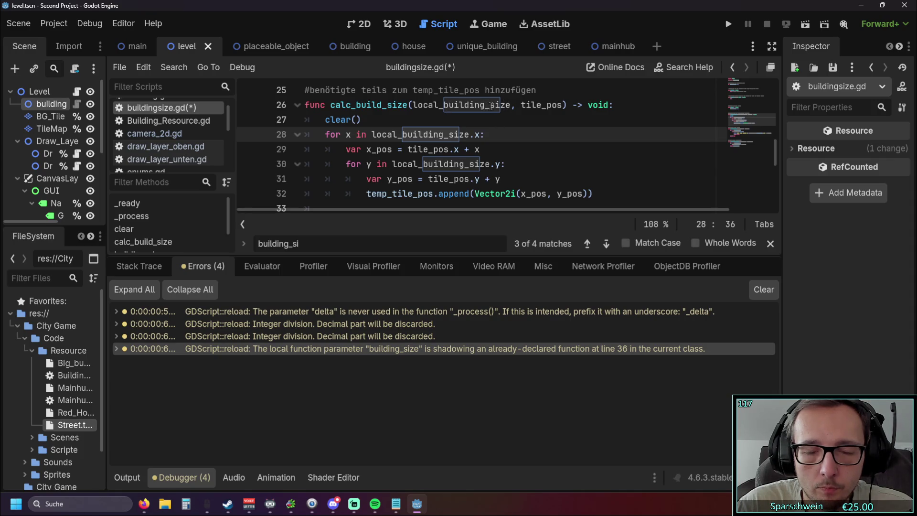
pyautogui.moveTo(491, 106); pyautogui.dragTo(414, 106)
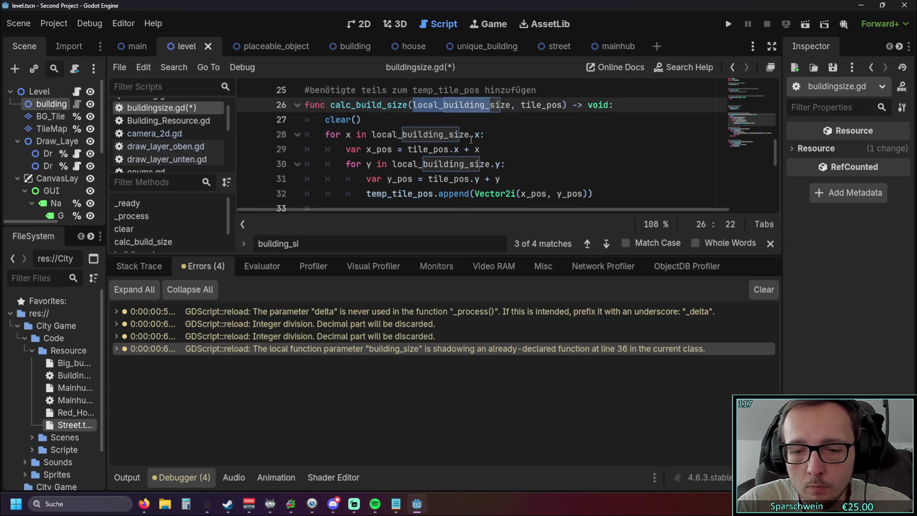
pyautogui.press('BackSpace')
pyautogui.moveTo(449, 136); pyautogui.dragTo(372, 136)
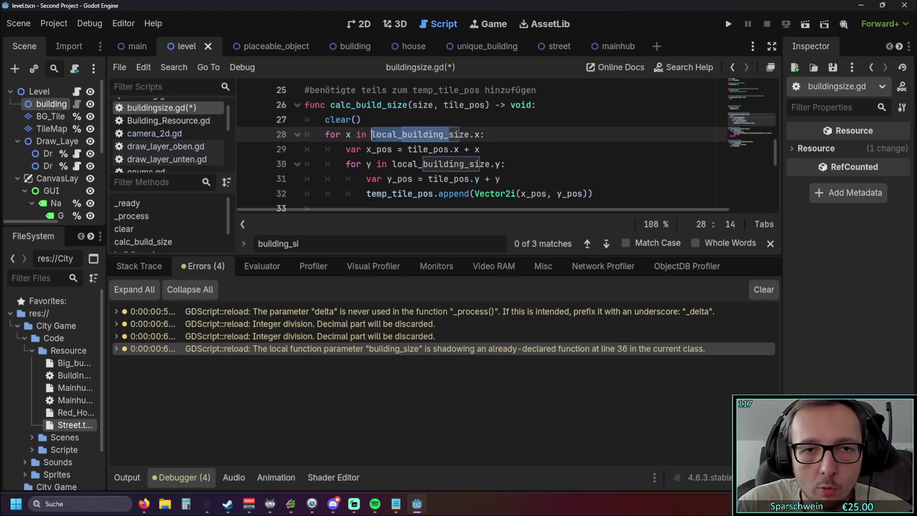
pyautogui.press('BackSpace')
pyautogui.moveTo(468, 164); pyautogui.dragTo(392, 164)
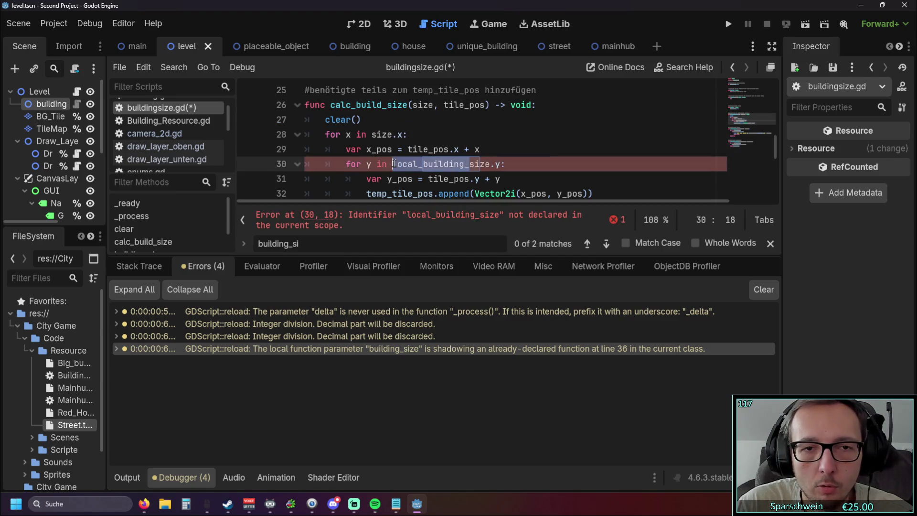
pyautogui.press('BackSpace')
pyautogui.click(578, 147)
pyautogui.scroll(-1, 568, 141)
pyautogui.scroll(1, 565, 138)
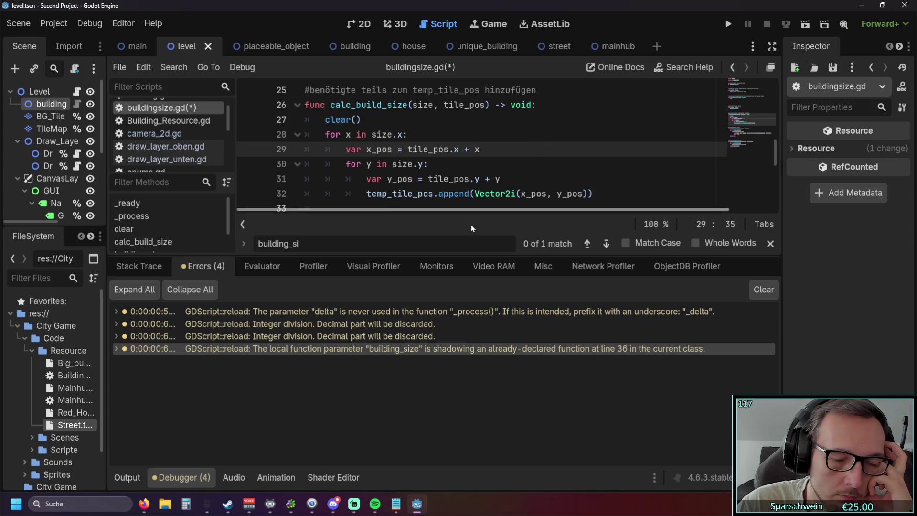
# Run the game, then jump to the integer-division warning at house.gd line 12
pyautogui.click(728, 24)
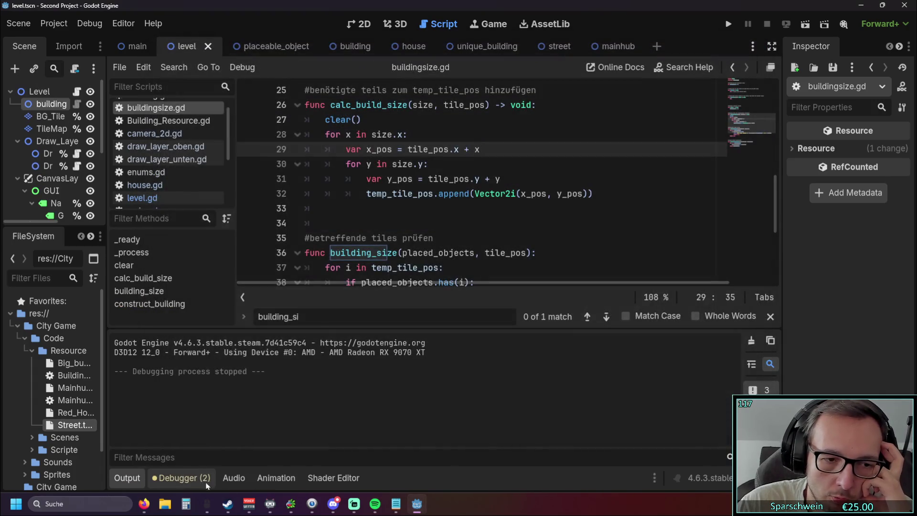
pyautogui.click(206, 481)
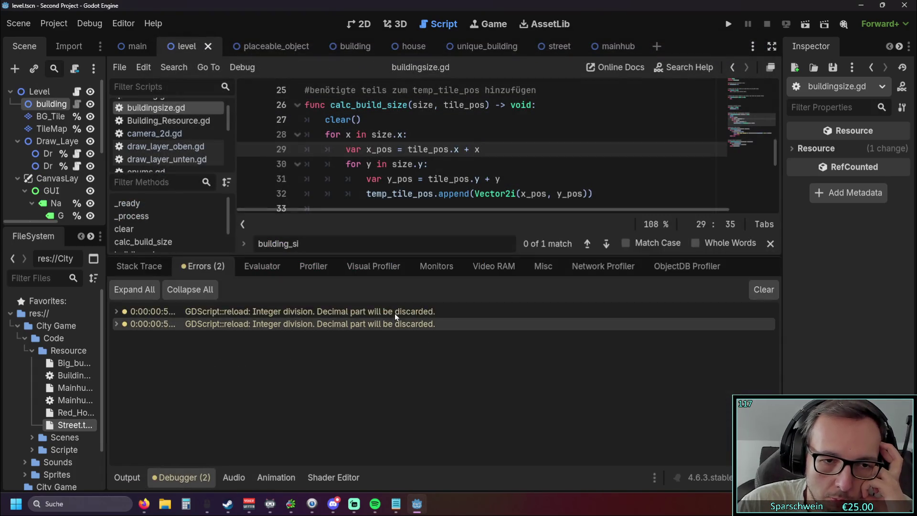
pyautogui.doubleClick(345, 311)
pyautogui.moveTo(457, 266); pyautogui.dragTo(437, 327)
pyautogui.moveTo(380, 375)
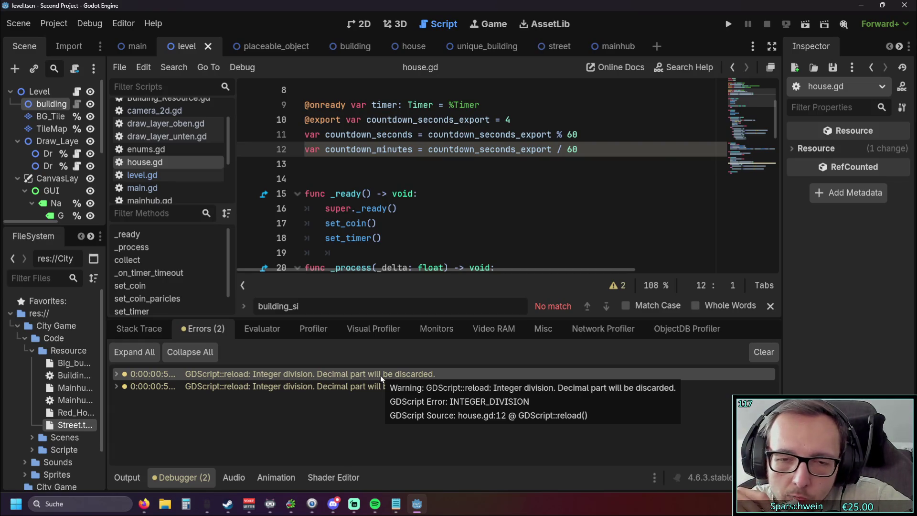
# Look for fix options on the integer-division error and the countdown_minutes line
pyautogui.rightClick(318, 373)
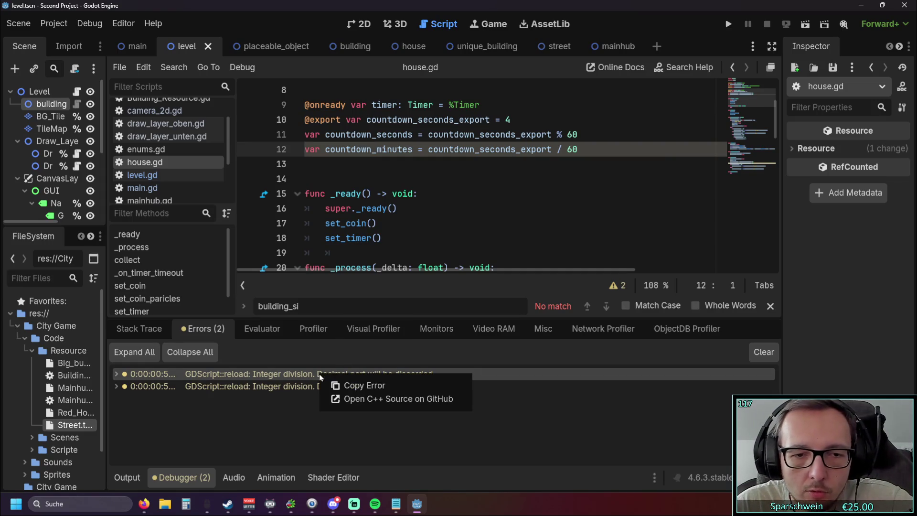
pyautogui.click(449, 151)
pyautogui.rightClick(381, 150)
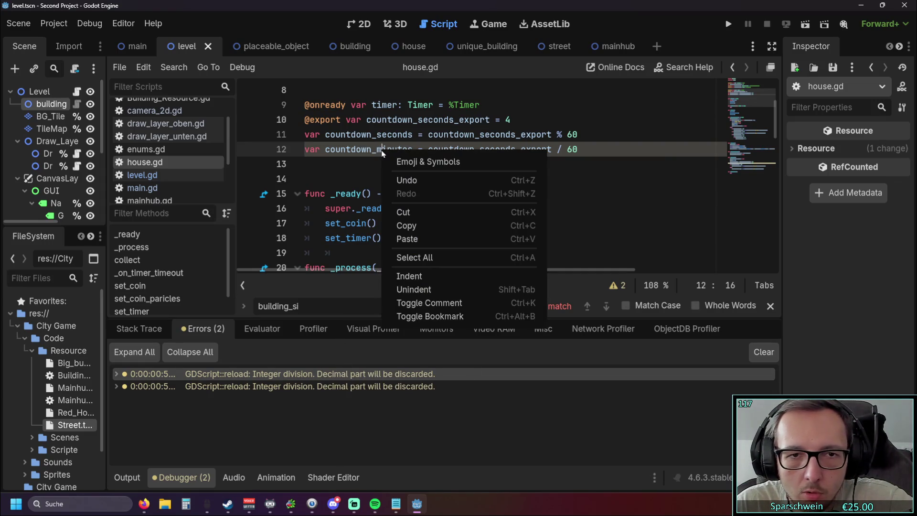
pyautogui.press('Escape')
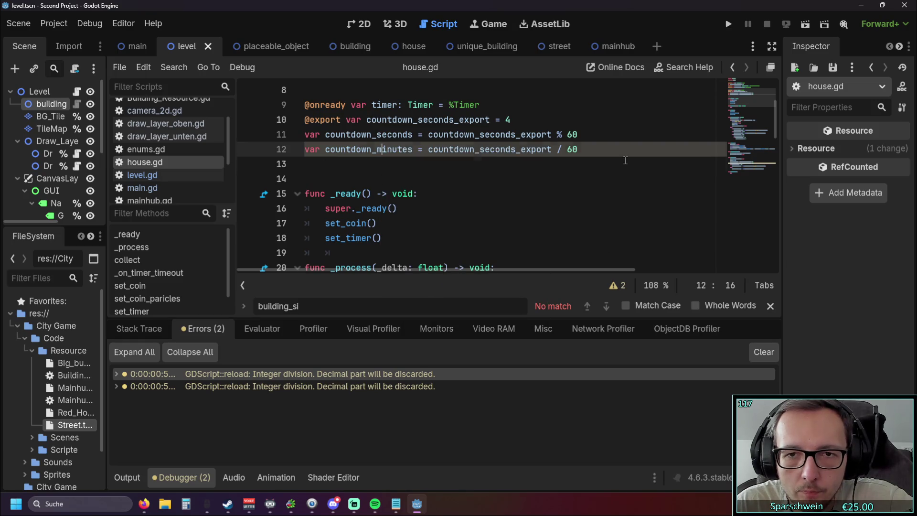
pyautogui.click(298, 161)
pyautogui.click(629, 149)
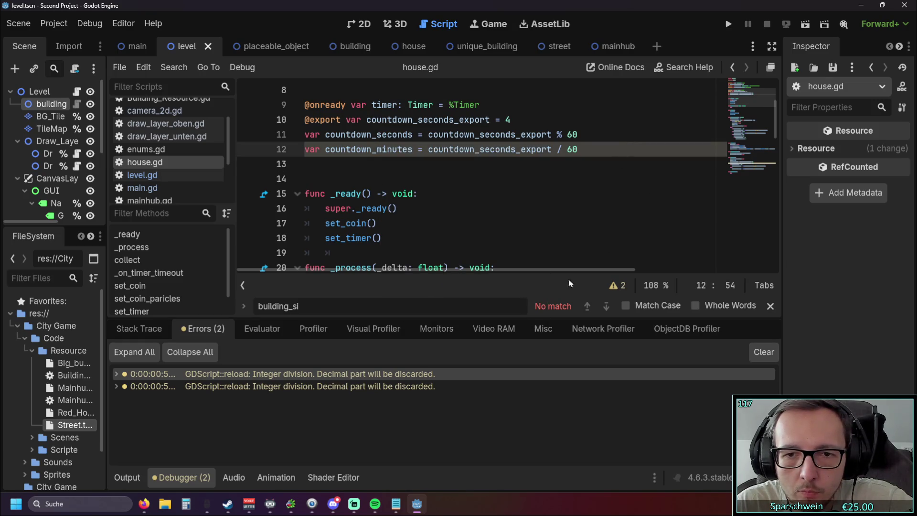
# Ignore the Line 12 and Line 61 INTEGER_DIVISION warnings, then test-run and close the game
pyautogui.click(613, 286)
pyautogui.click(355, 247)
pyautogui.rightClick(355, 248)
pyautogui.click(331, 262)
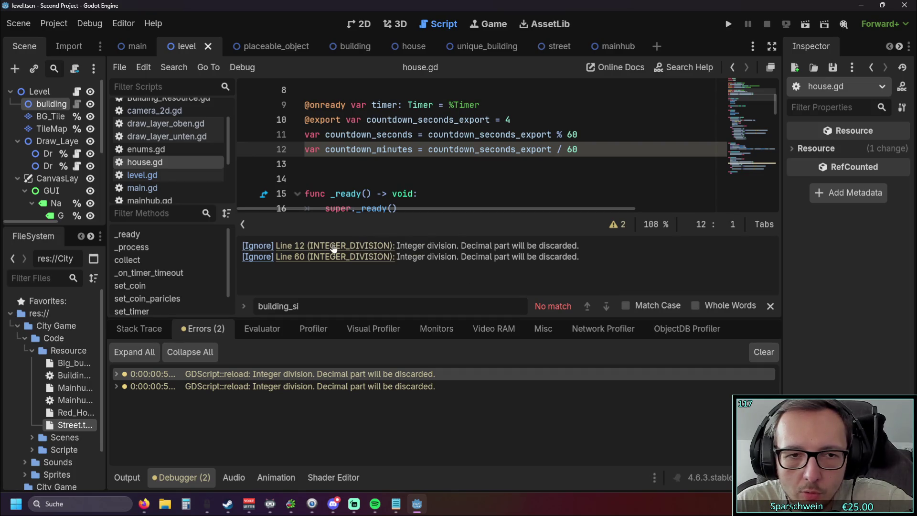
pyautogui.click(253, 247)
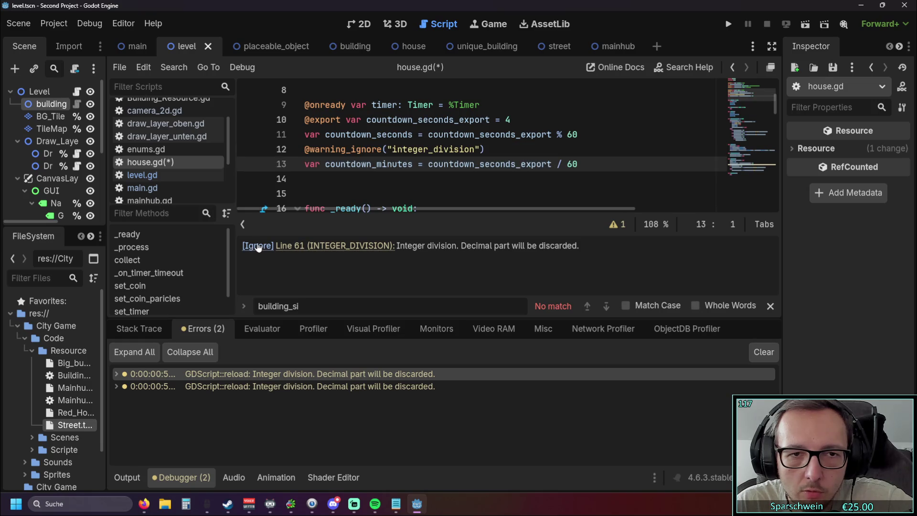
pyautogui.click(387, 247)
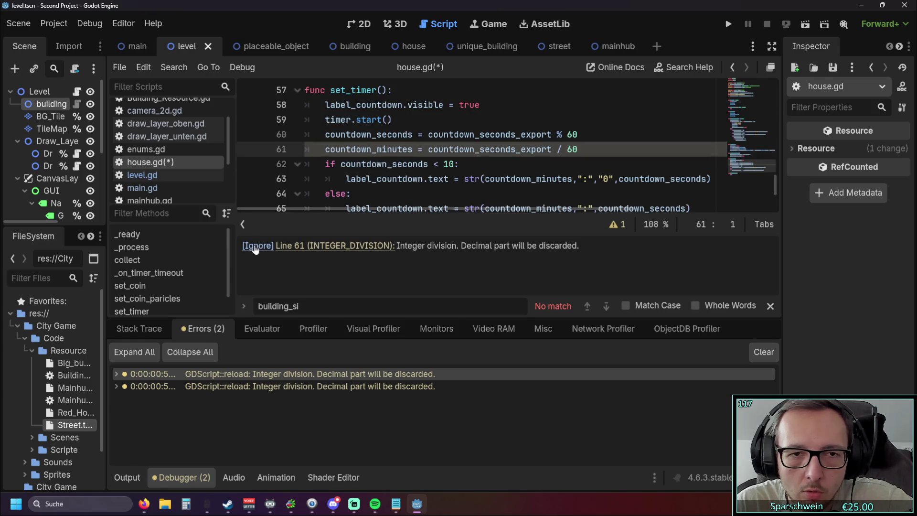
pyautogui.click(257, 246)
pyautogui.click(727, 24)
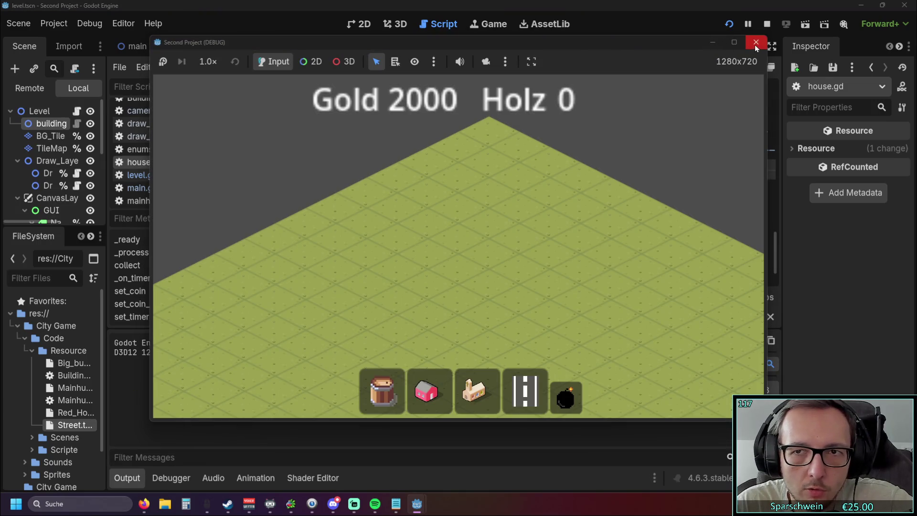
pyautogui.click(754, 43)
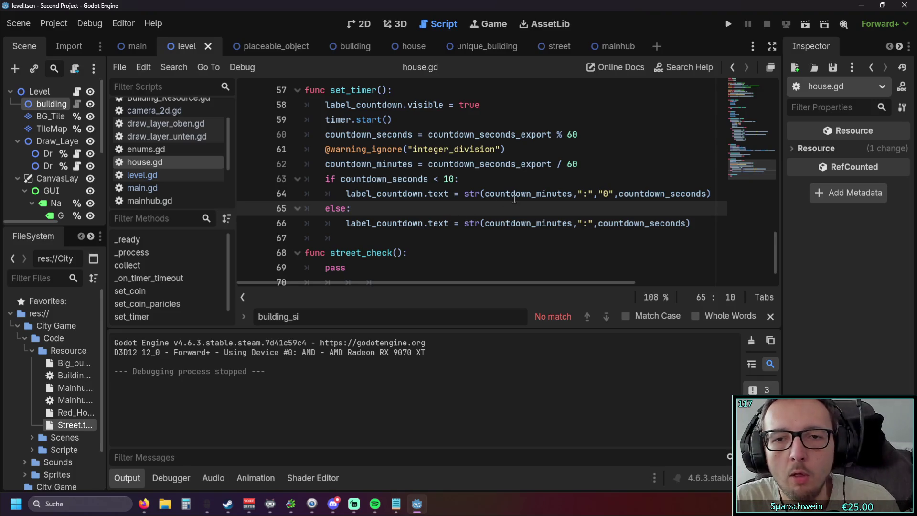
# Scroll through house.gd to check the warning-ignored countdown_minutes lines
pyautogui.scroll(15, 514, 195)
pyautogui.scroll(-3, 515, 177)
pyautogui.click(516, 164)
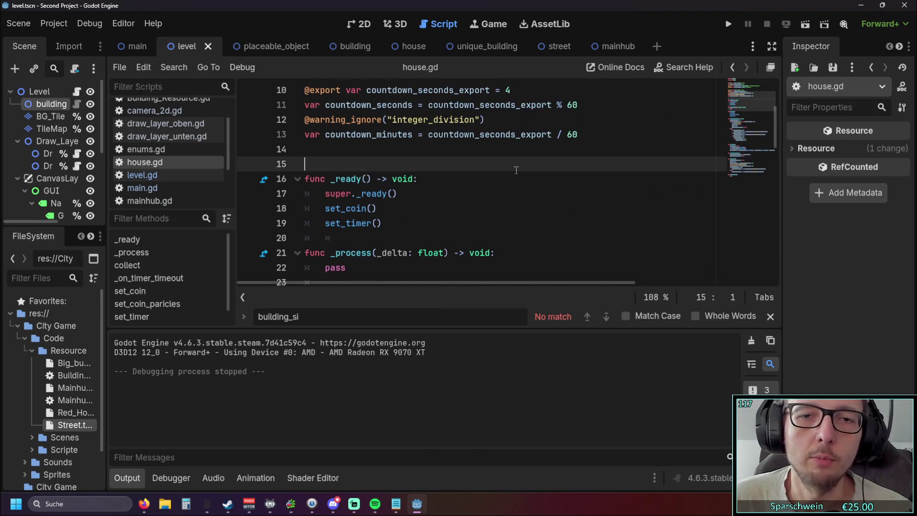
pyautogui.scroll(1, 517, 170)
pyautogui.click(445, 220)
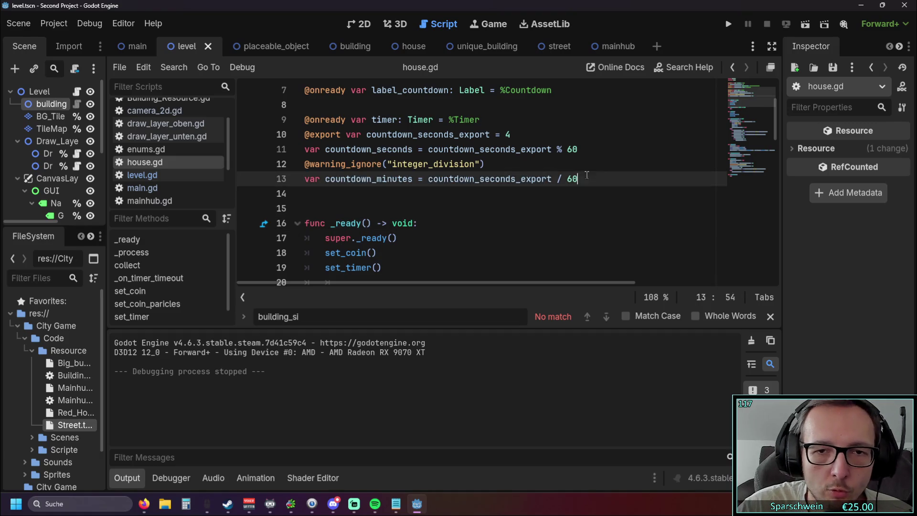
pyautogui.scroll(-1, 600, 176)
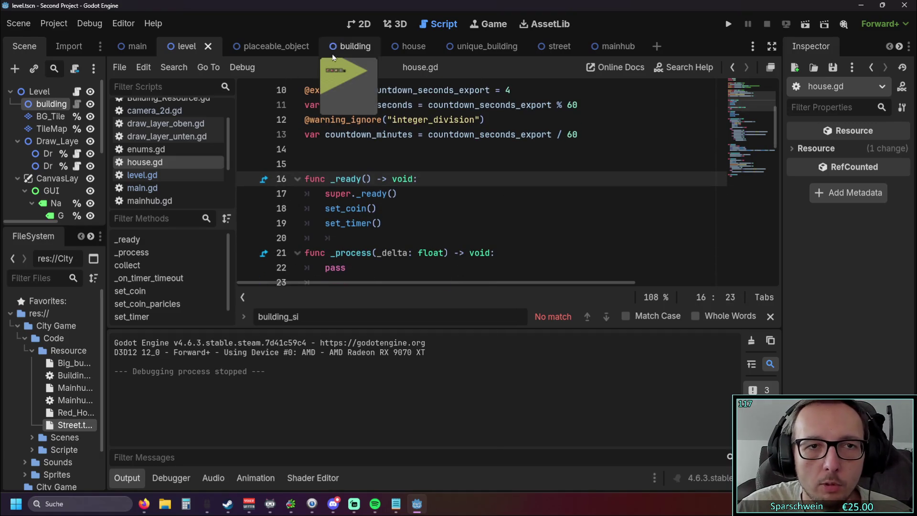
# Run the game, build a red house, demolish it with the bomb, then stop the game
pyautogui.click(728, 24)
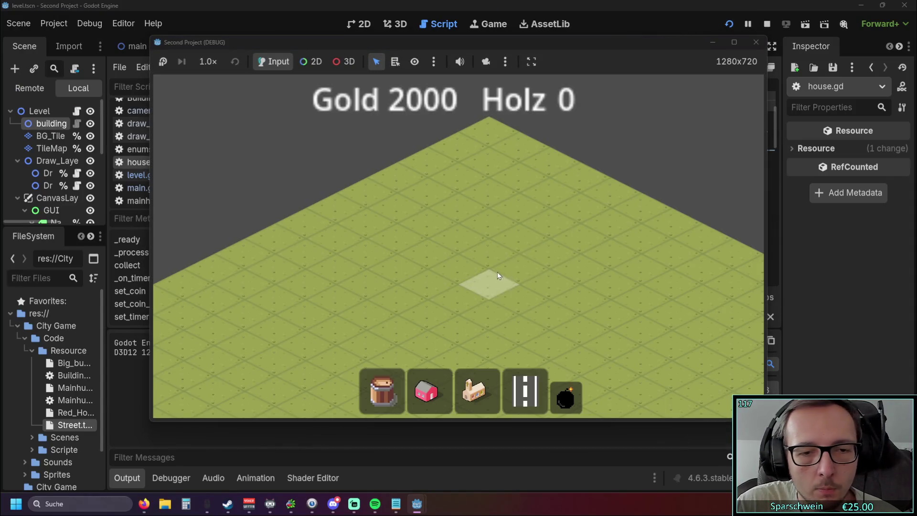
pyautogui.click(430, 391)
pyautogui.click(442, 246)
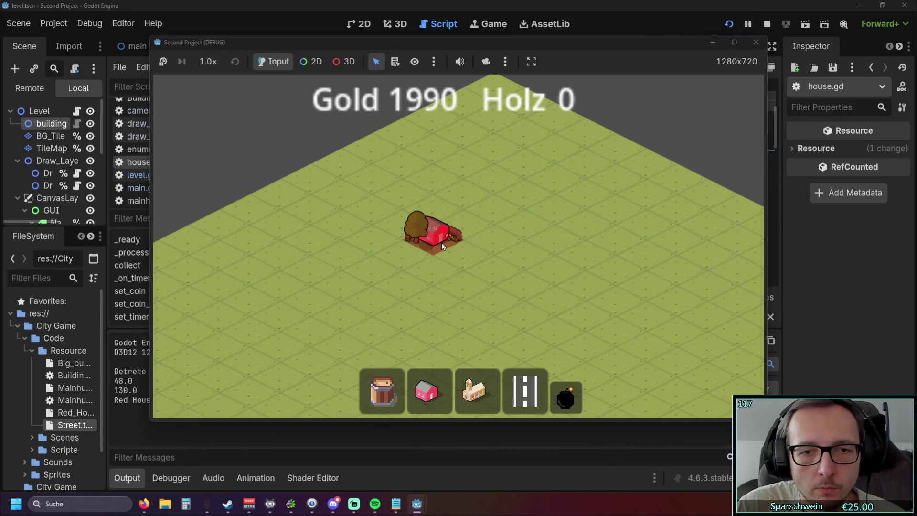
pyautogui.click(565, 397)
pyautogui.click(432, 237)
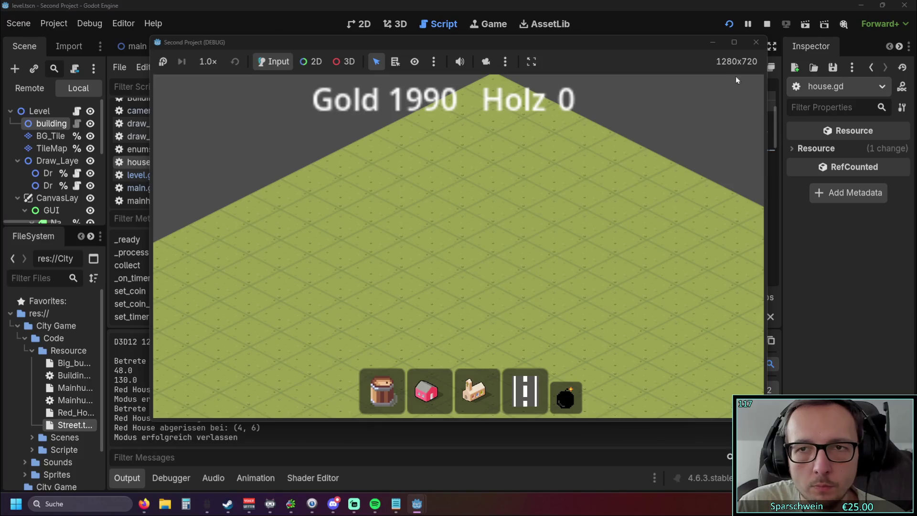
pyautogui.click(756, 42)
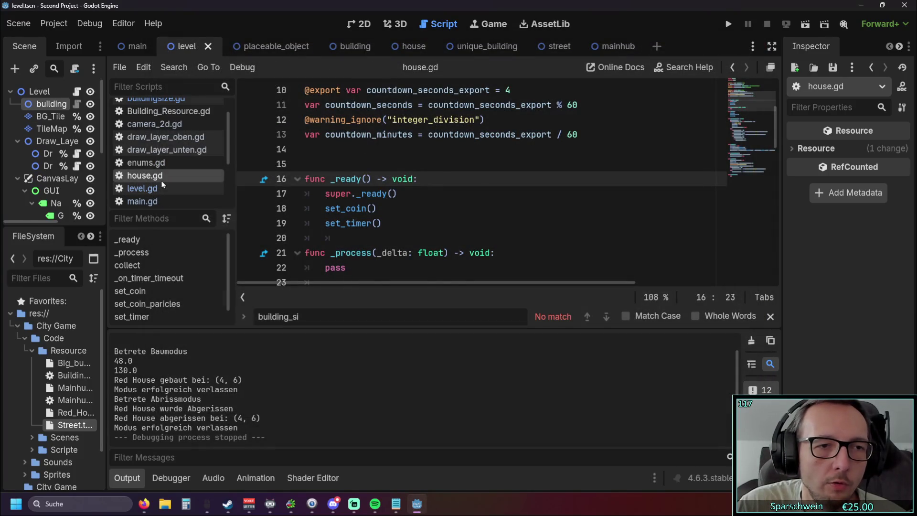
# Close the Find bar and move from enums.gd to level.gd, scrolling through its input handler
pyautogui.hotkey('alt', 'Left')
pyautogui.hotkey('alt', 'Left')
pyautogui.hotkey('alt', 'Left')
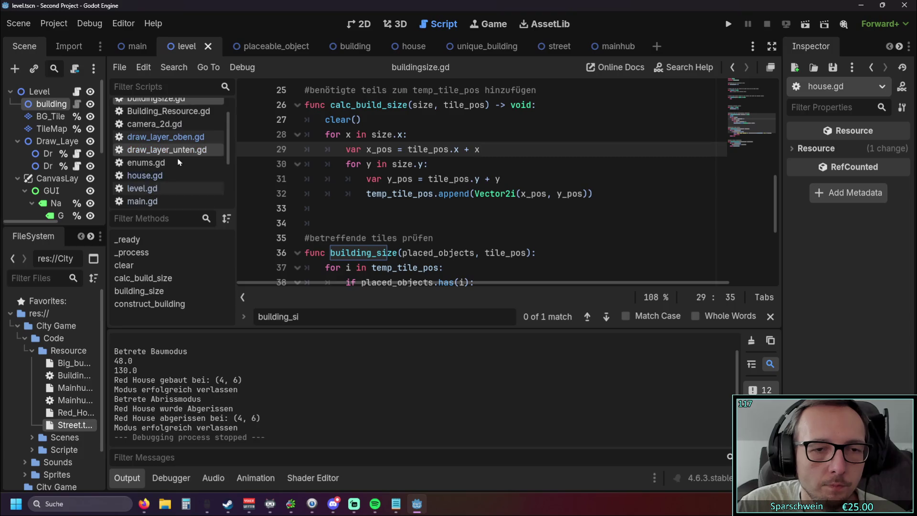
pyautogui.click(770, 316)
pyautogui.click(153, 163)
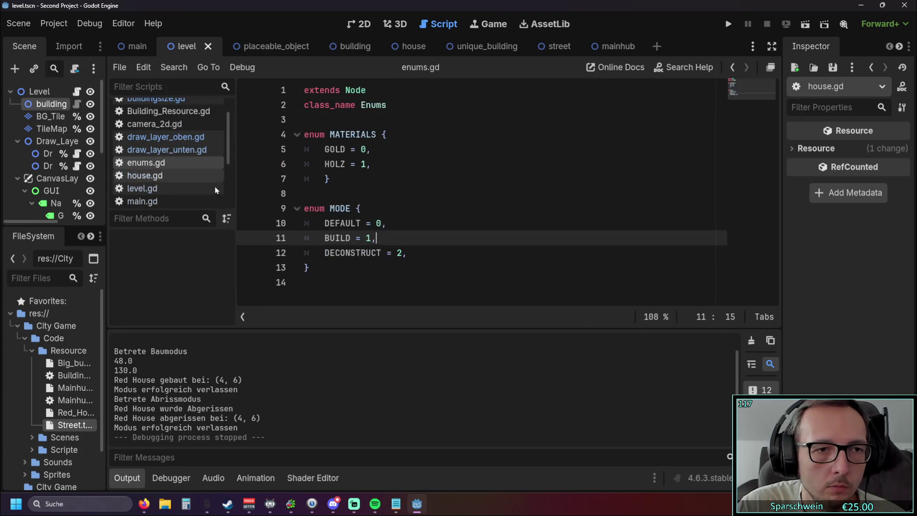
pyautogui.click(176, 191)
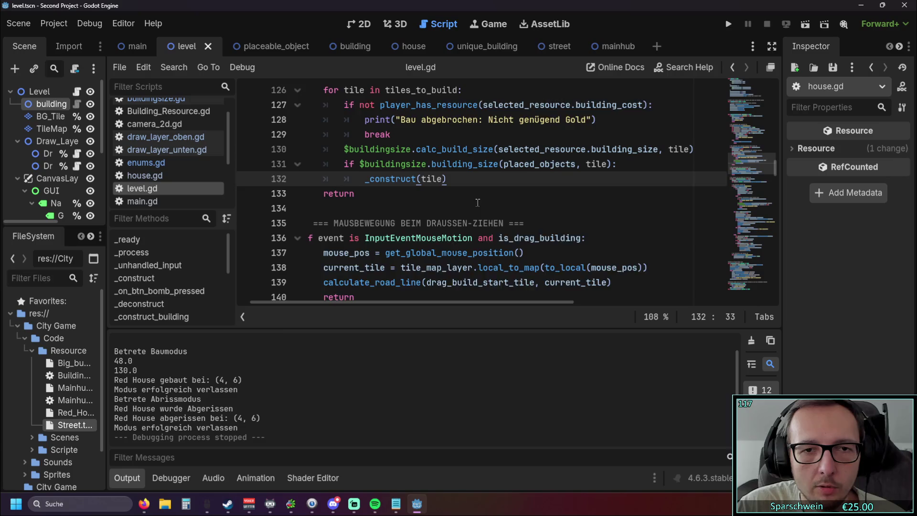
pyautogui.scroll(1, 473, 201)
pyautogui.scroll(-5, 470, 198)
pyautogui.scroll(-14, 470, 199)
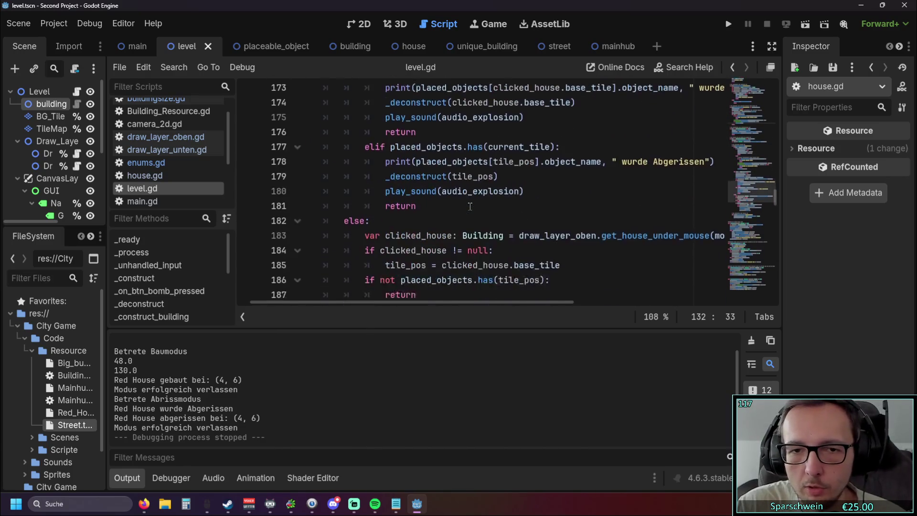
pyautogui.scroll(-3, 470, 212)
pyautogui.scroll(7, 470, 212)
pyautogui.scroll(1, 470, 213)
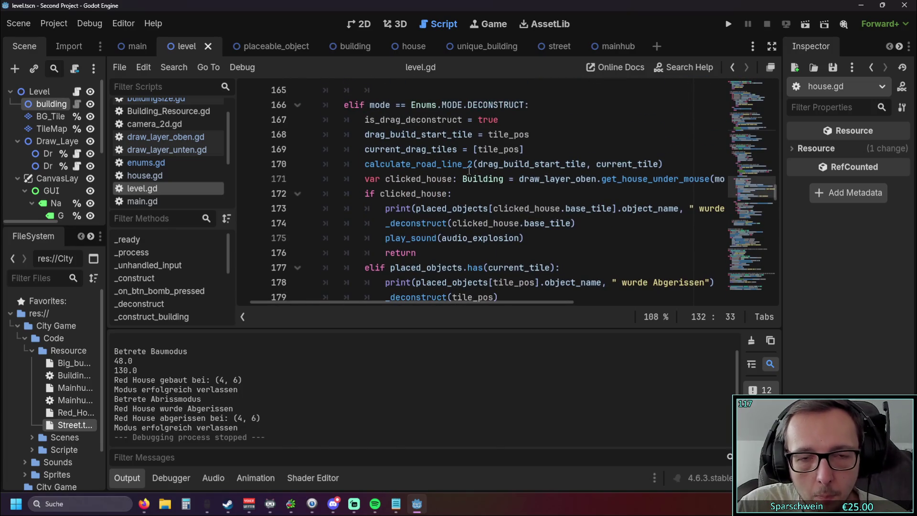
# Examine the deconstruct drag setup on lines 167–170 and the _deconstruct call on line 179
pyautogui.moveTo(365, 120)
pyautogui.mouseDown()
pyautogui.moveTo(366, 134)
pyautogui.moveTo(500, 163)
pyautogui.mouseUp()
pyautogui.click(596, 164)
pyautogui.scroll(-1, 582, 167)
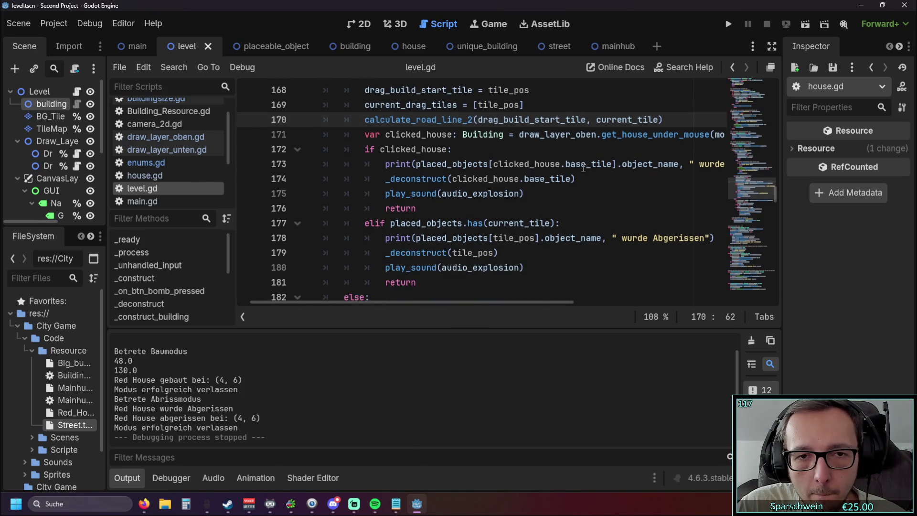
pyautogui.click(365, 252)
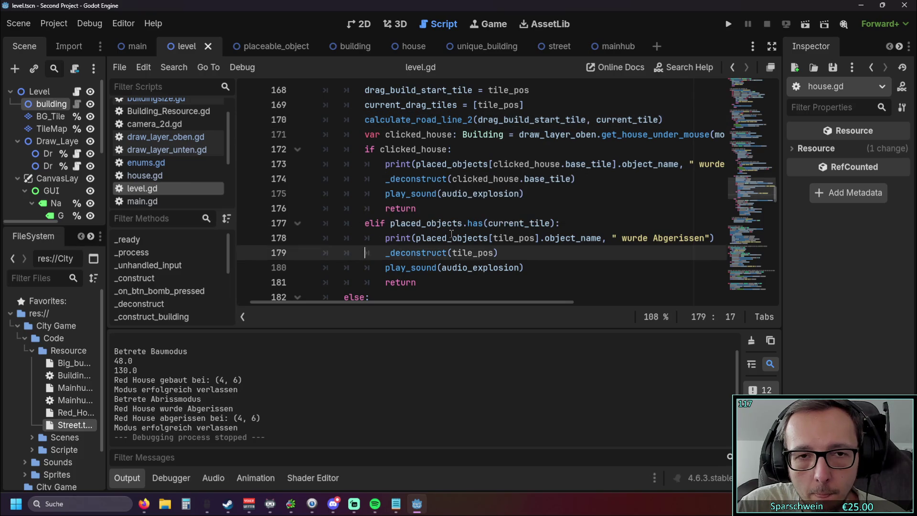
pyautogui.scroll(1, 477, 232)
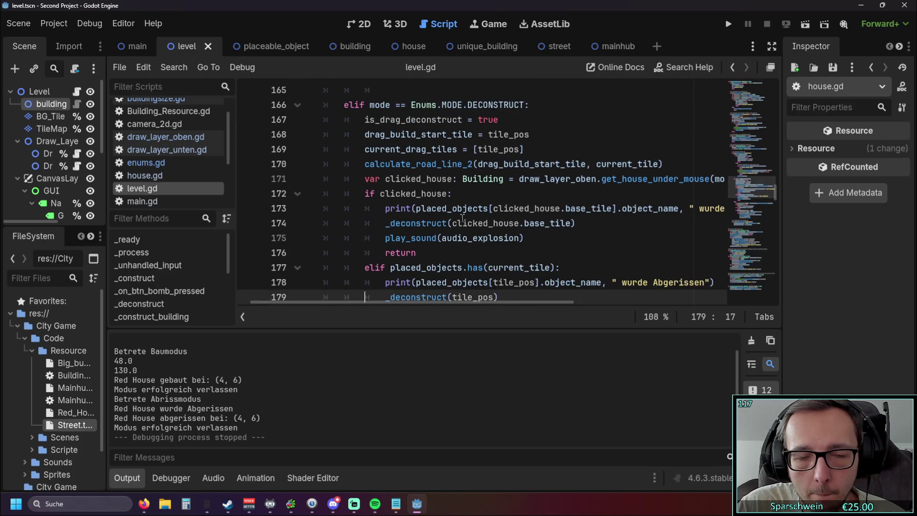
pyautogui.scroll(6, 464, 217)
pyautogui.scroll(4, 463, 218)
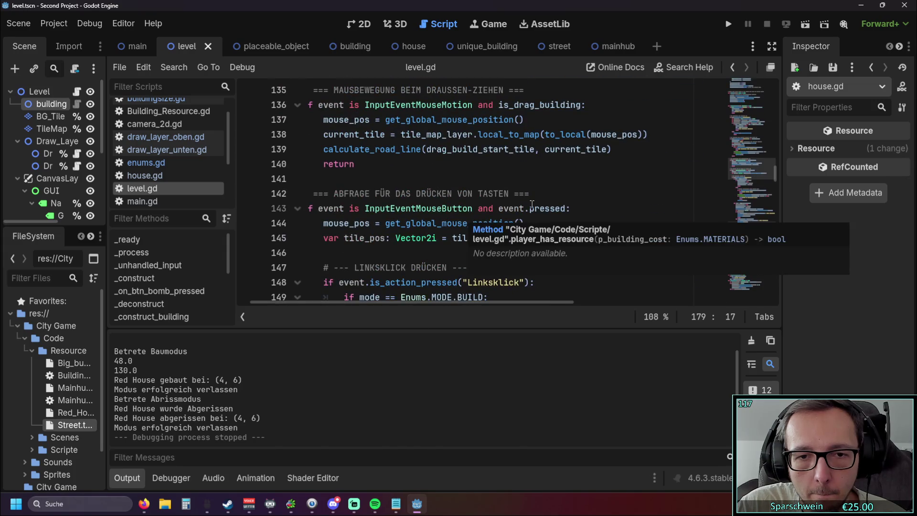
pyautogui.scroll(1, 530, 205)
pyautogui.scroll(1, 530, 205)
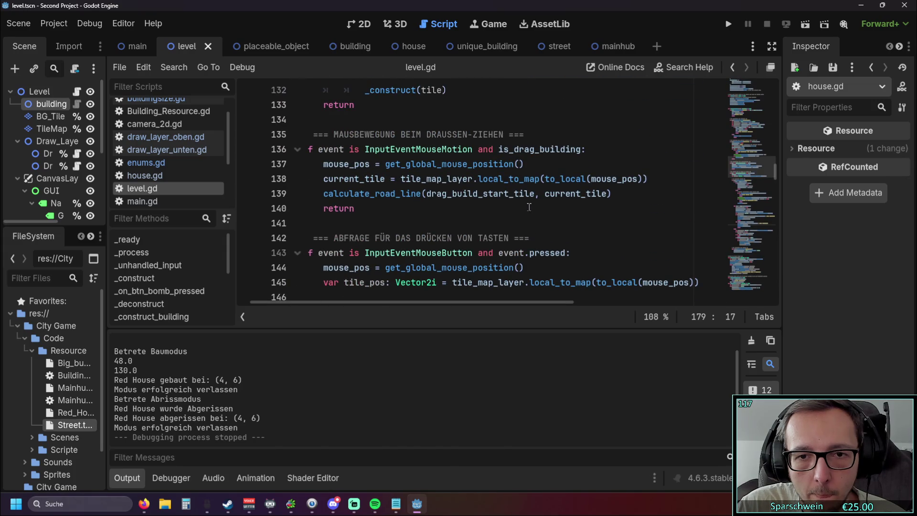
pyautogui.scroll(-2, 527, 208)
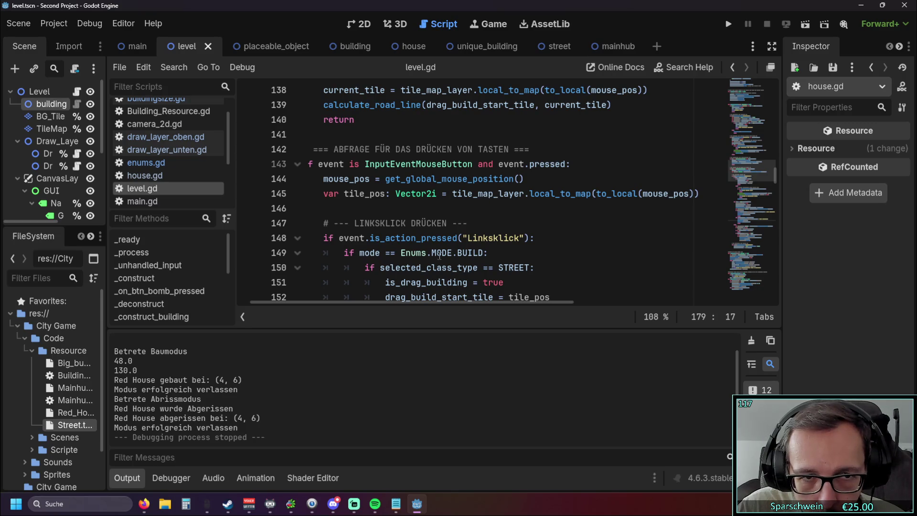
pyautogui.moveTo(416, 305); pyautogui.dragTo(382, 303)
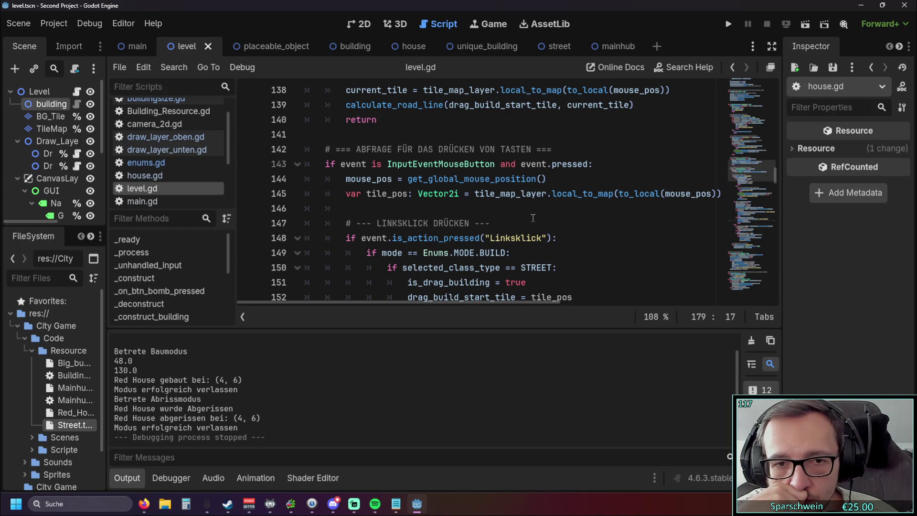
pyautogui.scroll(-1, 533, 218)
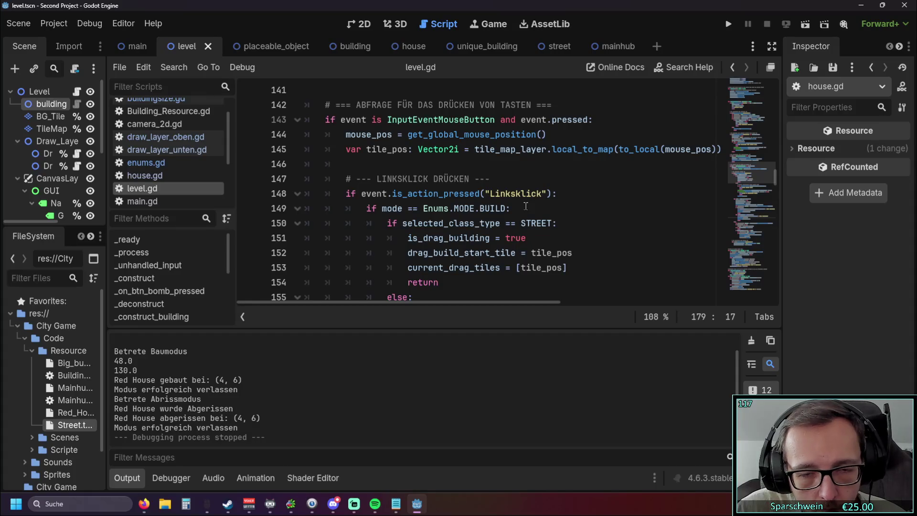
pyautogui.scroll(-2, 527, 204)
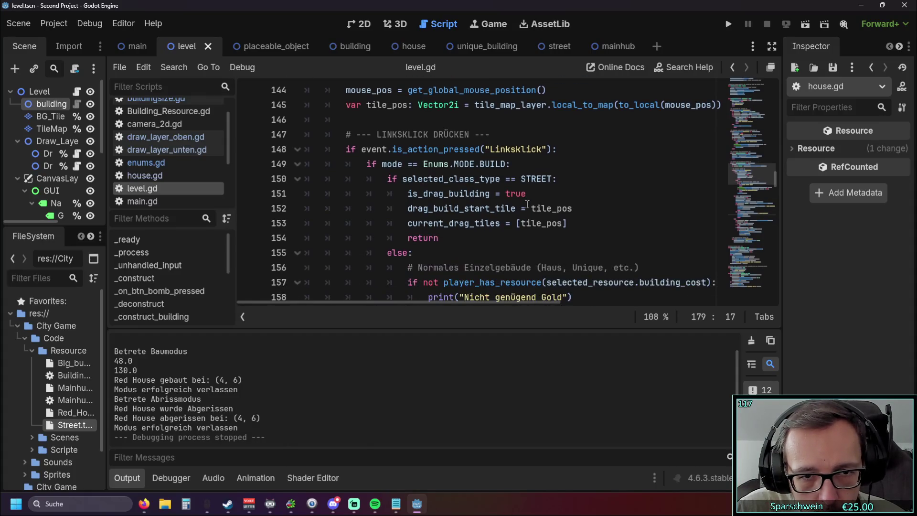
pyautogui.scroll(-1, 523, 204)
pyautogui.scroll(-4, 523, 204)
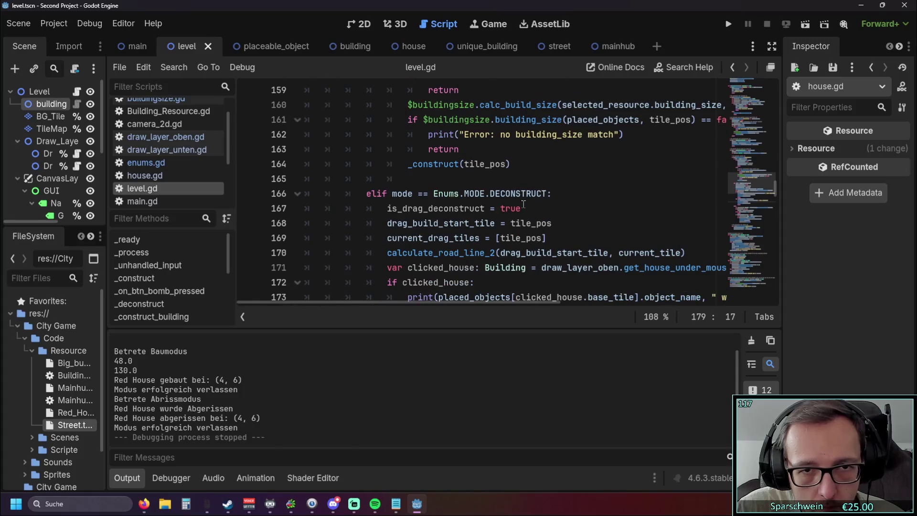
pyautogui.scroll(3, 523, 205)
pyautogui.scroll(4, 523, 204)
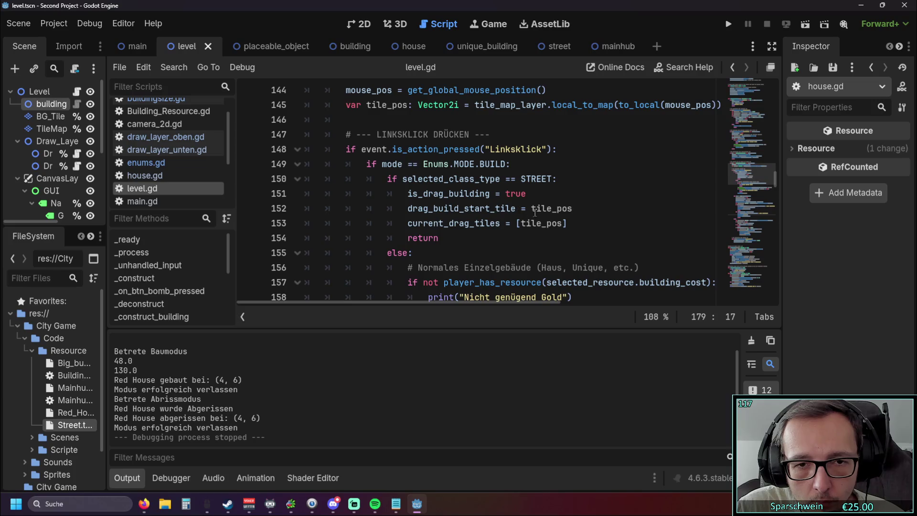
pyautogui.scroll(-4, 555, 216)
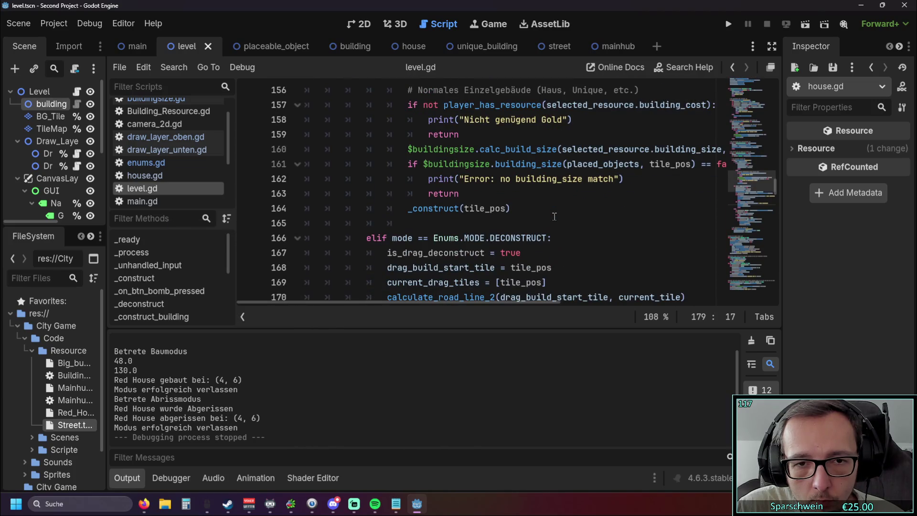
pyautogui.scroll(-1, 555, 217)
pyautogui.scroll(5, 555, 216)
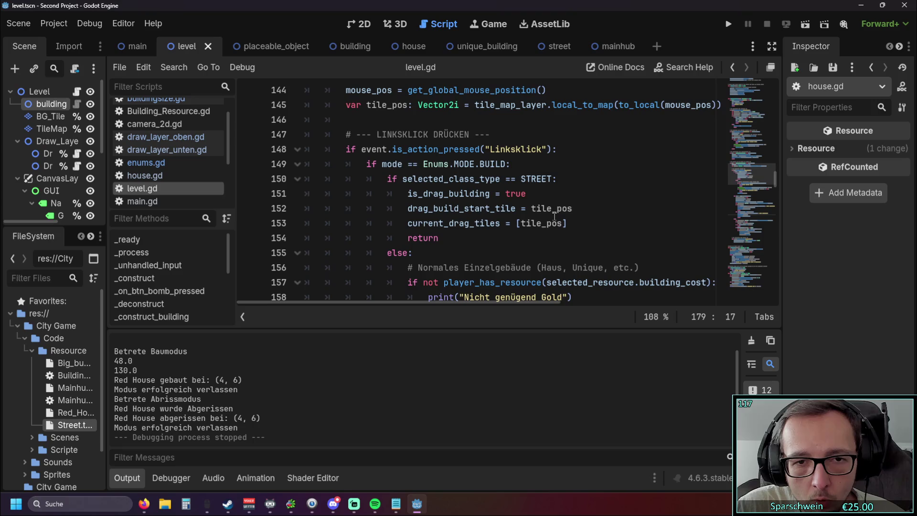
pyautogui.scroll(2, 554, 216)
pyautogui.scroll(-7, 553, 216)
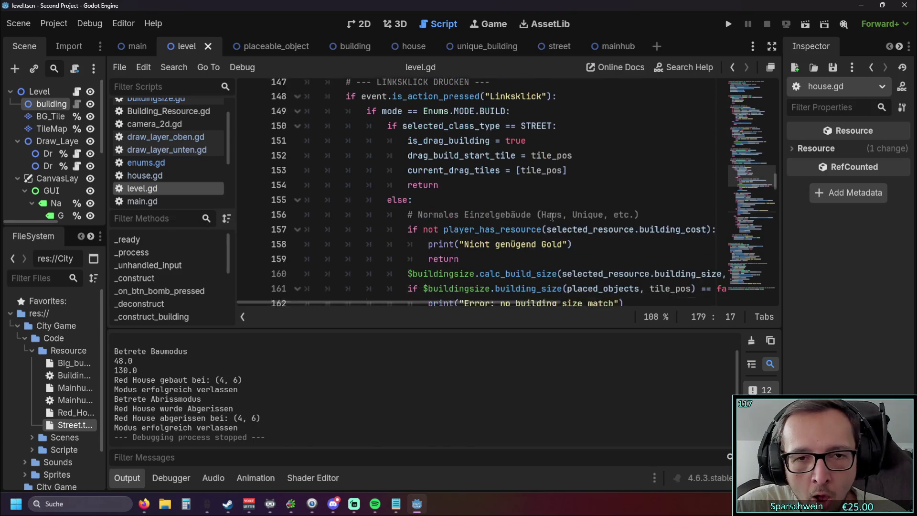
pyautogui.scroll(-5, 552, 216)
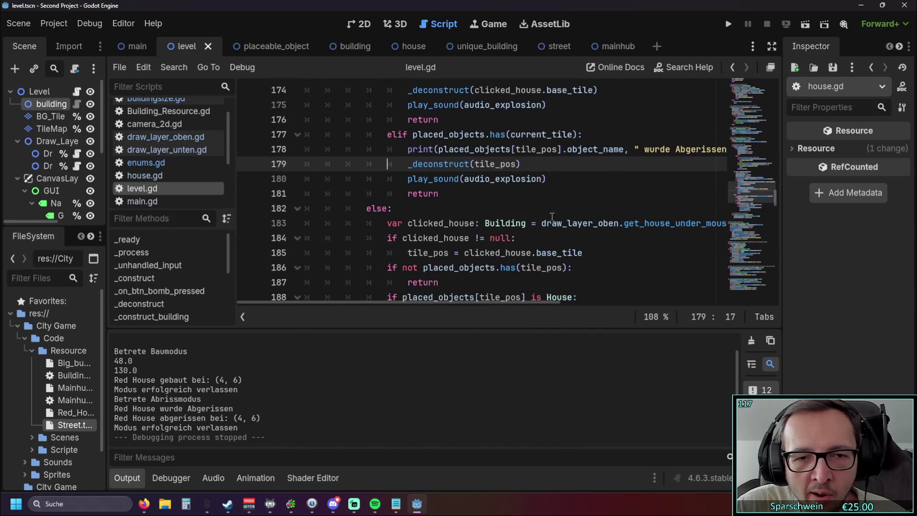
pyautogui.scroll(8, 552, 216)
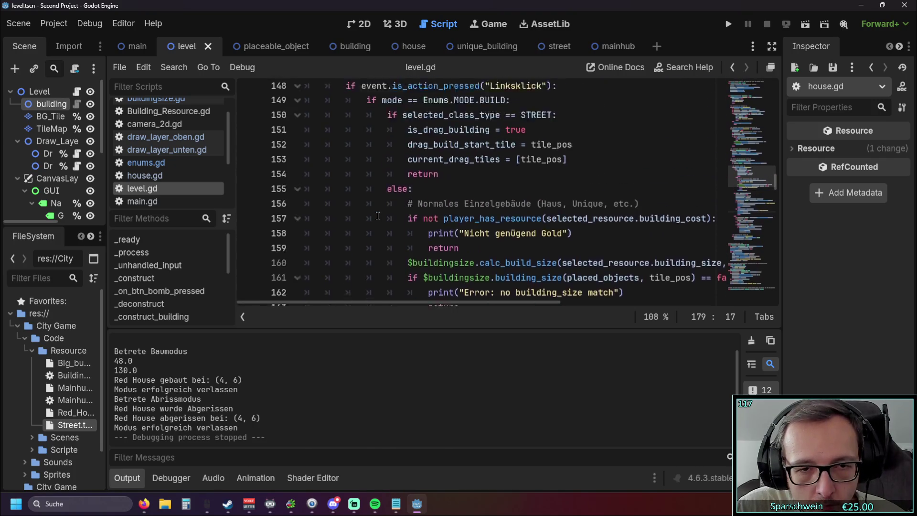
pyautogui.scroll(-4, 378, 216)
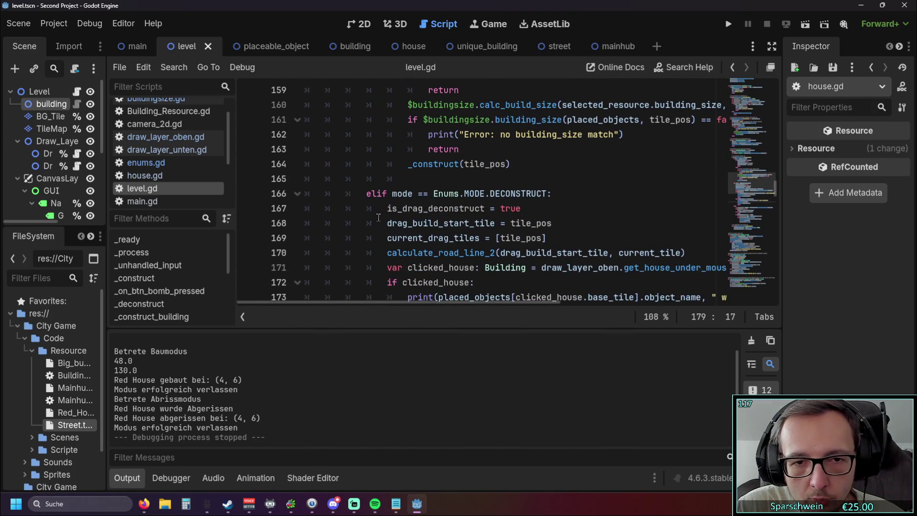
pyautogui.scroll(4, 378, 218)
pyautogui.scroll(2, 378, 217)
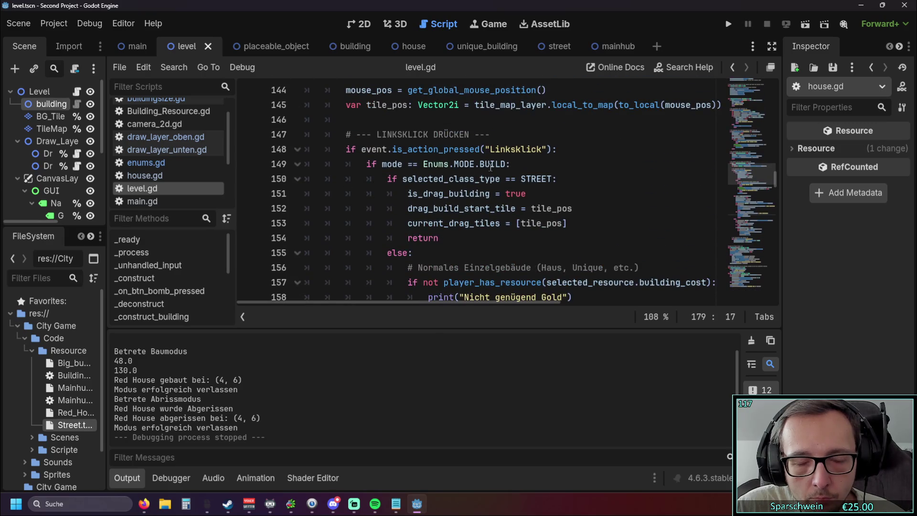
pyautogui.scroll(-1, 486, 168)
pyautogui.moveTo(304, 134)
pyautogui.mouseDown()
pyautogui.moveTo(473, 179)
pyautogui.moveTo(445, 193)
pyautogui.mouseUp()
pyautogui.click(445, 194)
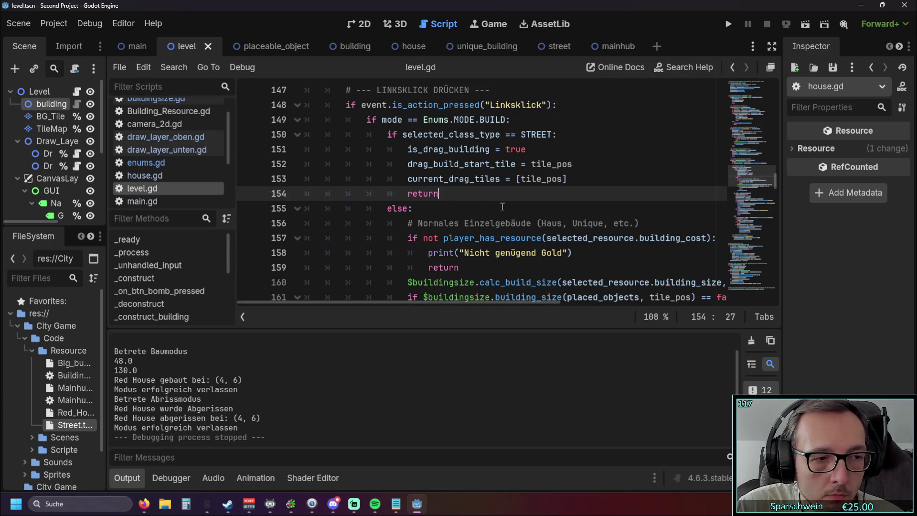
pyautogui.scroll(-3, 502, 207)
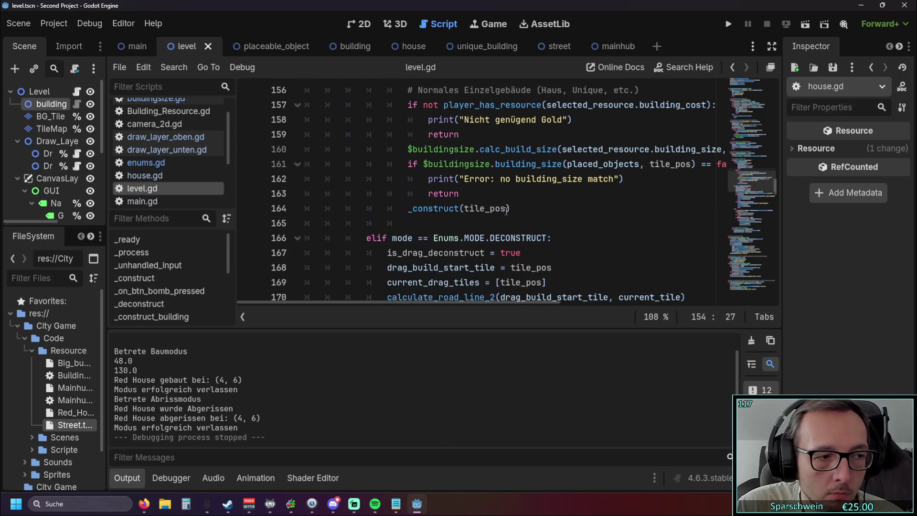
pyautogui.moveTo(506, 211)
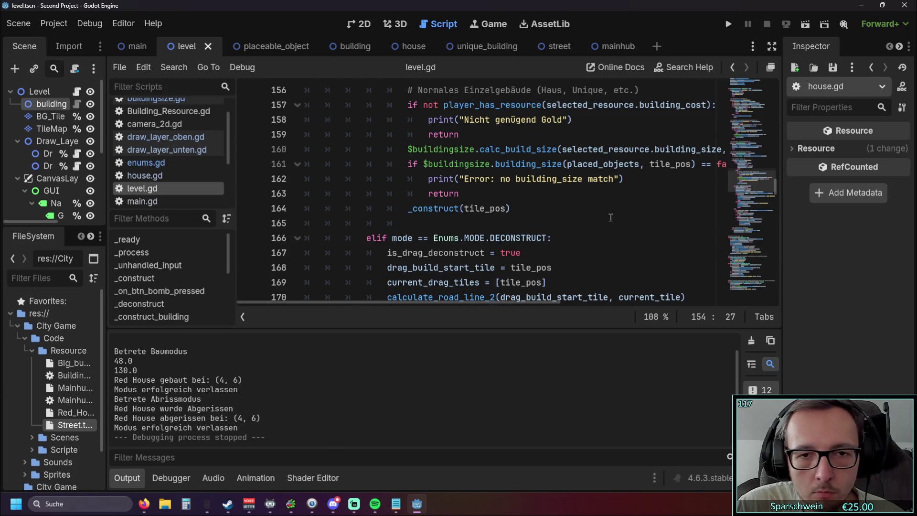
pyautogui.scroll(1, 453, 268)
pyautogui.moveTo(408, 306)
pyautogui.mouseDown()
pyautogui.moveTo(467, 304)
pyautogui.moveTo(443, 303)
pyautogui.mouseUp()
pyautogui.scroll(1, 439, 274)
pyautogui.scroll(1, 400, 273)
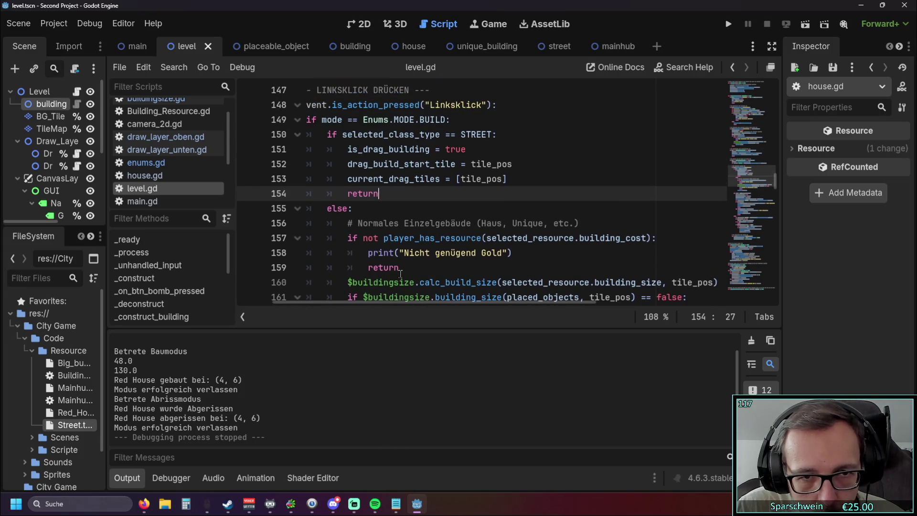
pyautogui.moveTo(385, 305); pyautogui.dragTo(328, 301)
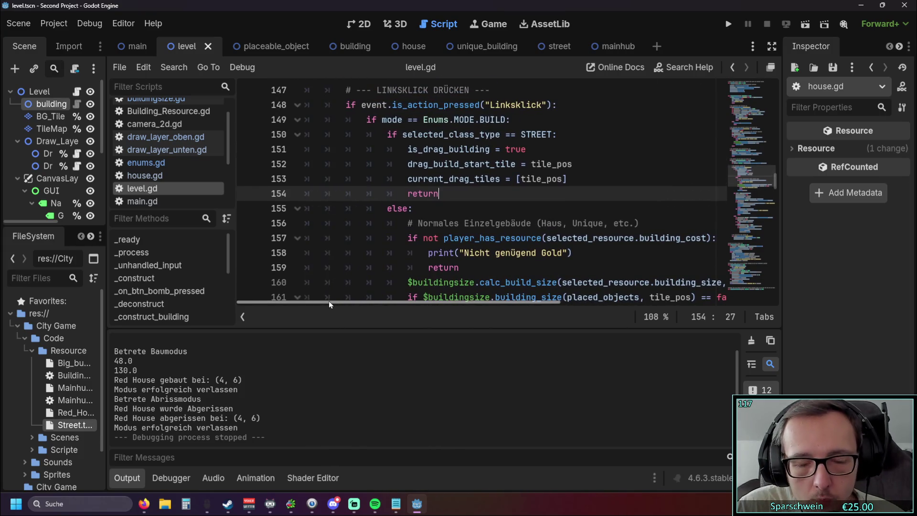
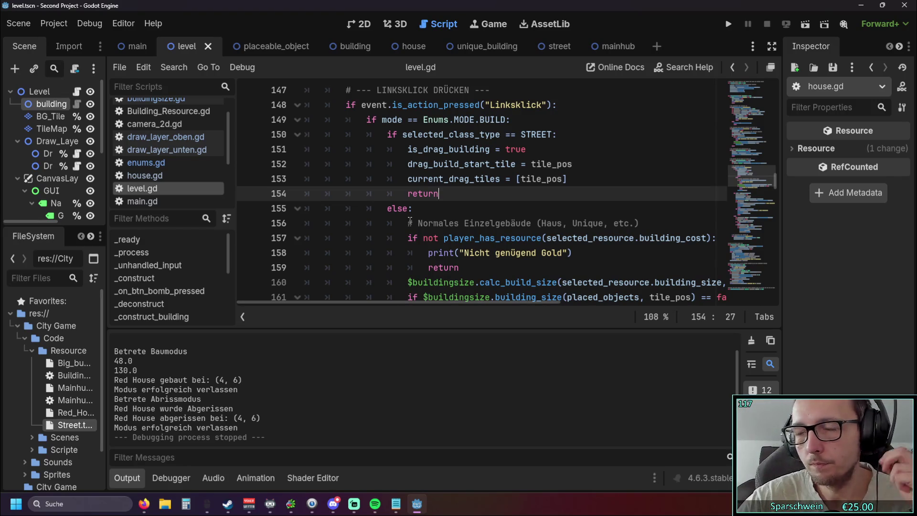
# Scroll up and down through the open script to review its code
pyautogui.scroll(-5, 410, 221)
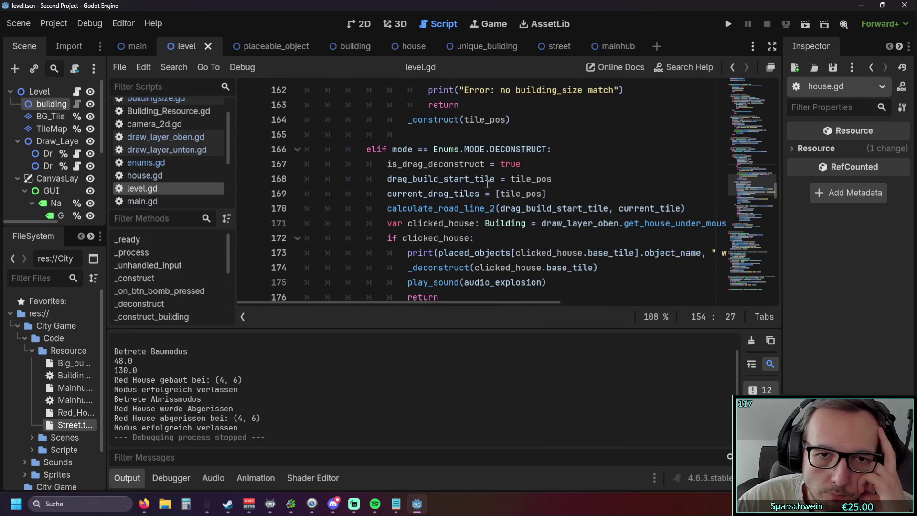
pyautogui.scroll(5, 382, 175)
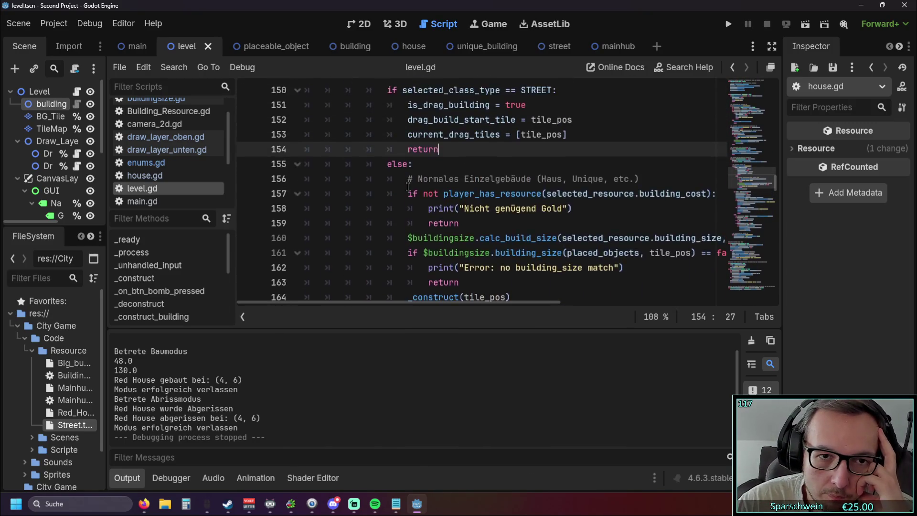
pyautogui.scroll(2, 440, 161)
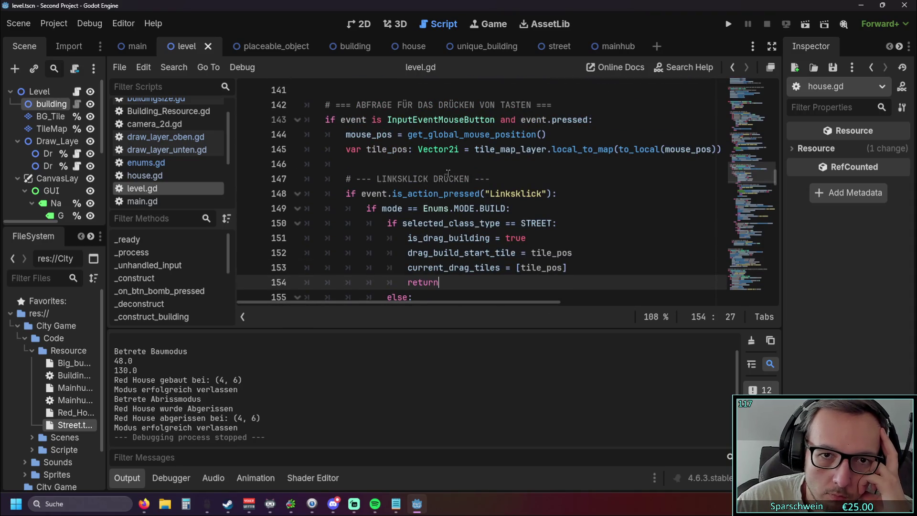
pyautogui.scroll(-6, 448, 173)
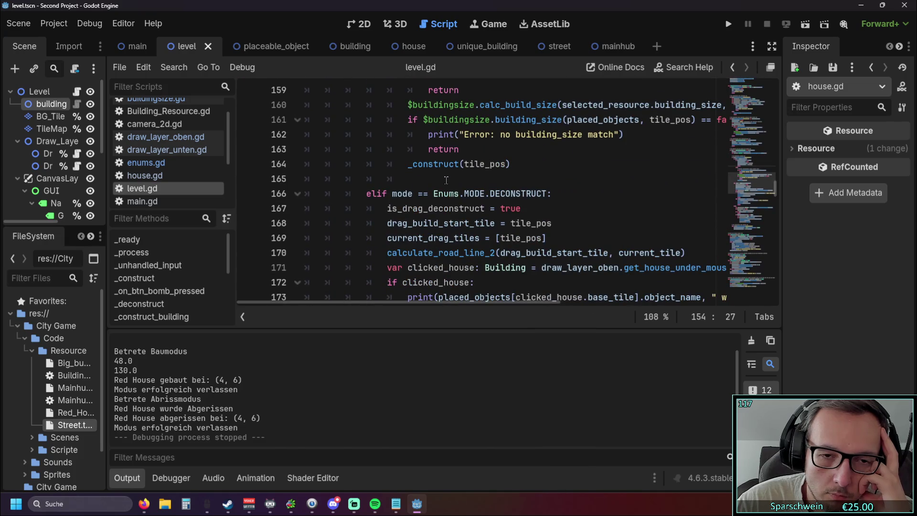
pyautogui.scroll(-2, 445, 180)
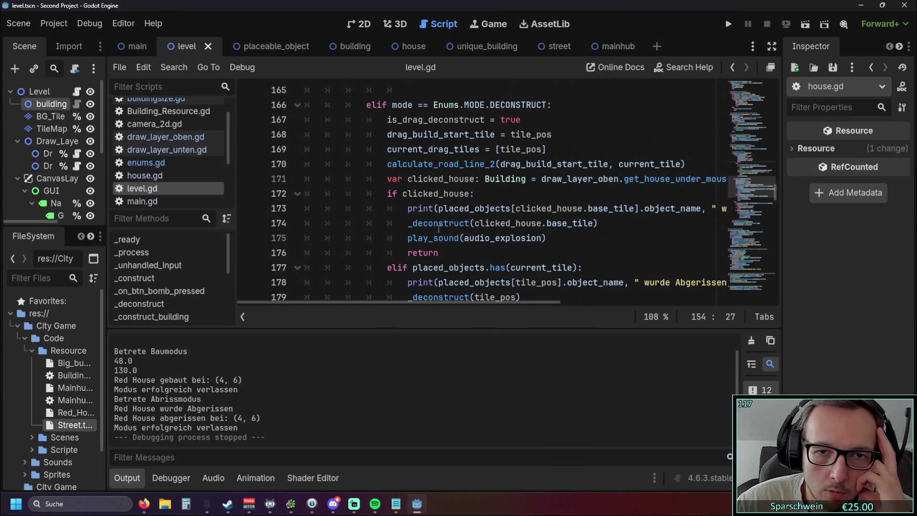
pyautogui.scroll(5, 442, 221)
pyautogui.scroll(2, 441, 221)
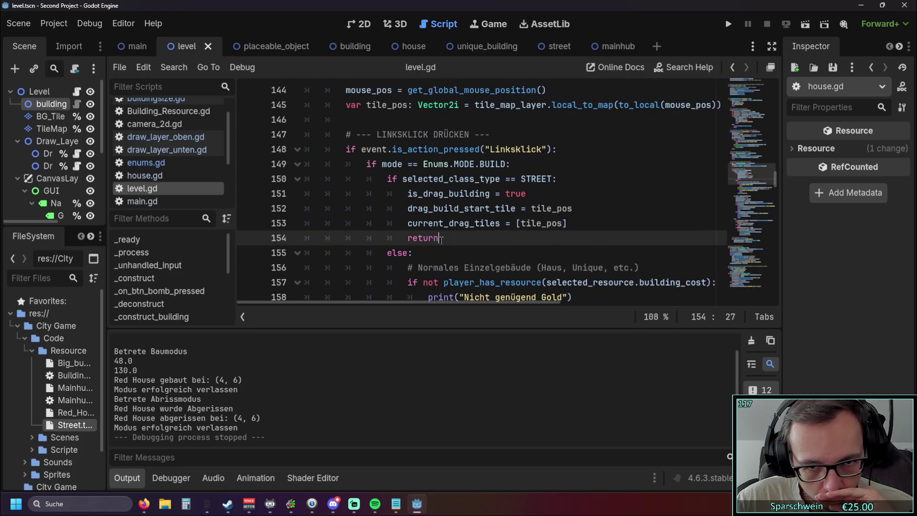
pyautogui.scroll(-2, 406, 227)
pyautogui.scroll(1, 365, 232)
pyautogui.scroll(-2, 365, 232)
pyautogui.scroll(4, 365, 232)
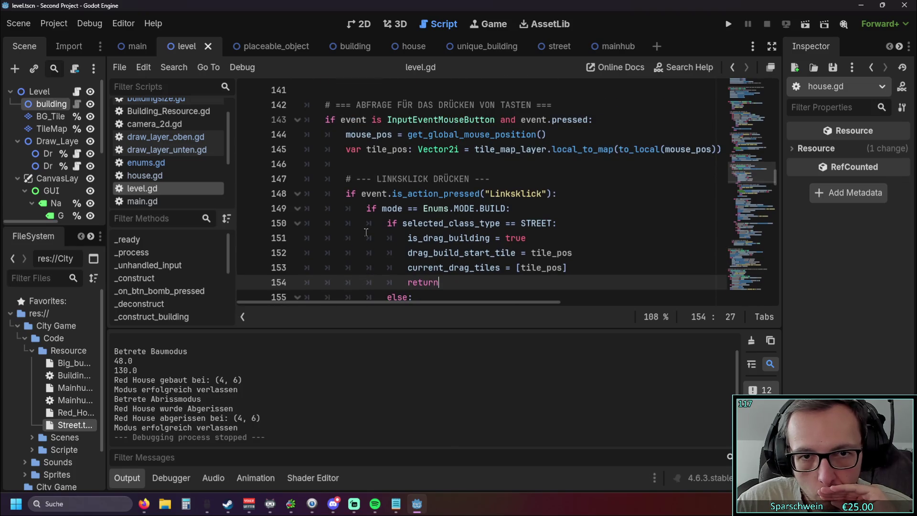
pyautogui.scroll(1, 429, 232)
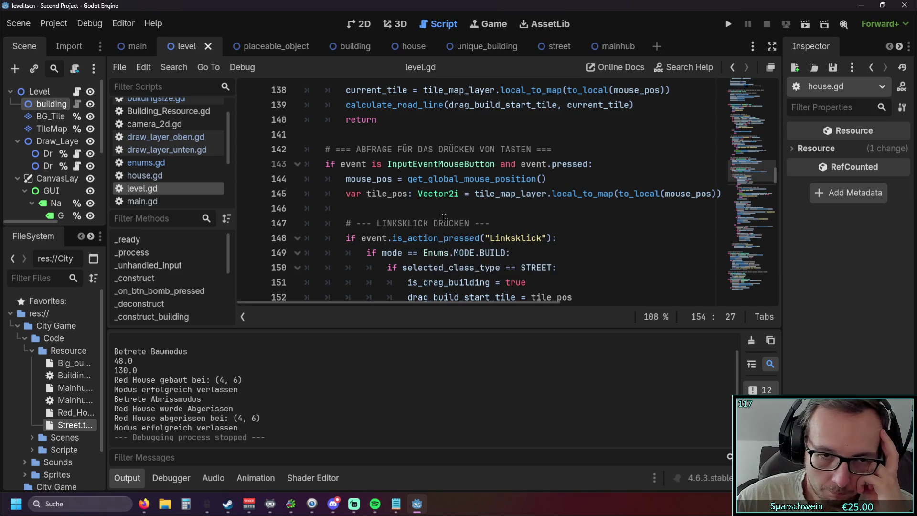
pyautogui.scroll(-4, 450, 214)
pyautogui.scroll(-9, 473, 208)
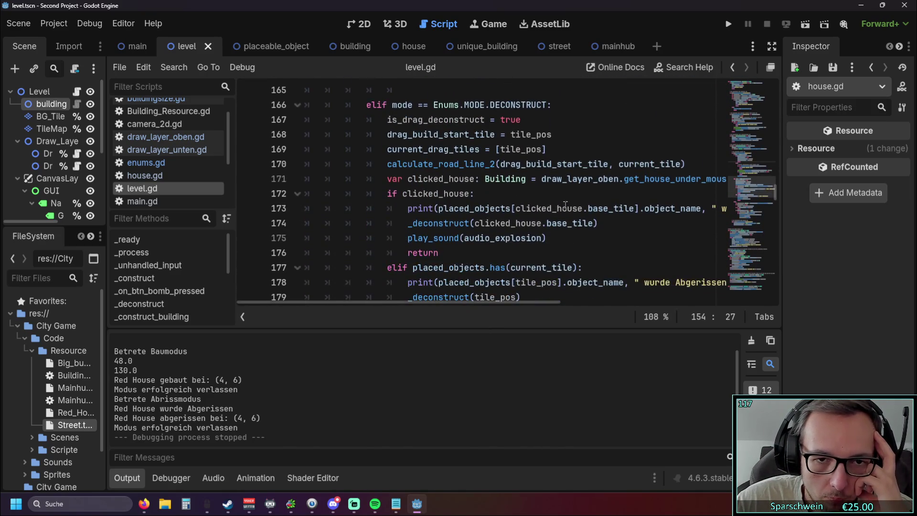
pyautogui.scroll(-2, 587, 206)
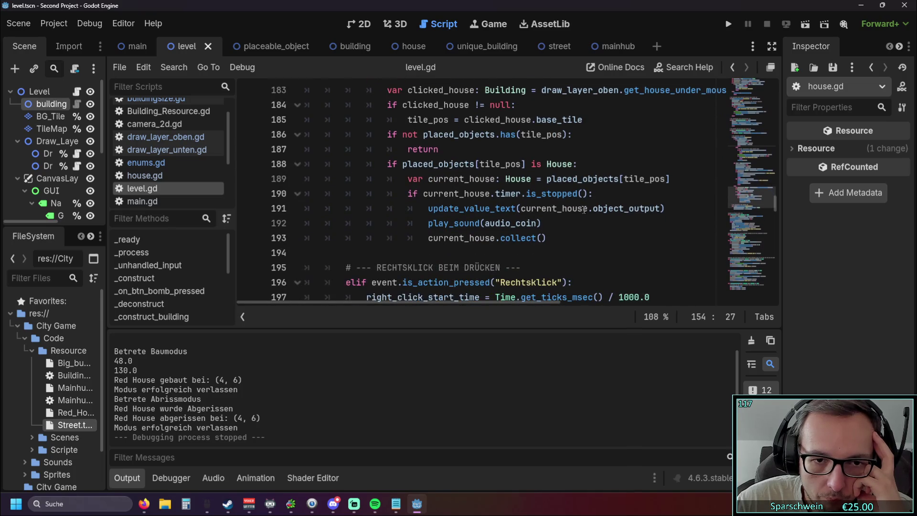
pyautogui.scroll(1, 582, 211)
pyautogui.scroll(-3, 580, 212)
pyautogui.scroll(5, 578, 213)
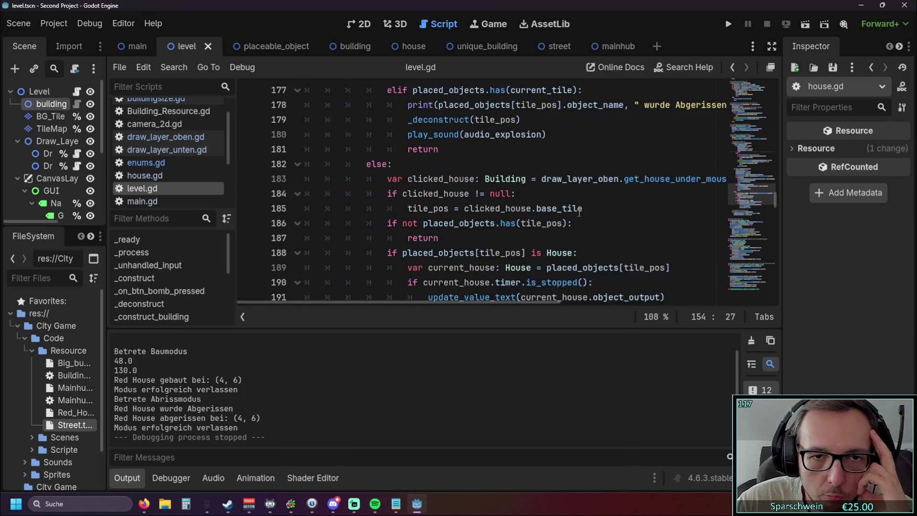
pyautogui.scroll(7, 579, 213)
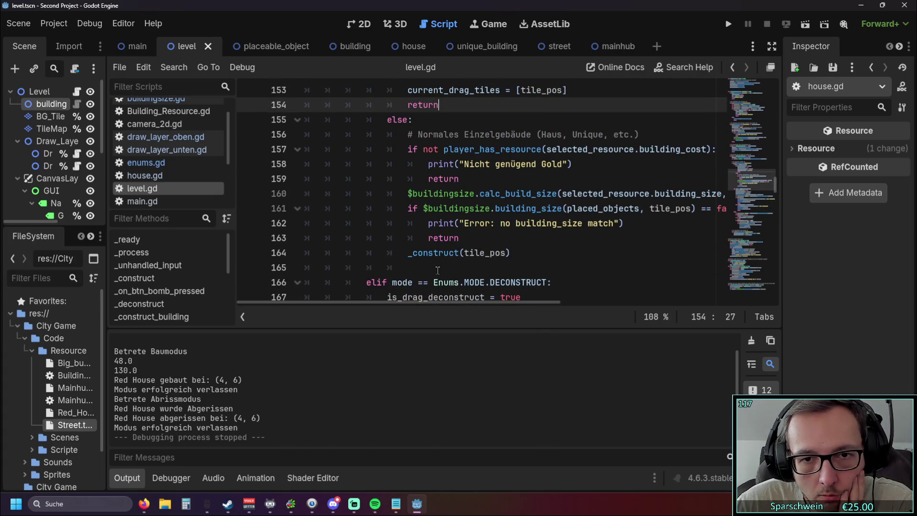
pyautogui.scroll(2, 437, 270)
pyautogui.scroll(1, 437, 270)
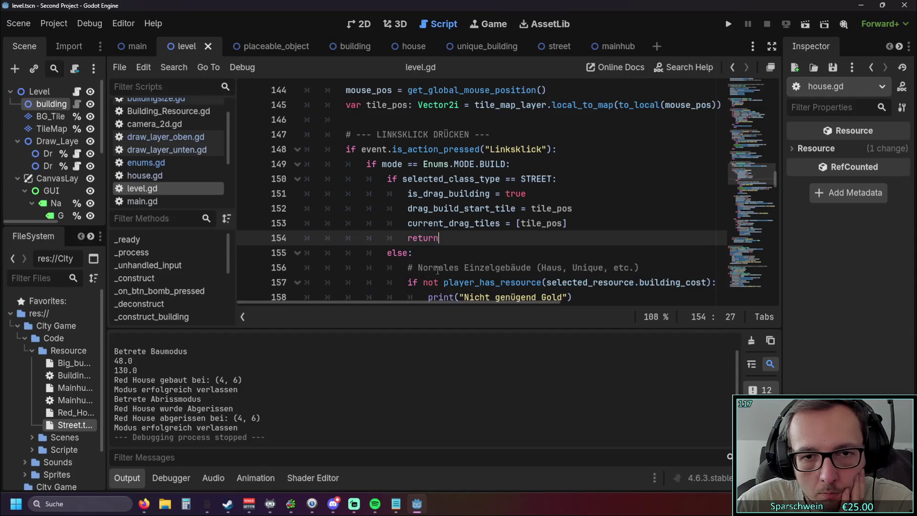
pyautogui.scroll(-16, 437, 270)
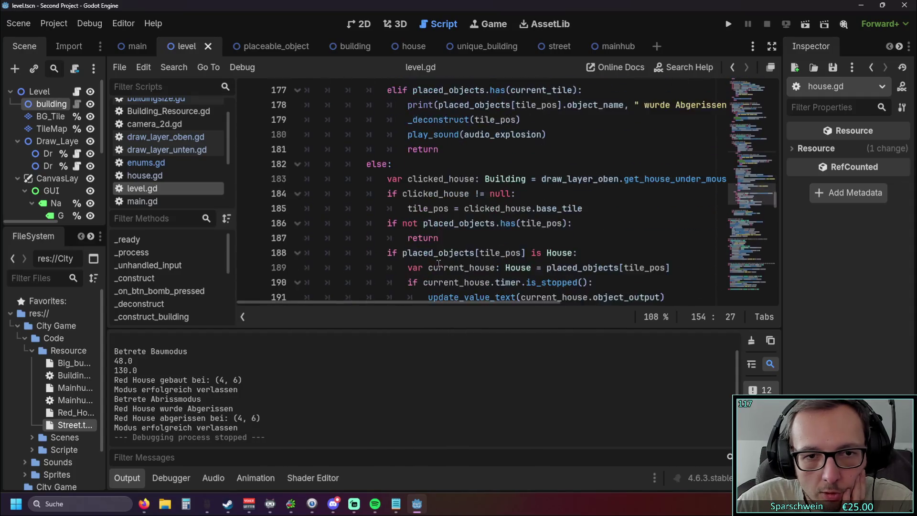
pyautogui.scroll(3, 438, 264)
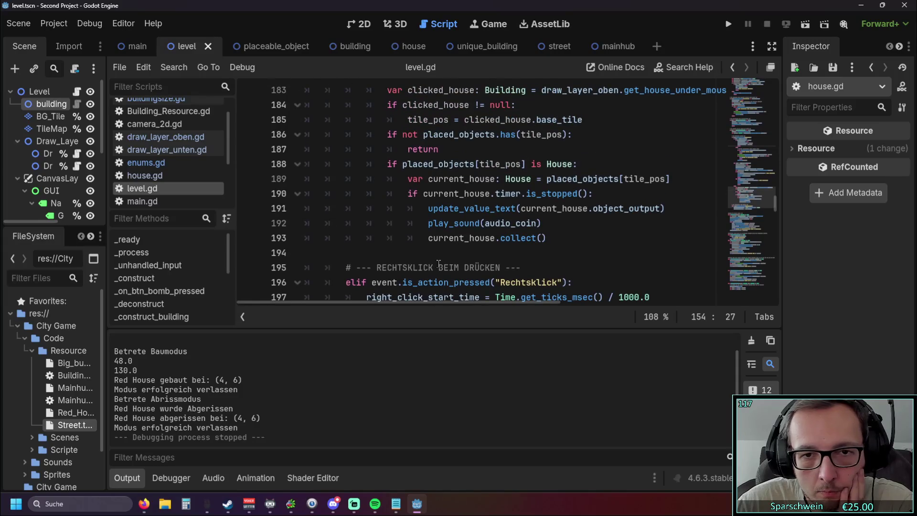
pyautogui.scroll(1, 438, 264)
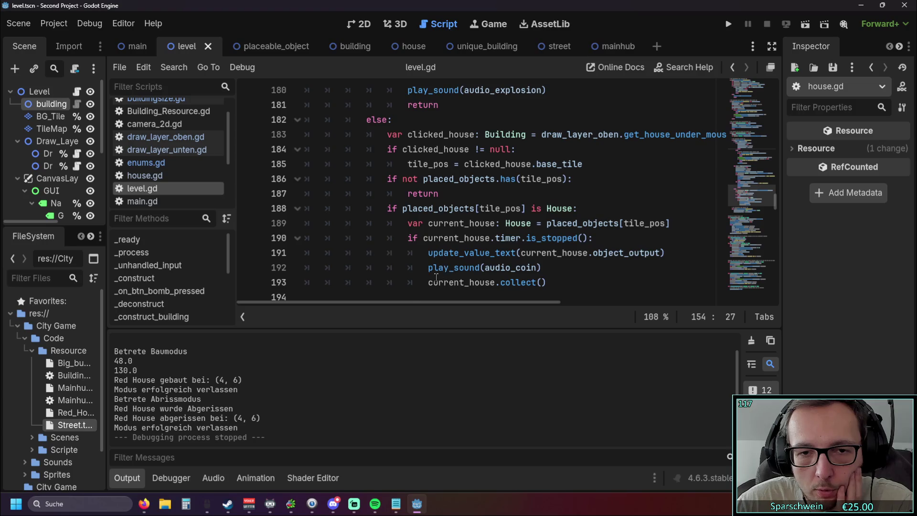
pyautogui.scroll(1, 436, 277)
pyautogui.scroll(1, 509, 273)
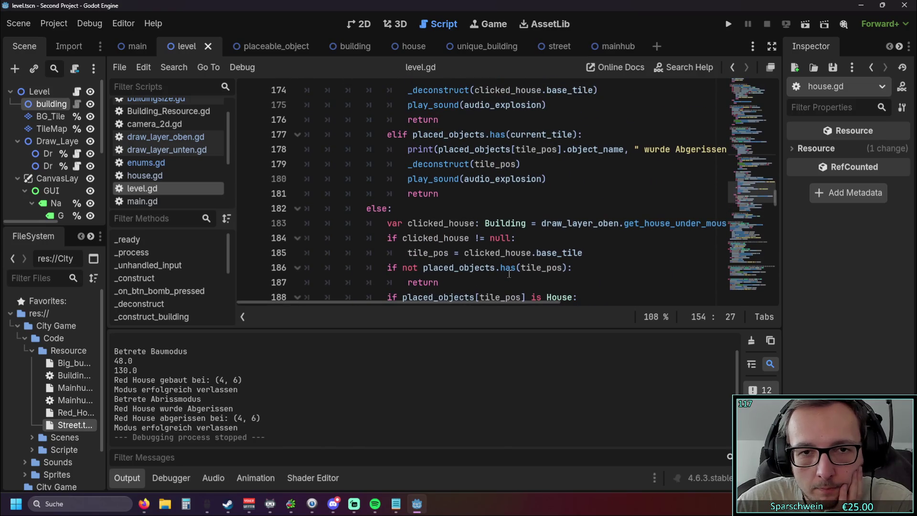
pyautogui.scroll(-1, 509, 273)
pyautogui.scroll(1, 437, 192)
pyautogui.scroll(1, 437, 191)
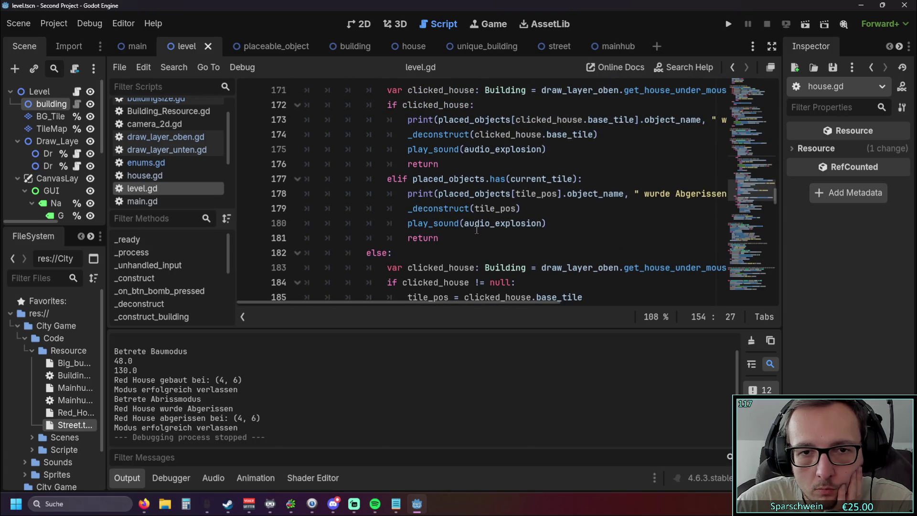
pyautogui.scroll(4, 476, 230)
pyautogui.scroll(-1, 476, 229)
pyautogui.scroll(5, 476, 230)
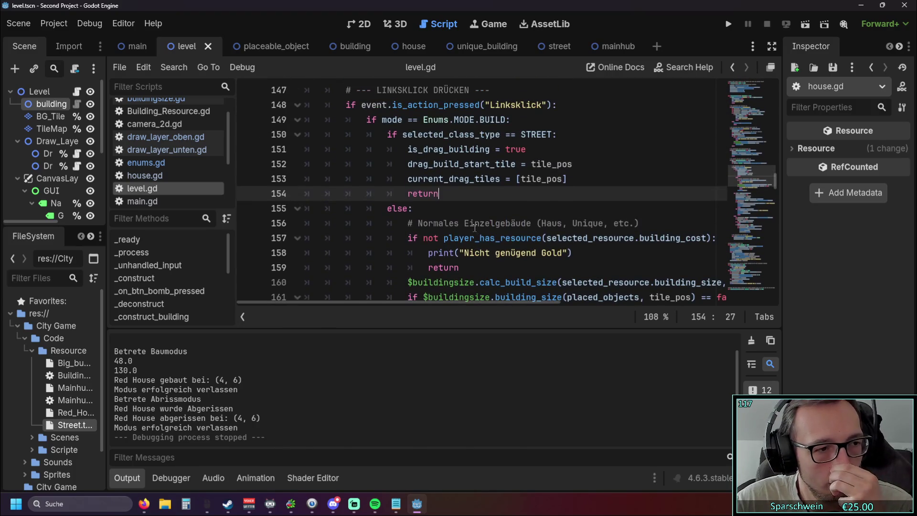
pyautogui.scroll(5, 477, 230)
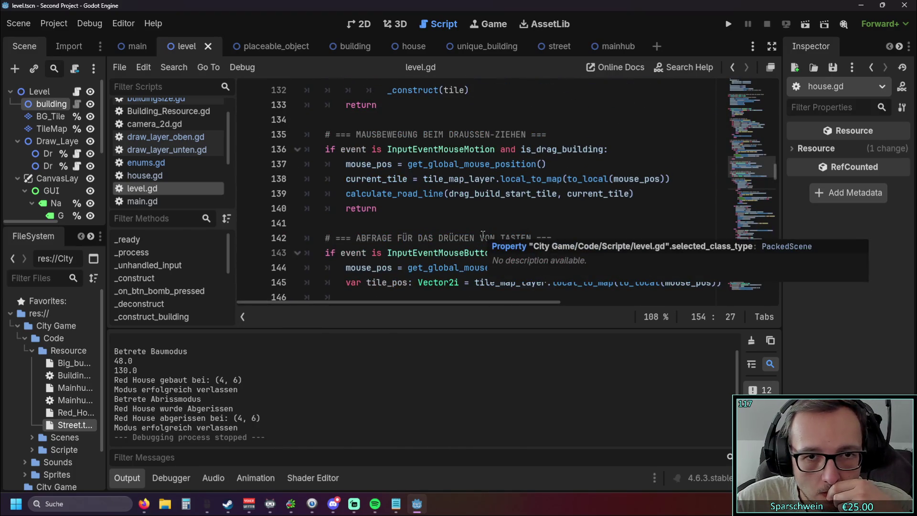
pyautogui.scroll(4, 497, 227)
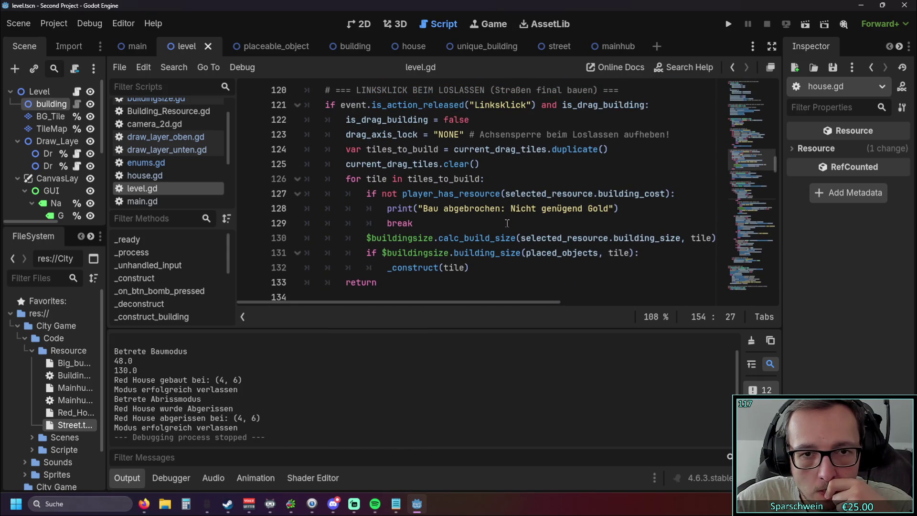
pyautogui.scroll(1, 506, 224)
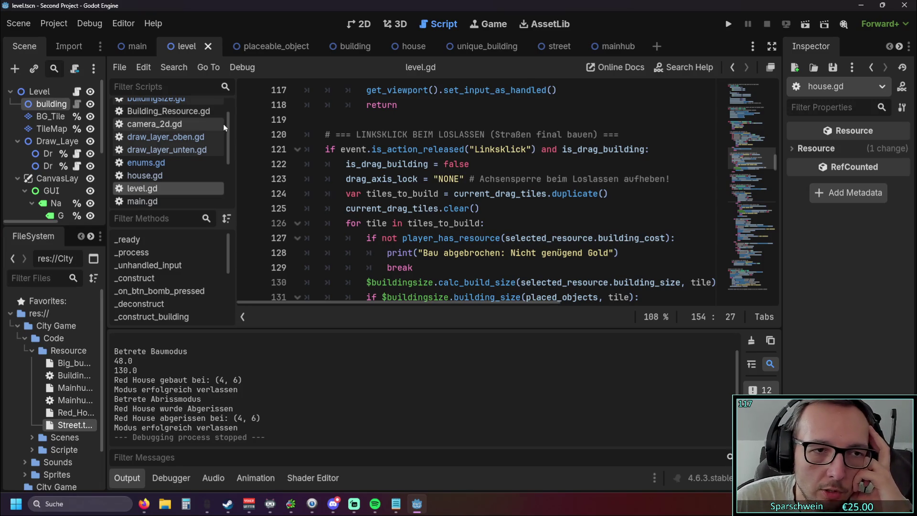
pyautogui.scroll(1, 206, 153)
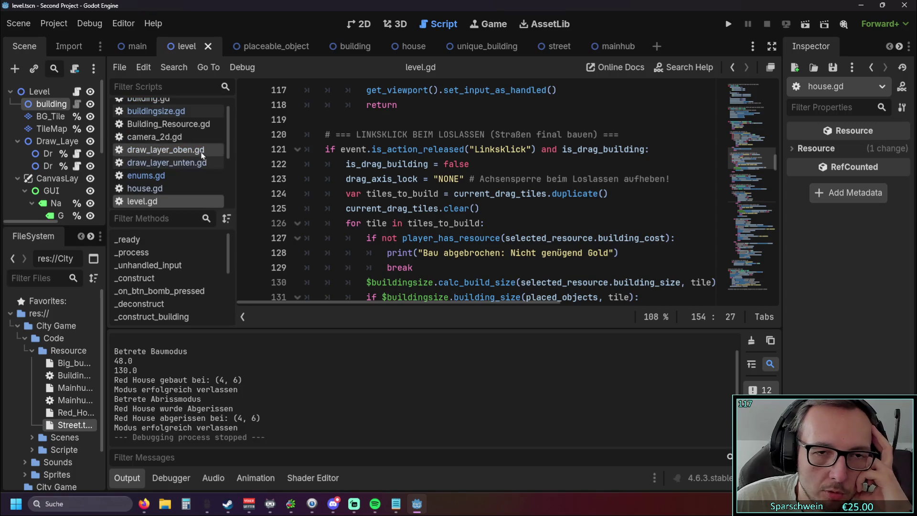
pyautogui.scroll(-1, 181, 169)
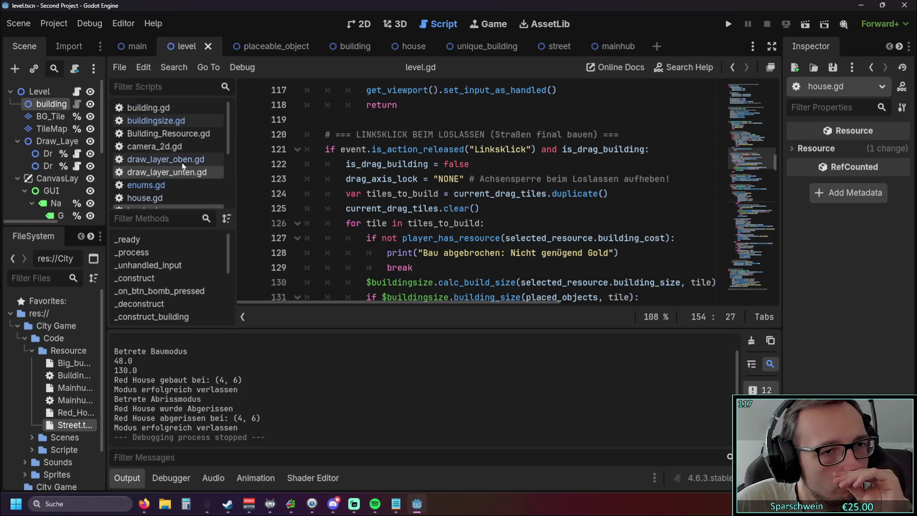
pyautogui.scroll(1, 172, 162)
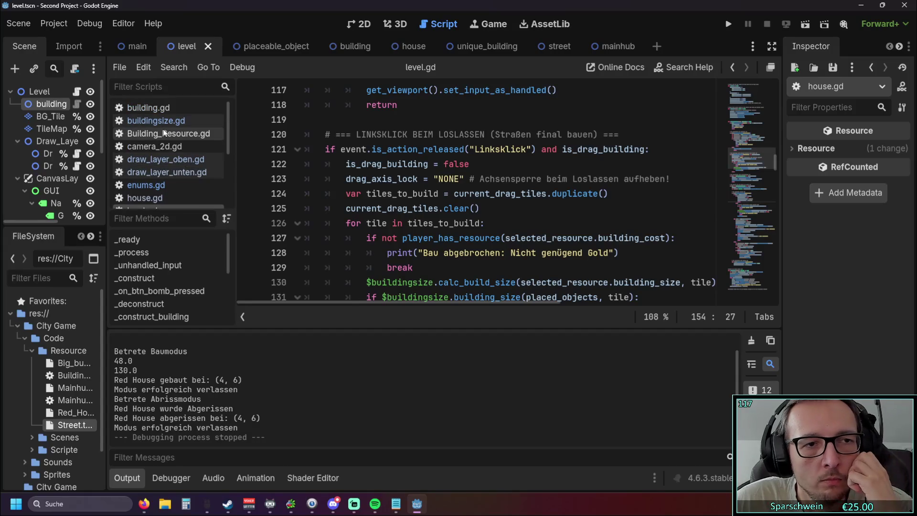
# Look through Building_Resource.gd, buildingsize.gd and camera_2d.gd, ending on house.gd
pyautogui.click(166, 133)
pyautogui.click(166, 124)
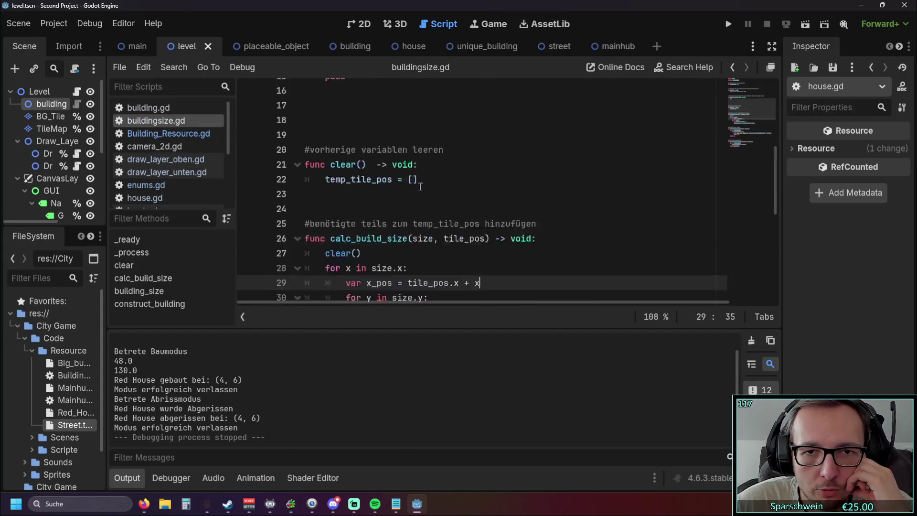
pyautogui.click(157, 146)
pyautogui.scroll(8, 380, 171)
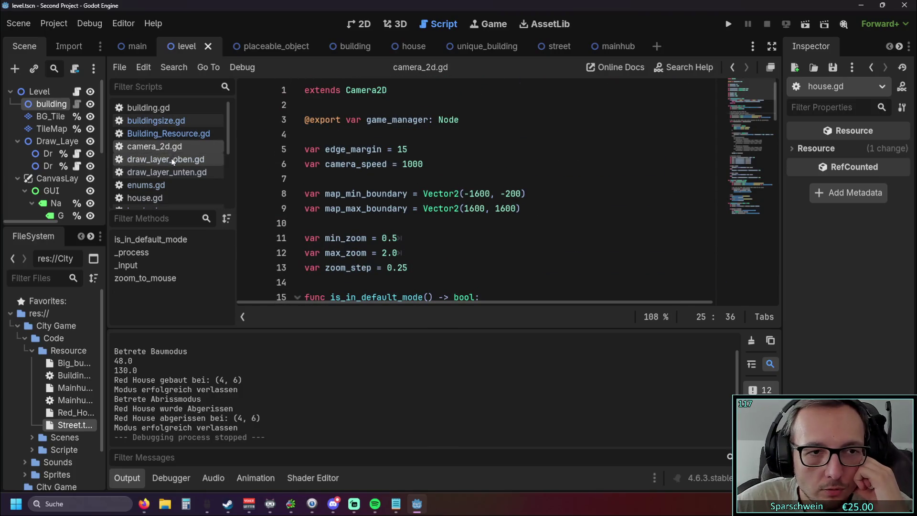
pyautogui.scroll(-1, 163, 168)
pyautogui.click(144, 185)
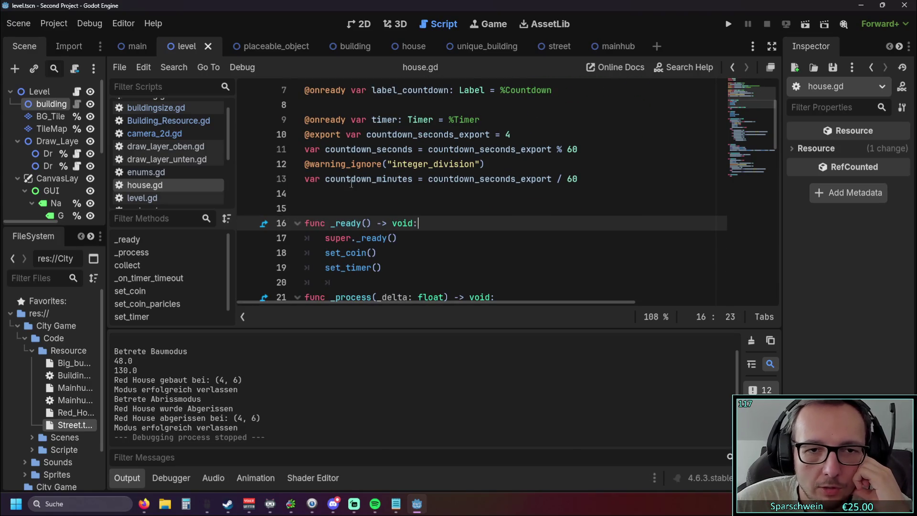
# Examine the countdown_minutes and countdown_seconds declarations and the 60 divisor on line 13
pyautogui.doubleClick(329, 179)
pyautogui.press('Down')
pyautogui.doubleClick(329, 179)
pyautogui.moveTo(428, 179); pyautogui.dragTo(518, 180)
pyautogui.click(525, 193)
pyautogui.click(564, 178)
pyautogui.click(540, 202)
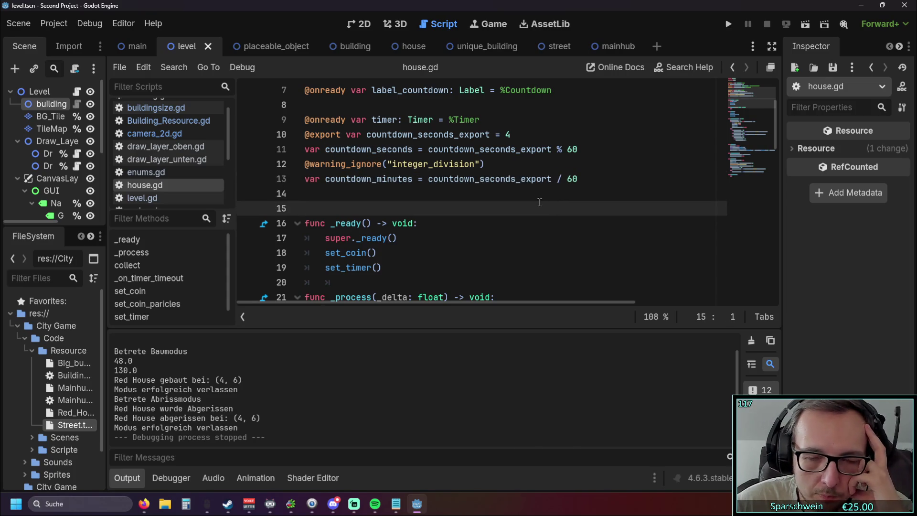
pyautogui.doubleClick(579, 178)
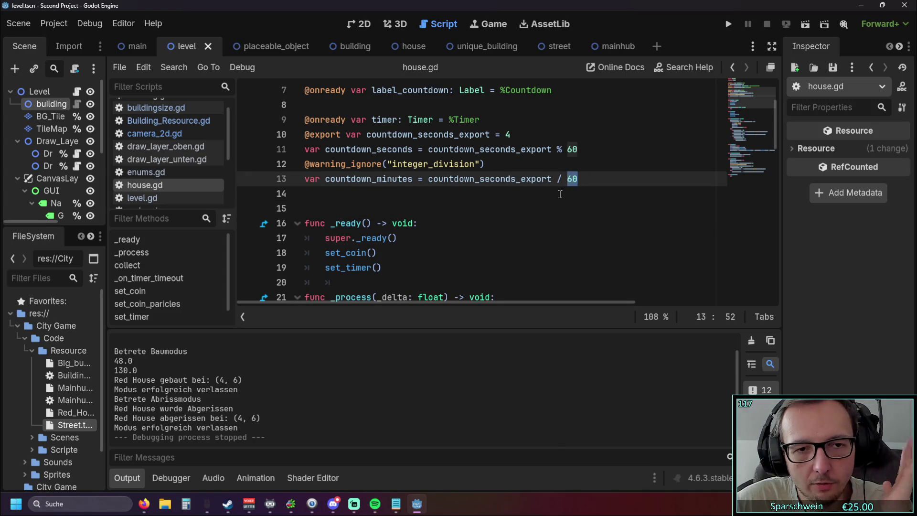
# Check where the countdown values are used on lines 30 and 44 of house.gd
pyautogui.scroll(-5, 561, 194)
pyautogui.scroll(-2, 535, 190)
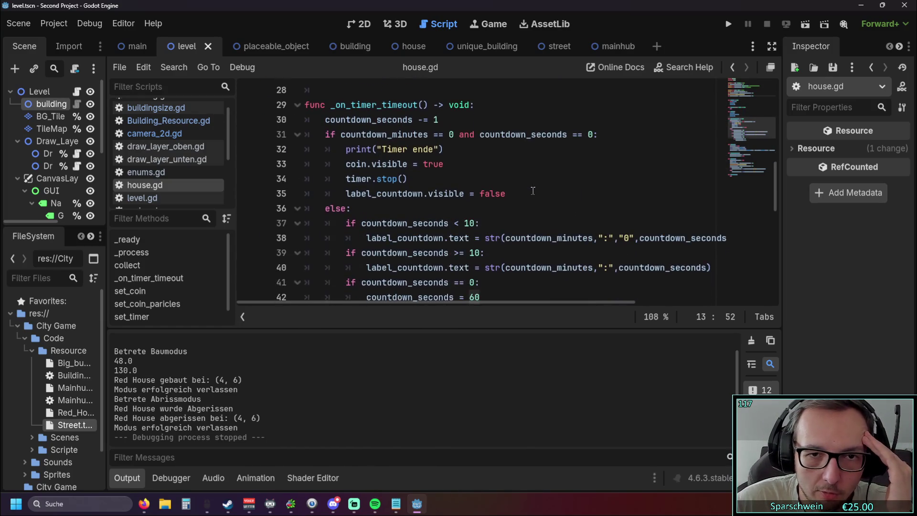
pyautogui.scroll(1, 437, 137)
pyautogui.moveTo(439, 164); pyautogui.dragTo(321, 165)
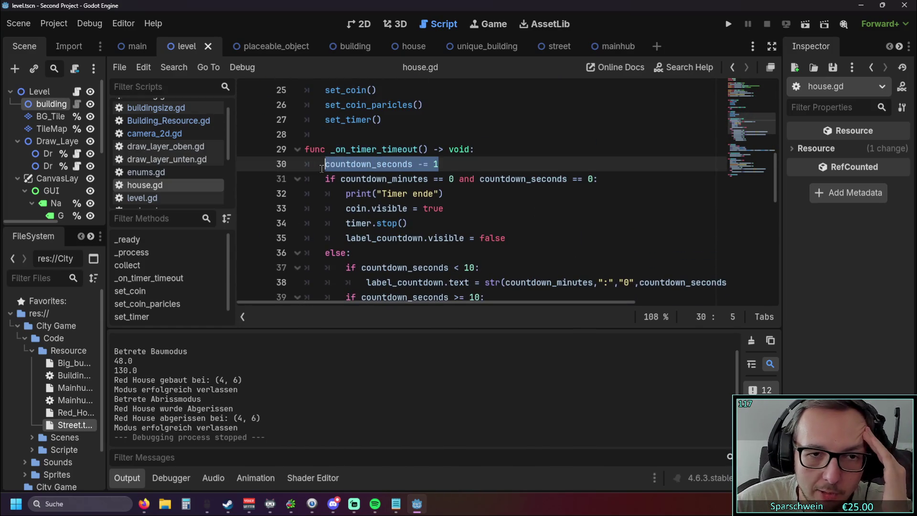
pyautogui.click(413, 222)
pyautogui.scroll(-3, 428, 216)
pyautogui.scroll(-1, 428, 216)
pyautogui.moveTo(501, 238); pyautogui.dragTo(382, 242)
pyautogui.click(390, 250)
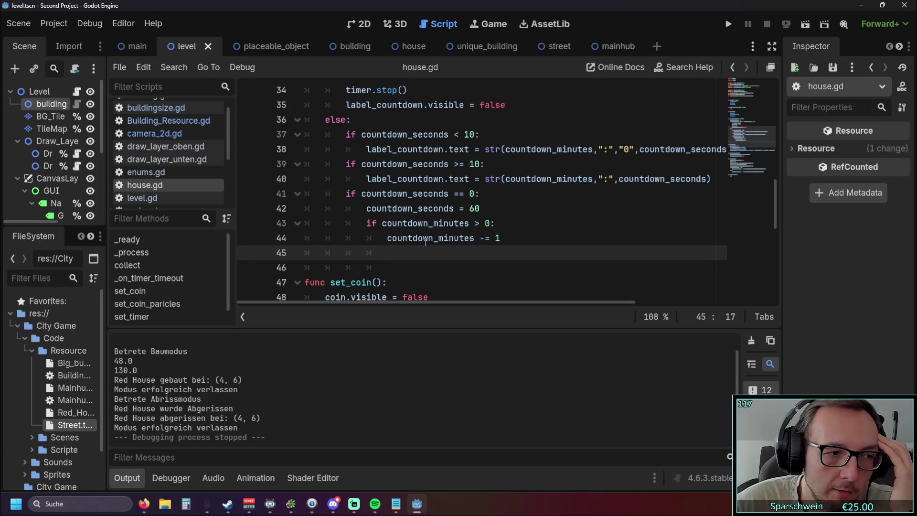
pyautogui.scroll(10, 425, 243)
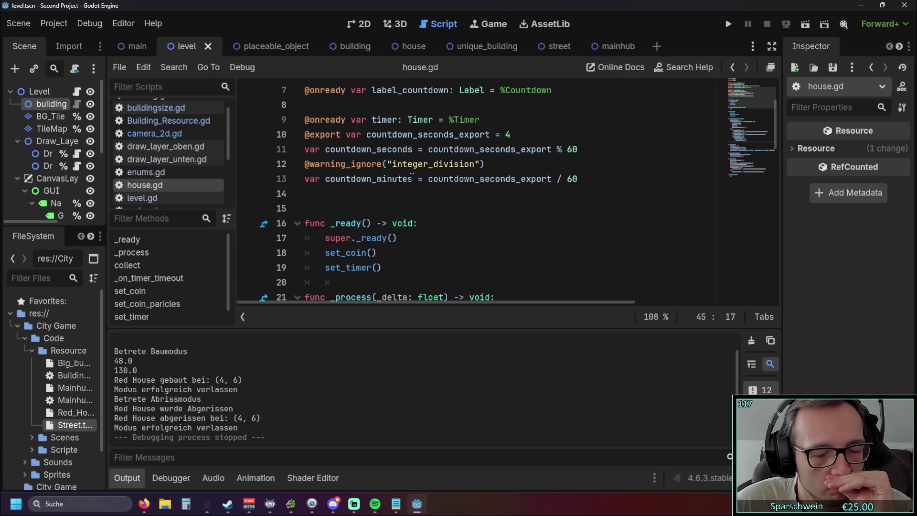
pyautogui.click(355, 198)
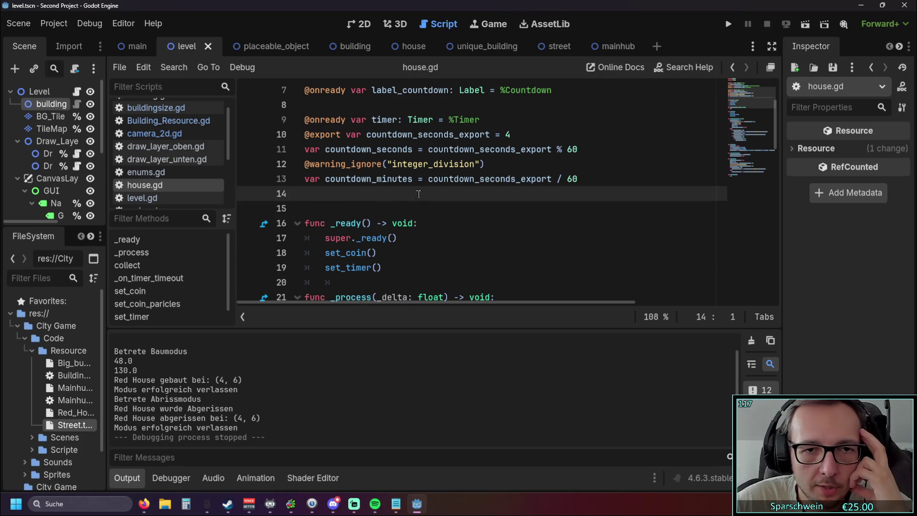
# Add ':int' type hints after countdown_minutes and countdown_seconds
pyautogui.click(414, 180)
pyautogui.write(': int')
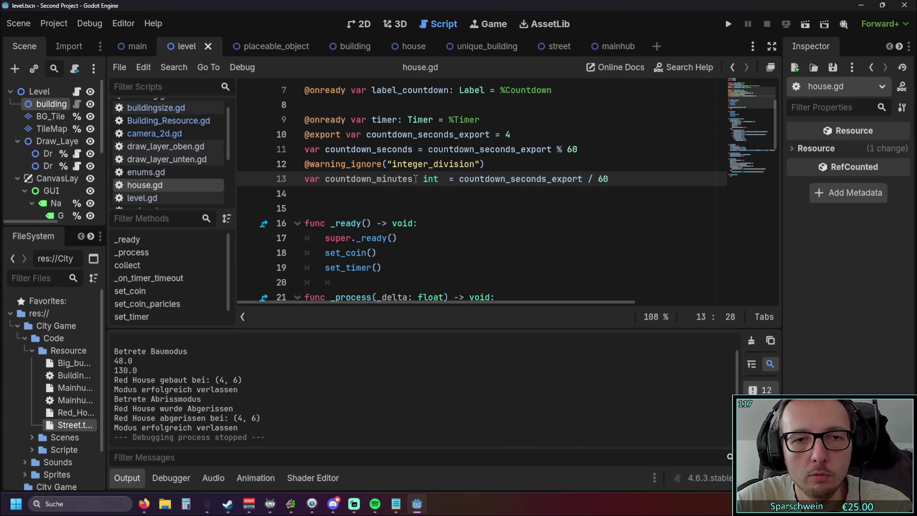
pyautogui.press('Left')
pyautogui.press('Left')
pyautogui.press('Left')
pyautogui.press('BackSpace')
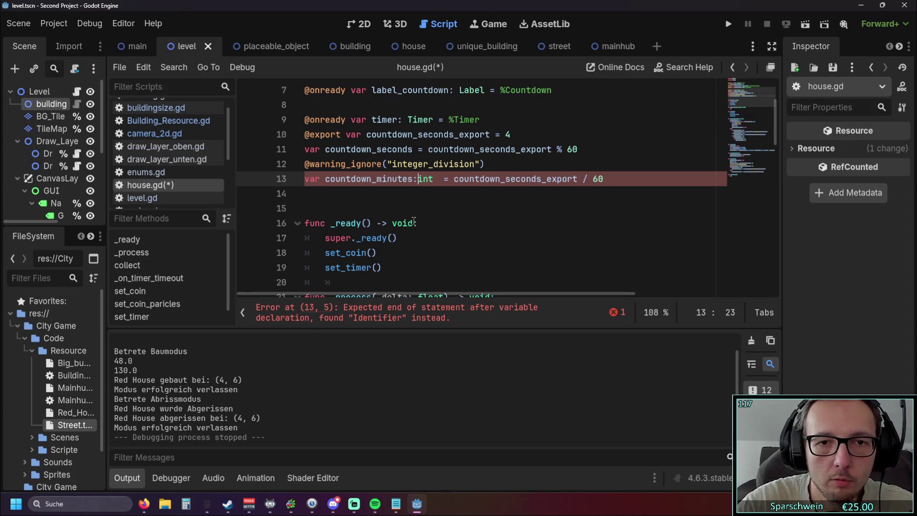
pyautogui.click(415, 211)
pyautogui.click(413, 150)
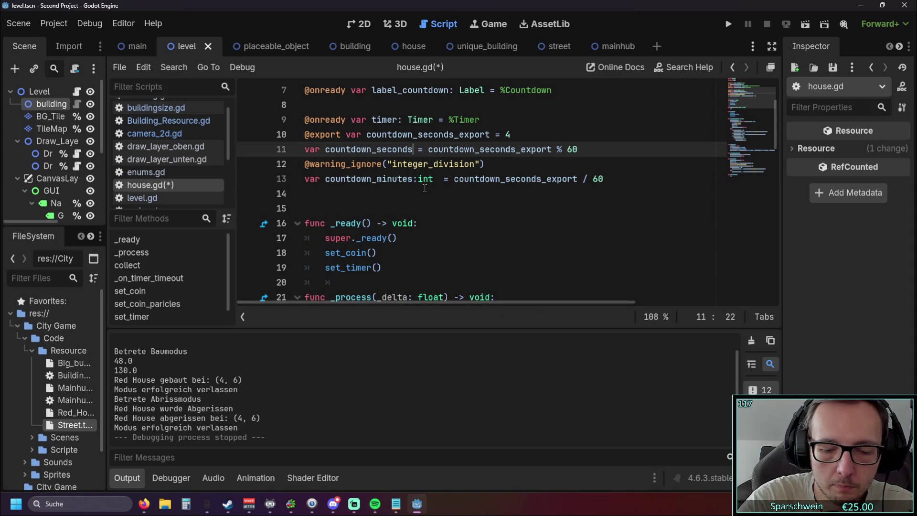
pyautogui.write(':int')
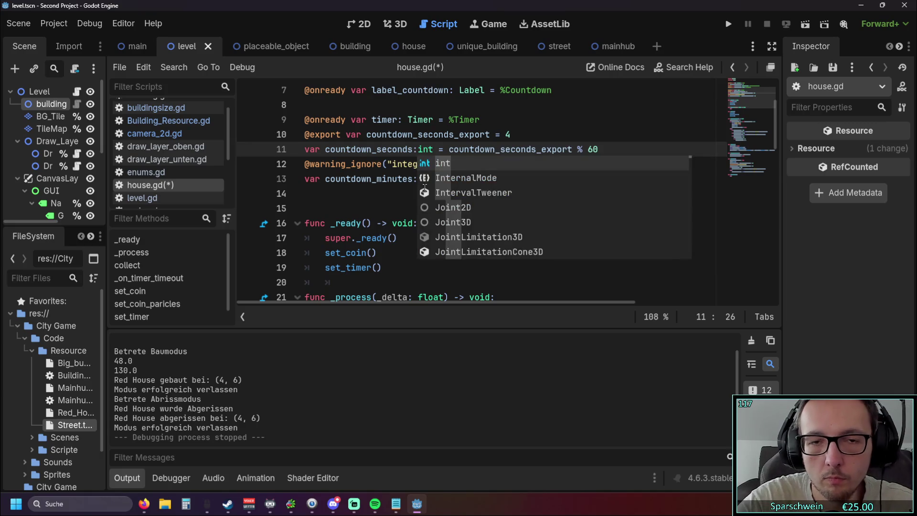
pyautogui.click(377, 191)
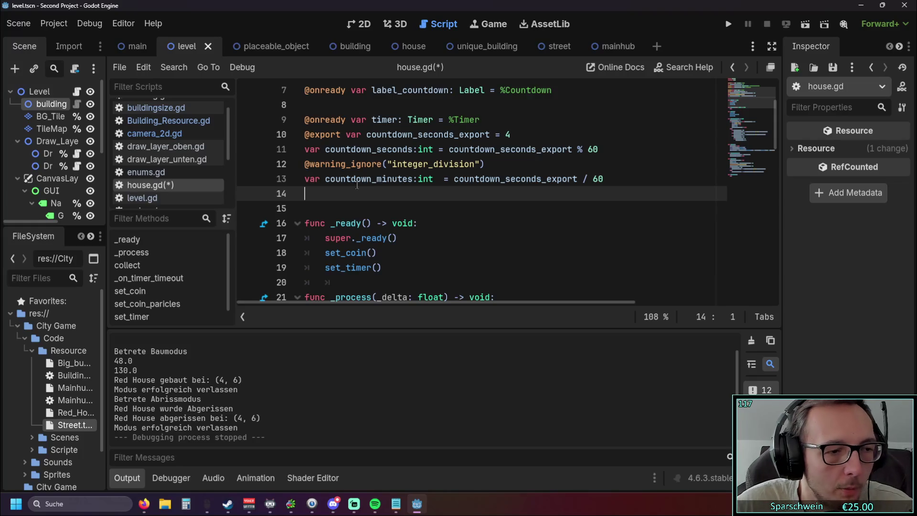
# Switch to the house scene and select its Timer node to inspect its settings
pyautogui.scroll(1, 374, 199)
pyautogui.scroll(-1, 382, 206)
pyautogui.scroll(1, 396, 214)
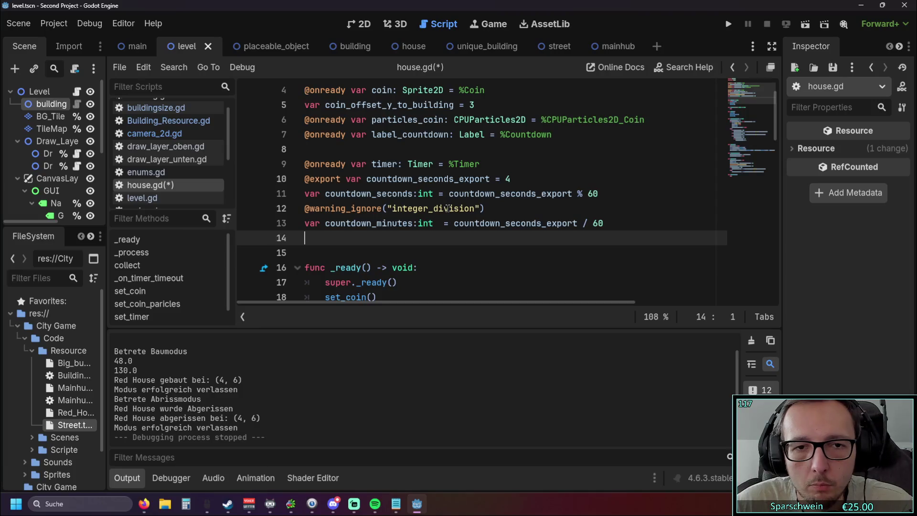
pyautogui.click(598, 193)
pyautogui.click(459, 257)
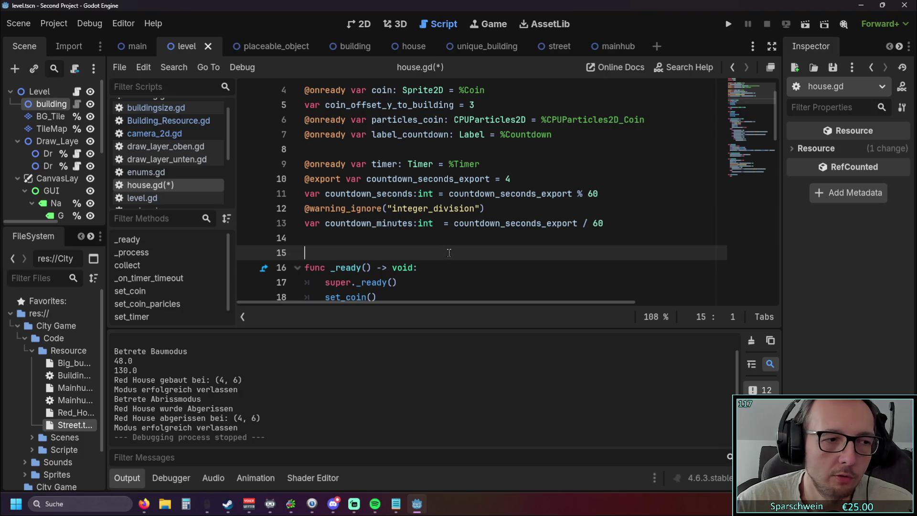
pyautogui.click(485, 237)
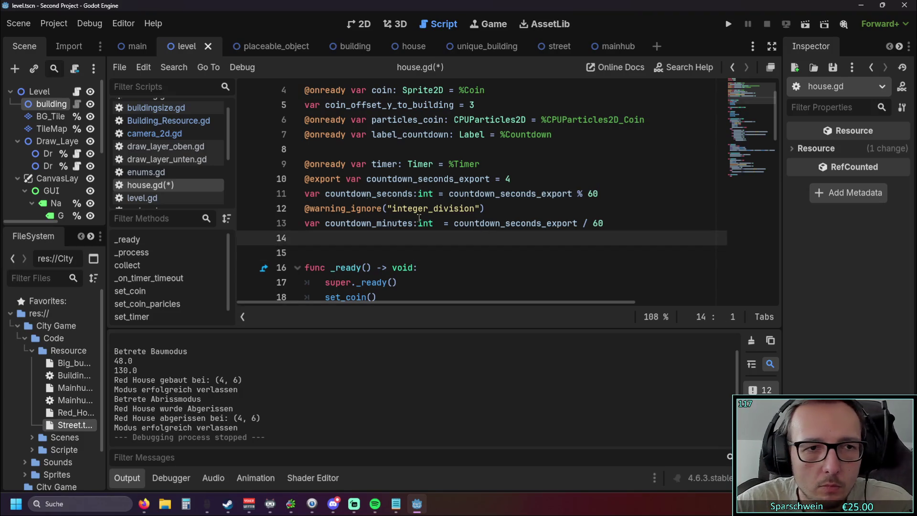
pyautogui.scroll(-8, 401, 180)
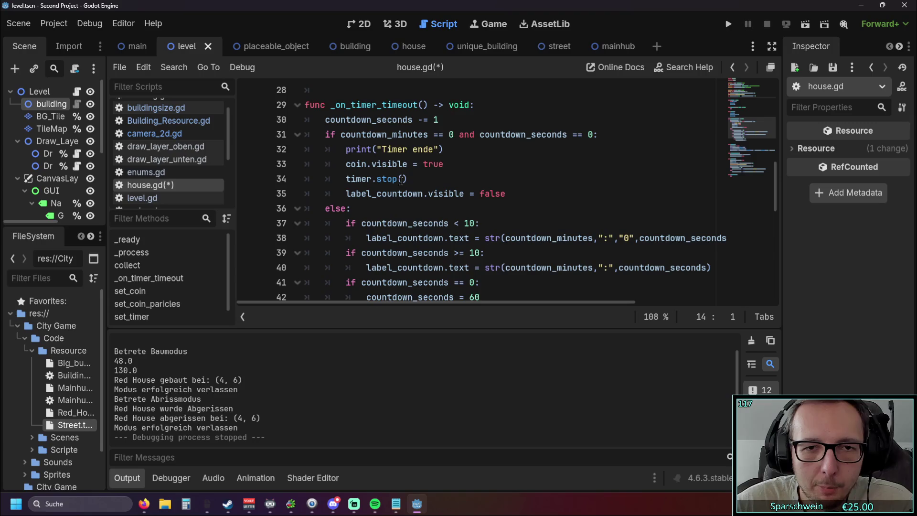
pyautogui.scroll(-2, 397, 172)
pyautogui.scroll(2, 397, 172)
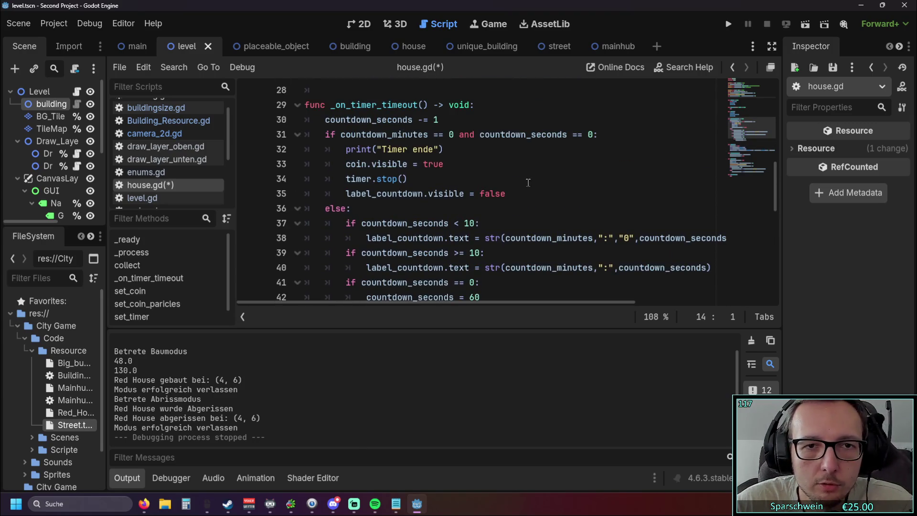
pyautogui.scroll(1, 508, 175)
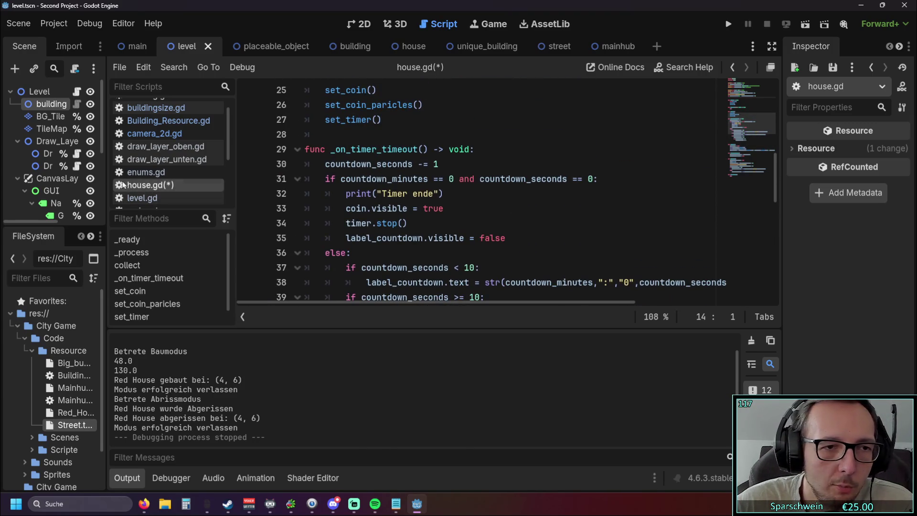
pyautogui.scroll(-2, 87, 194)
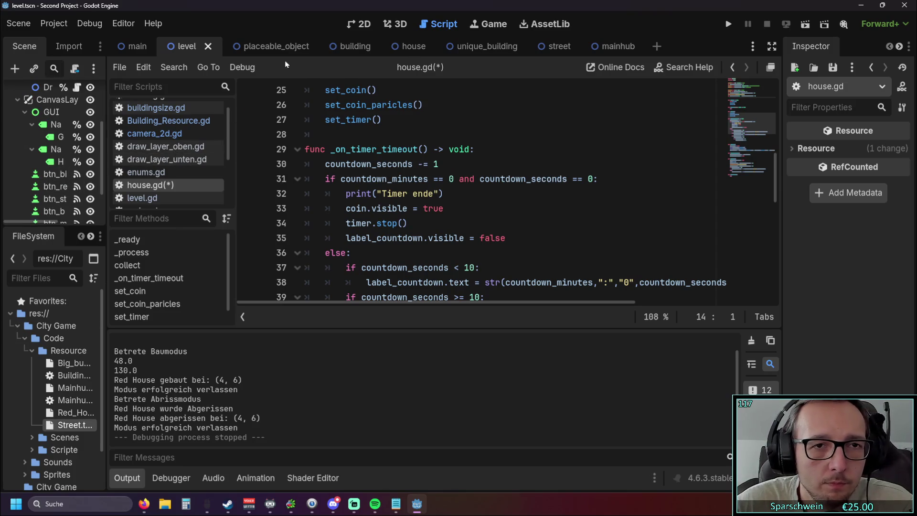
pyautogui.click(401, 46)
pyautogui.click(60, 168)
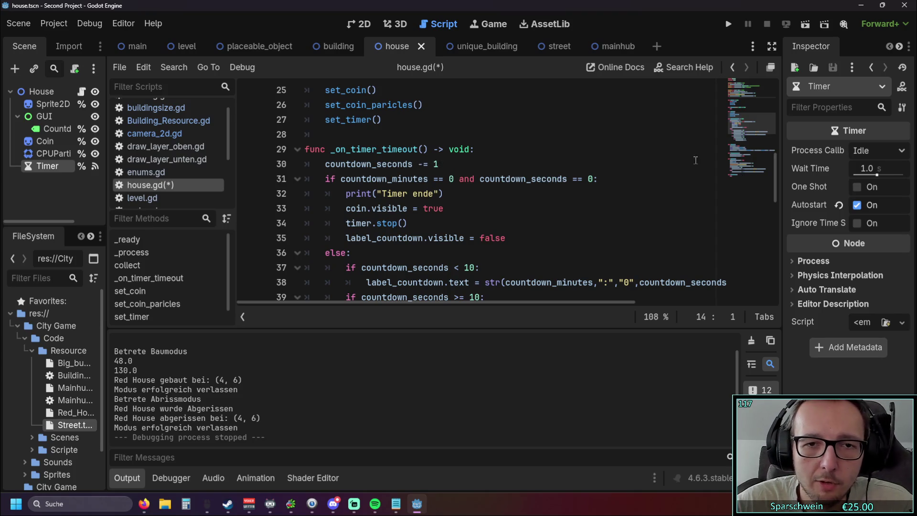
# Re-read the countdown declarations on lines 11–13, then go back to level.gd
pyautogui.moveTo(444, 164); pyautogui.dragTo(326, 164)
pyautogui.scroll(2, 394, 182)
pyautogui.scroll(6, 395, 181)
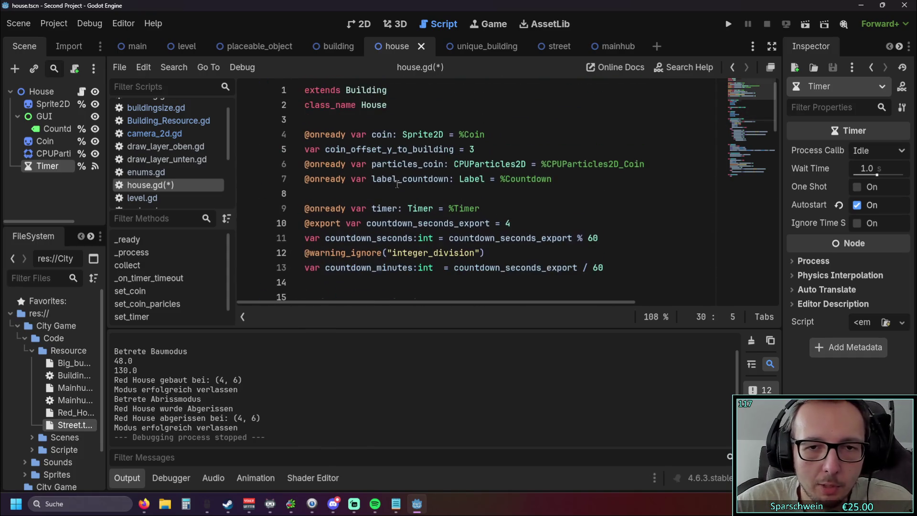
pyautogui.scroll(-1, 397, 184)
pyautogui.moveTo(610, 222)
pyautogui.mouseDown()
pyautogui.moveTo(525, 223)
pyautogui.moveTo(305, 193)
pyautogui.mouseUp()
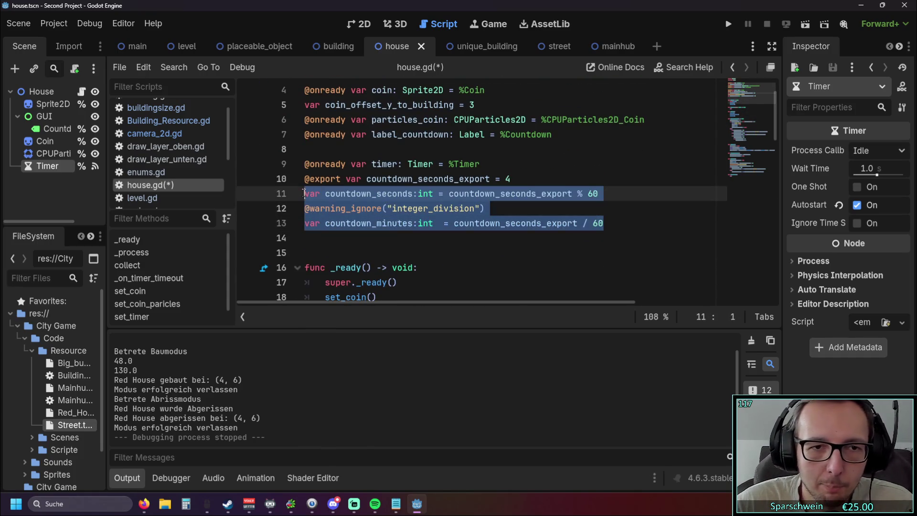
pyautogui.click(305, 238)
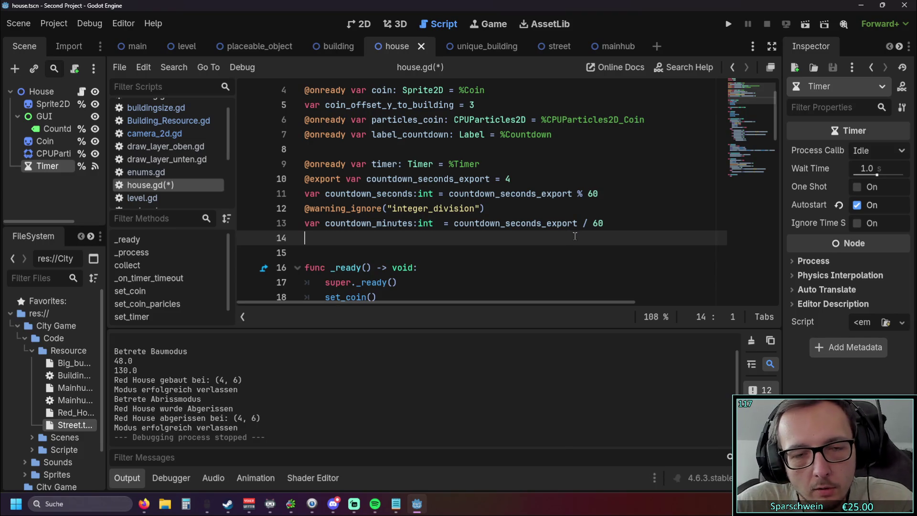
pyautogui.scroll(-6, 594, 214)
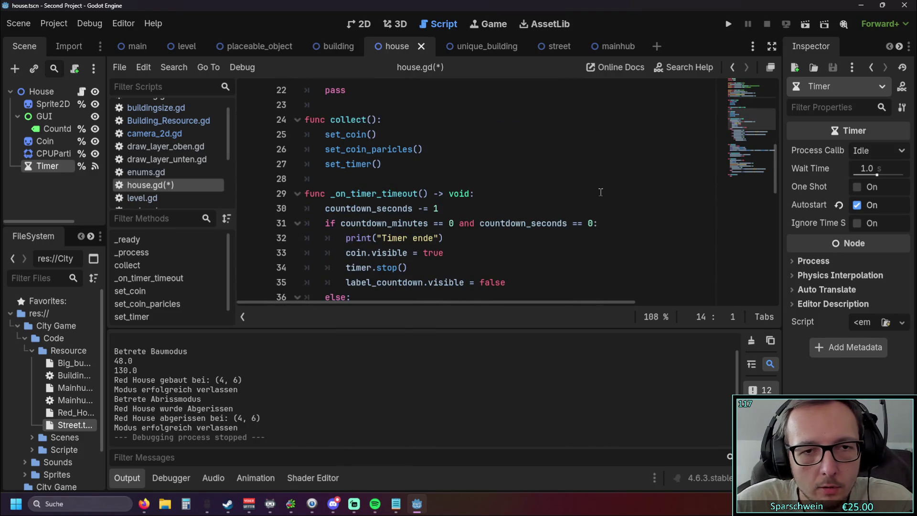
pyautogui.scroll(5, 563, 213)
pyautogui.click(563, 210)
pyautogui.scroll(-1, 182, 152)
pyautogui.click(143, 185)
pyautogui.scroll(-4, 546, 185)
pyautogui.scroll(2, 547, 185)
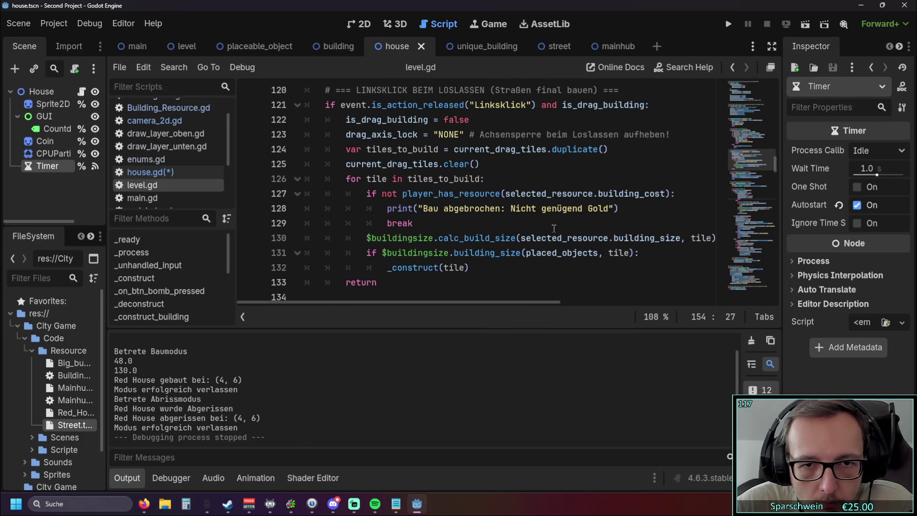
pyautogui.scroll(4, 525, 218)
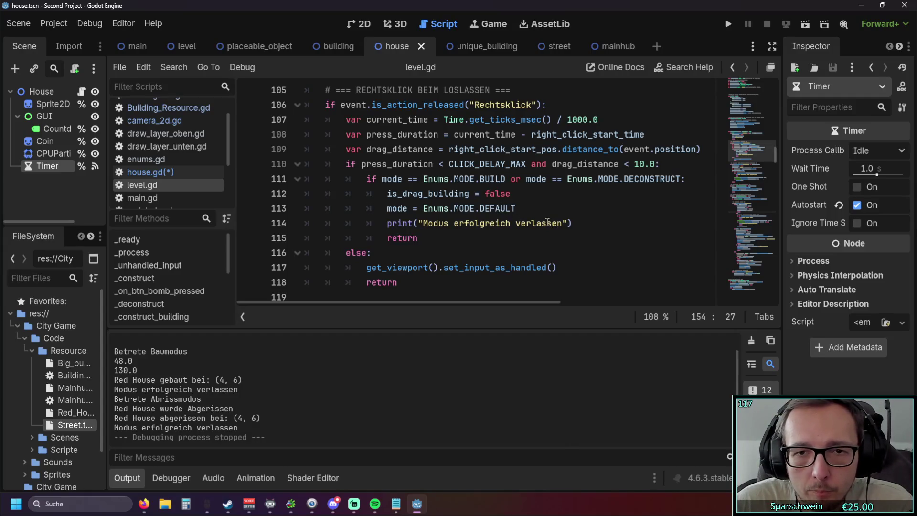
pyautogui.scroll(1, 547, 224)
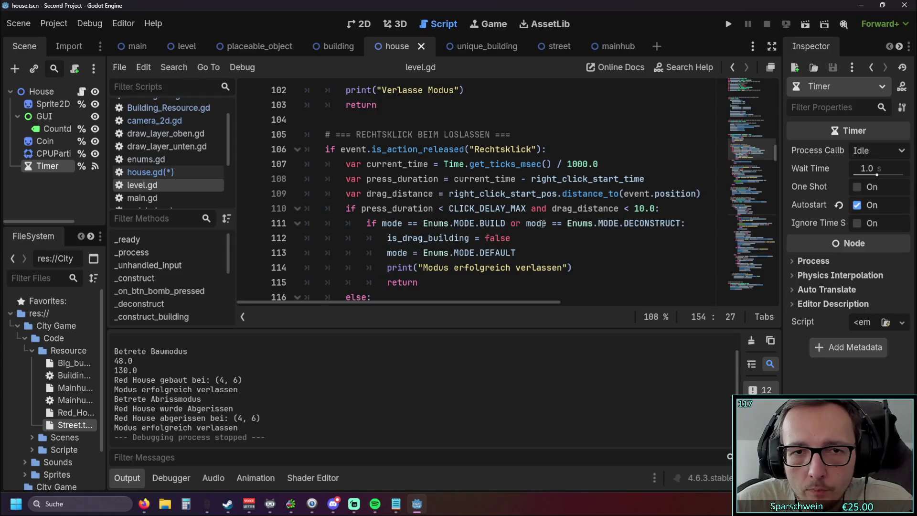
pyautogui.moveTo(543, 224)
pyautogui.scroll(6, 592, 186)
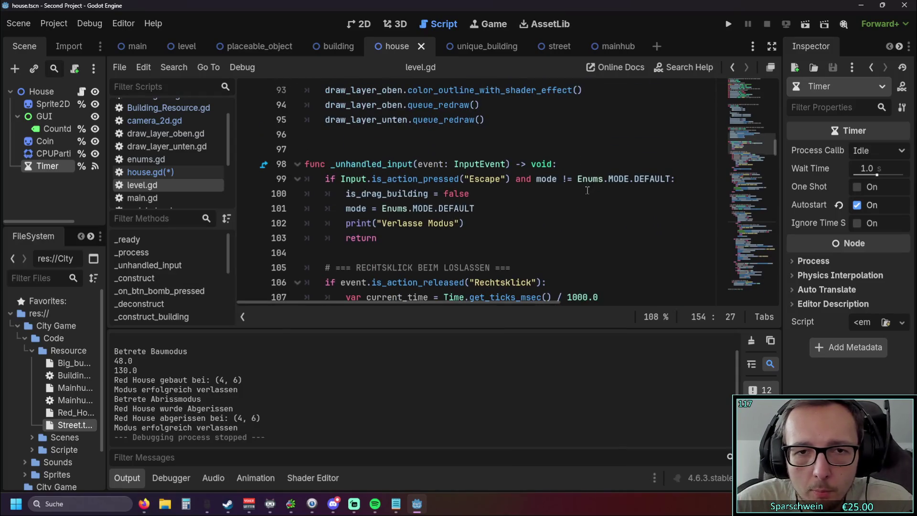
pyautogui.scroll(4, 585, 193)
pyautogui.scroll(-4, 443, 236)
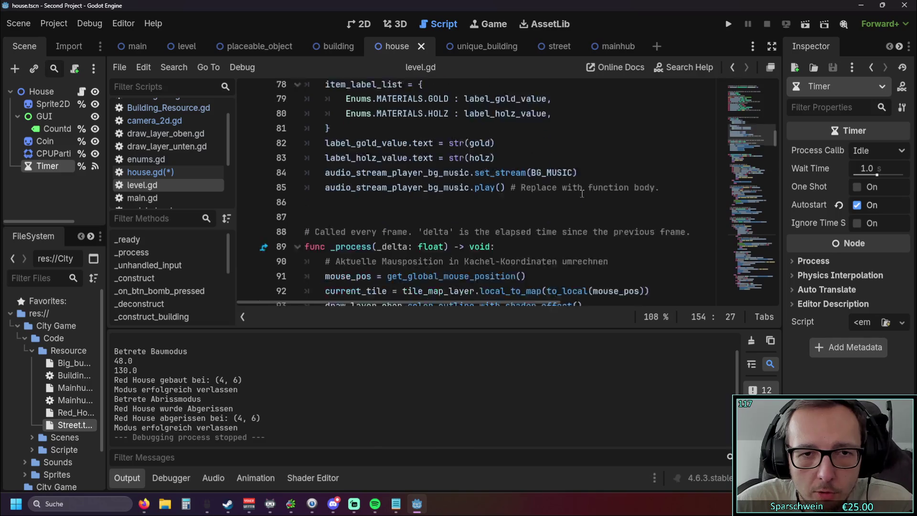
pyautogui.scroll(-7, 443, 235)
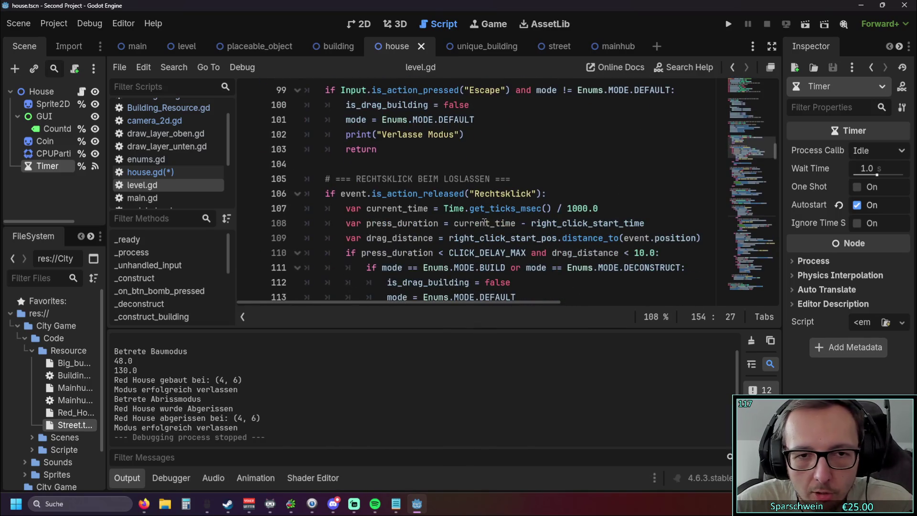
pyautogui.scroll(-2, 580, 210)
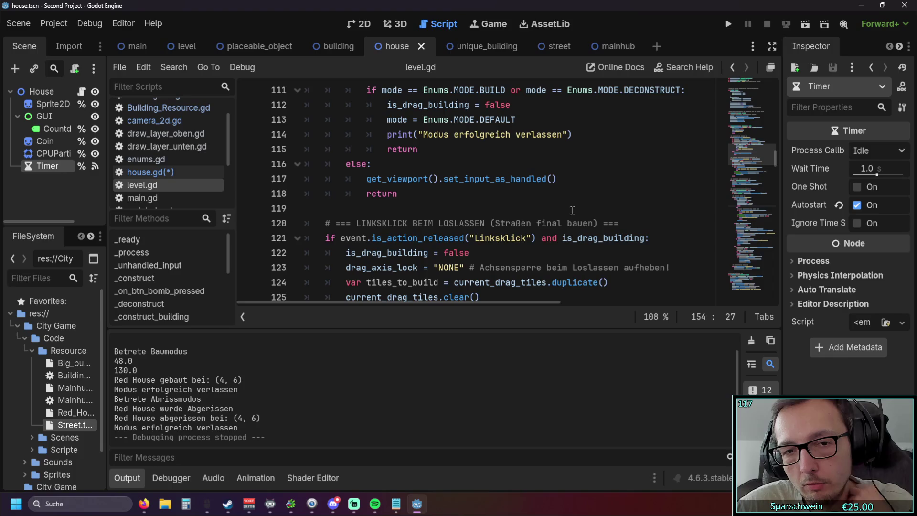
pyautogui.scroll(-2, 566, 210)
pyautogui.scroll(-3, 563, 210)
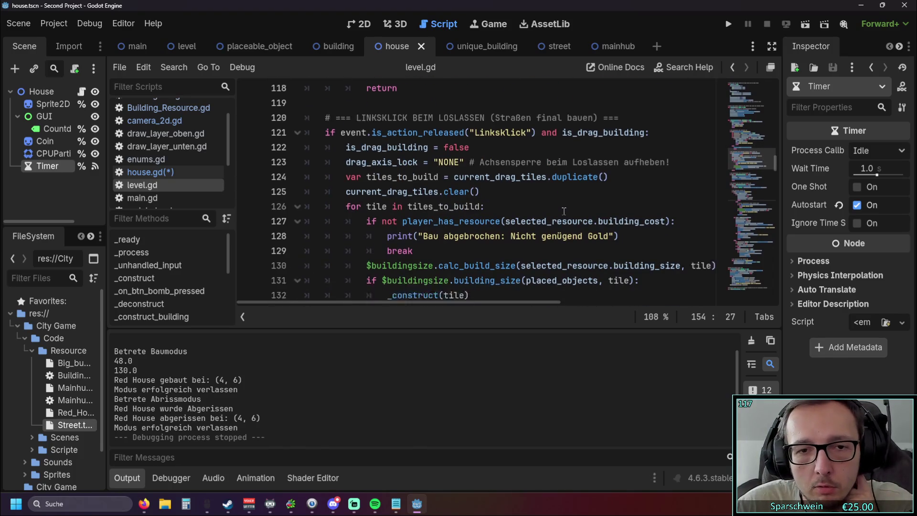
pyautogui.scroll(-2, 566, 211)
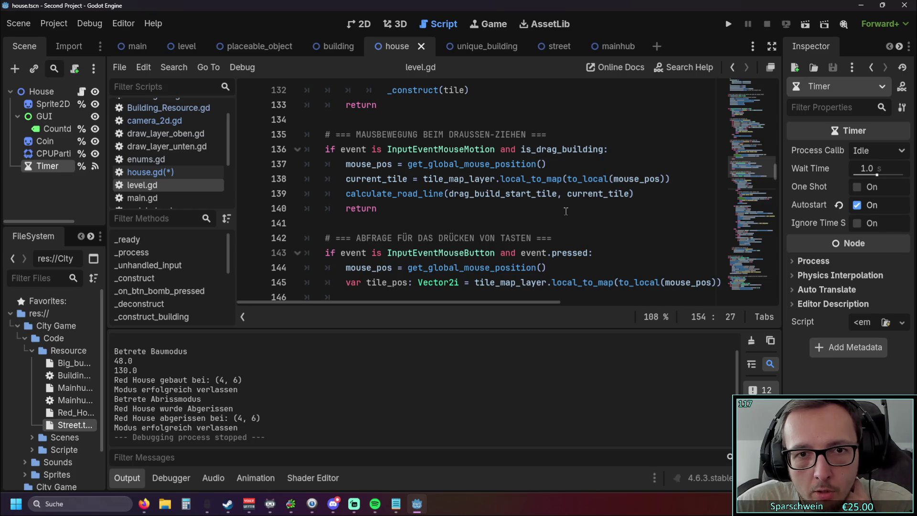
pyautogui.scroll(-5, 566, 211)
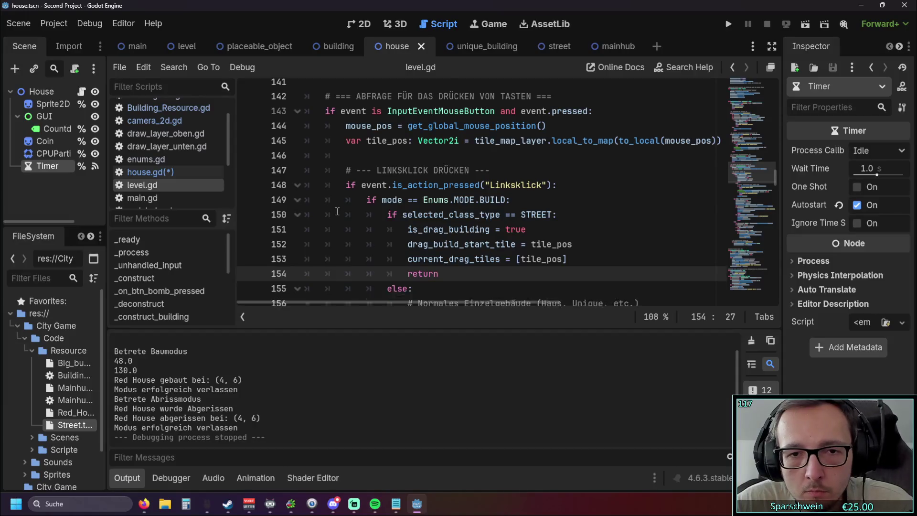
pyautogui.scroll(2, 478, 267)
pyautogui.moveTo(467, 282)
pyautogui.mouseDown()
pyautogui.moveTo(286, 238)
pyautogui.moveTo(282, 225)
pyautogui.mouseUp()
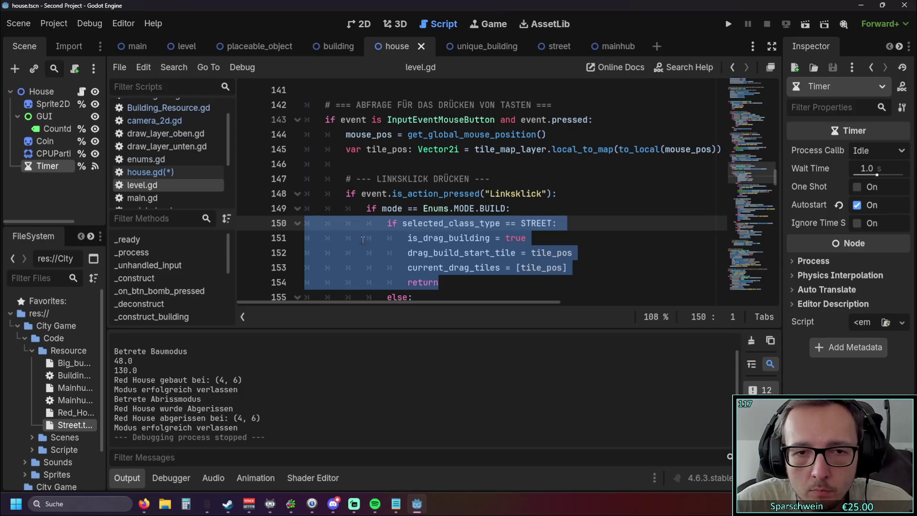
pyautogui.scroll(-2, 488, 227)
pyautogui.scroll(-2, 477, 224)
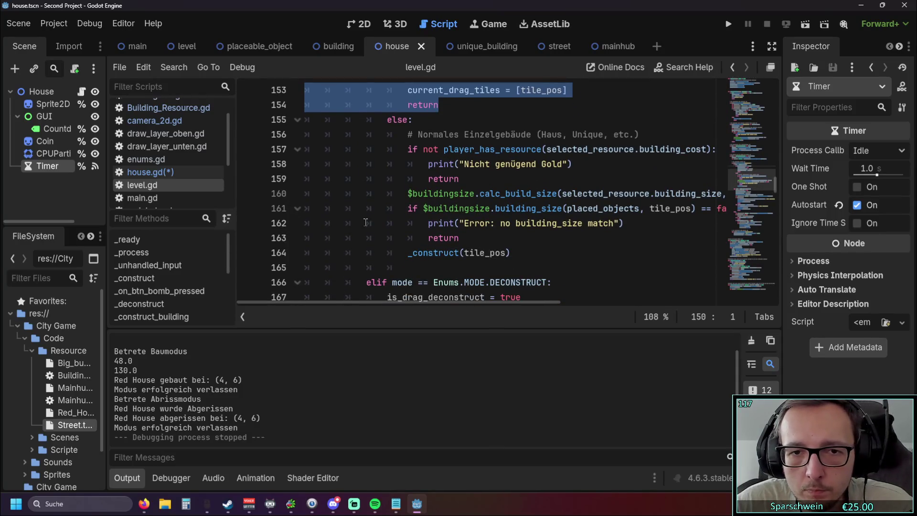
pyautogui.moveTo(403, 300); pyautogui.dragTo(421, 299)
pyautogui.moveTo(483, 252)
pyautogui.mouseDown()
pyautogui.moveTo(384, 253)
pyautogui.moveTo(344, 239)
pyautogui.moveTo(346, 250)
pyautogui.mouseUp()
pyautogui.scroll(2, 413, 229)
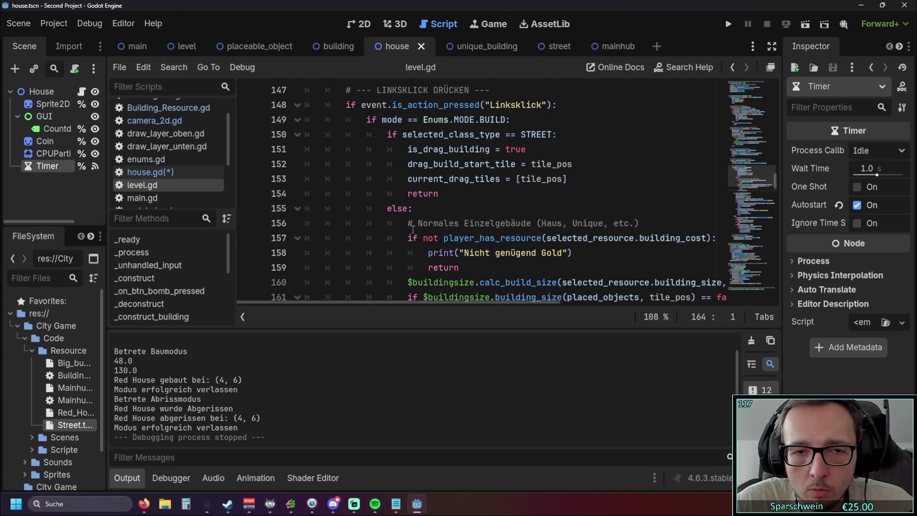
pyautogui.scroll(-2, 413, 229)
pyautogui.scroll(2, 413, 228)
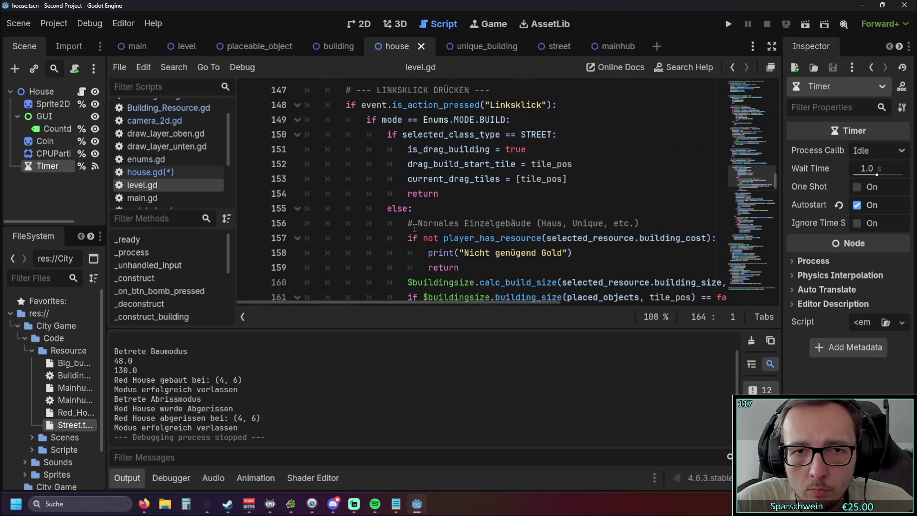
pyautogui.scroll(-2, 415, 228)
pyautogui.scroll(1, 414, 228)
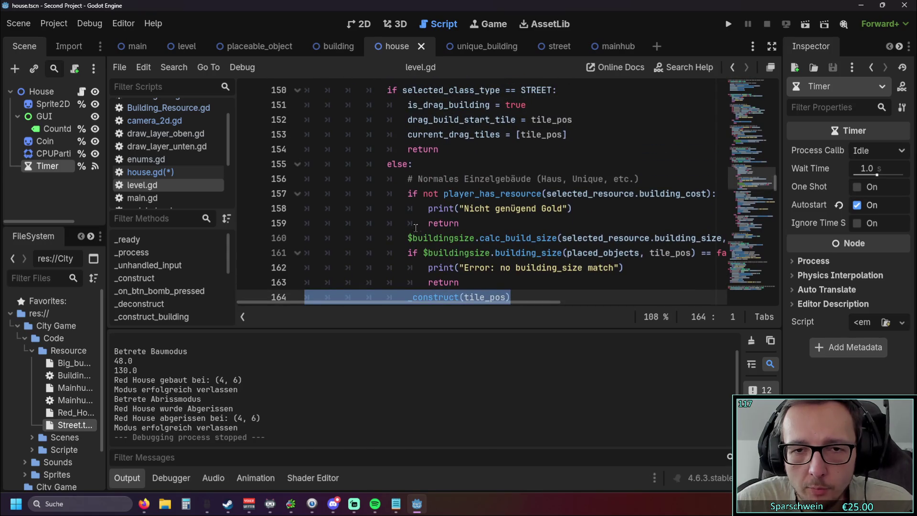
pyautogui.scroll(1, 550, 217)
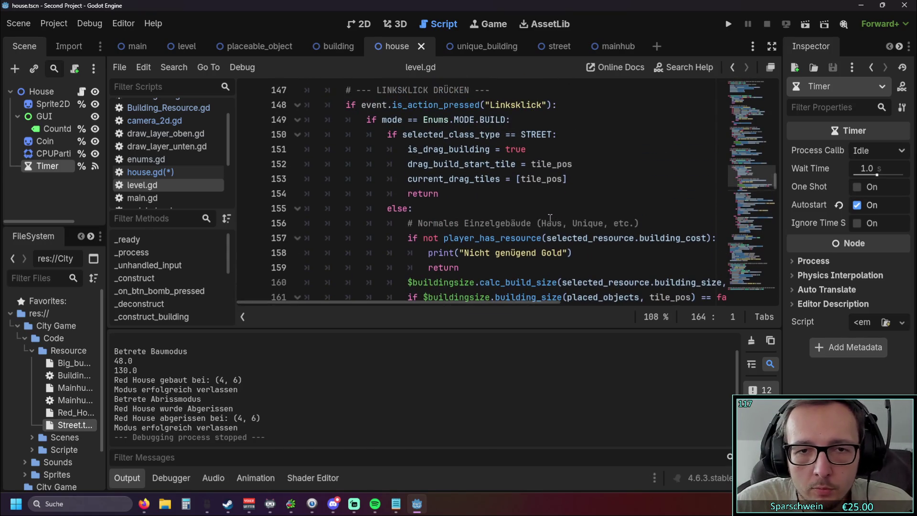
pyautogui.scroll(-3, 548, 219)
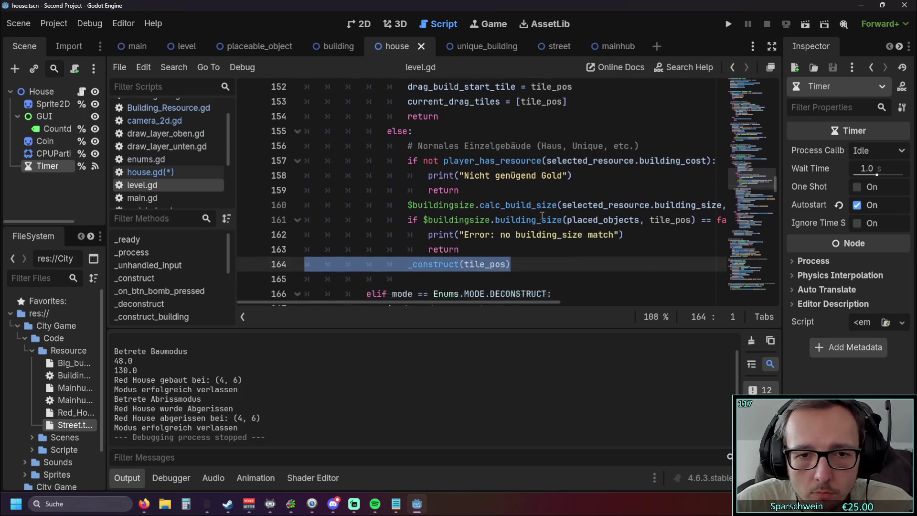
pyautogui.scroll(3, 540, 219)
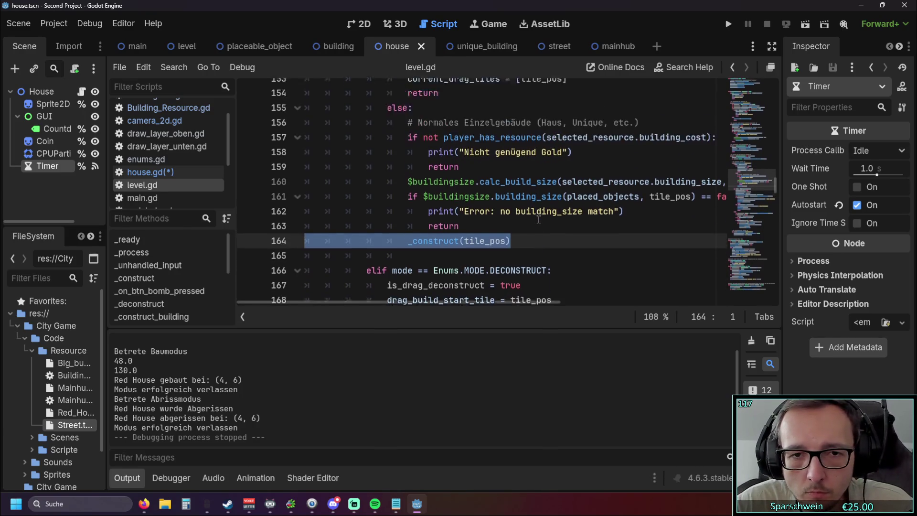
pyautogui.scroll(-4, 538, 222)
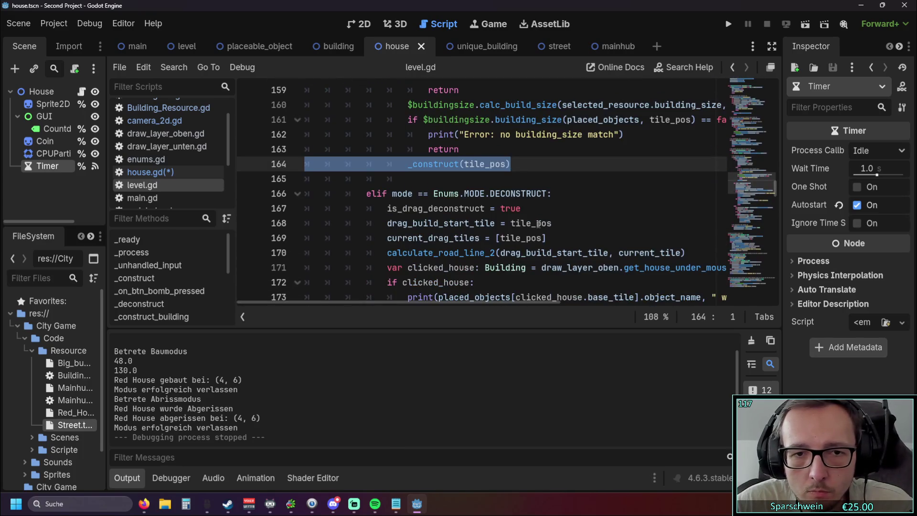
pyautogui.scroll(4, 536, 220)
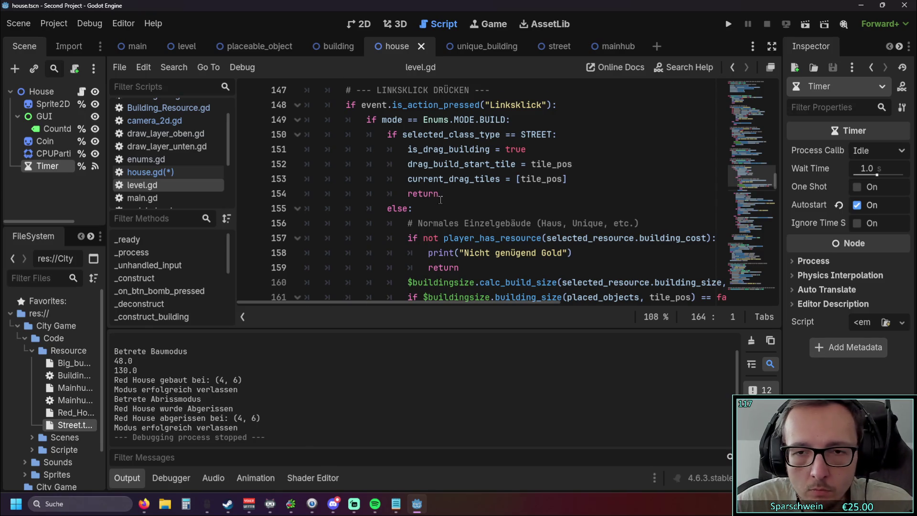
pyautogui.scroll(-3, 439, 201)
pyautogui.scroll(1, 439, 201)
pyautogui.scroll(2, 438, 203)
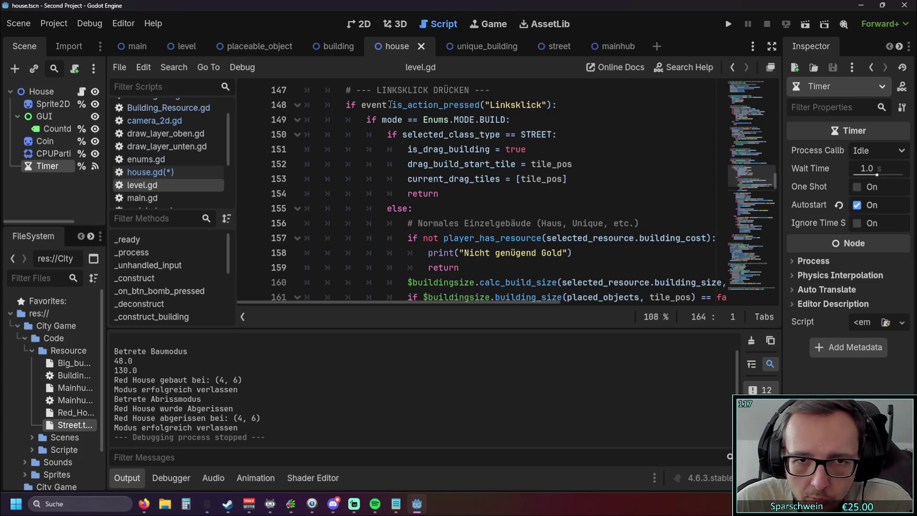
pyautogui.moveTo(359, 105); pyautogui.dragTo(475, 105)
pyautogui.click(565, 134)
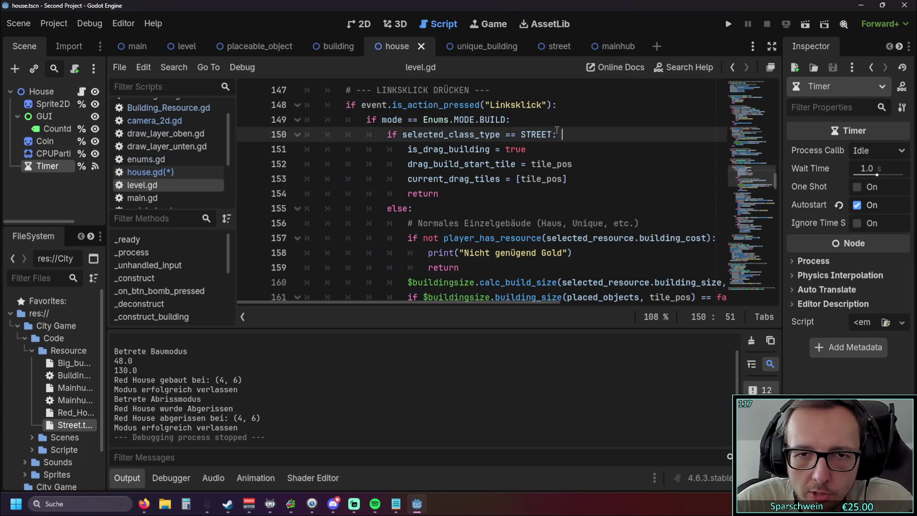
pyautogui.scroll(1, 517, 166)
pyautogui.scroll(1, 517, 167)
pyautogui.scroll(-1, 517, 167)
pyautogui.click(728, 24)
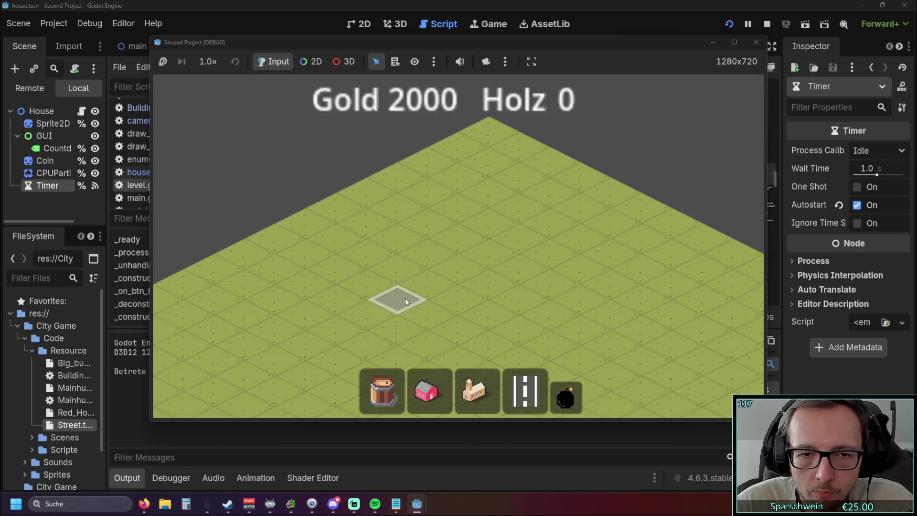
# Place a street tile, pan with S and A, drag-build streets (8, 12) to (8, 7), then stop
pyautogui.click(405, 298)
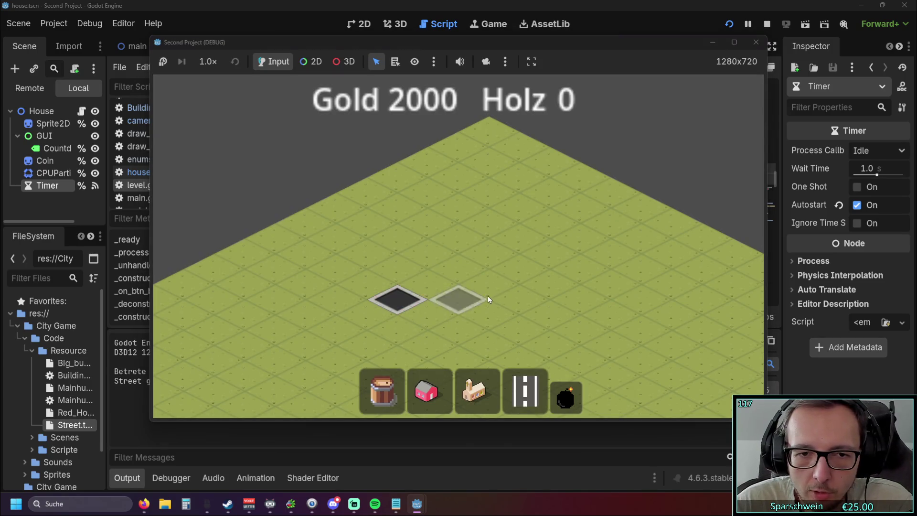
pyautogui.press('s')
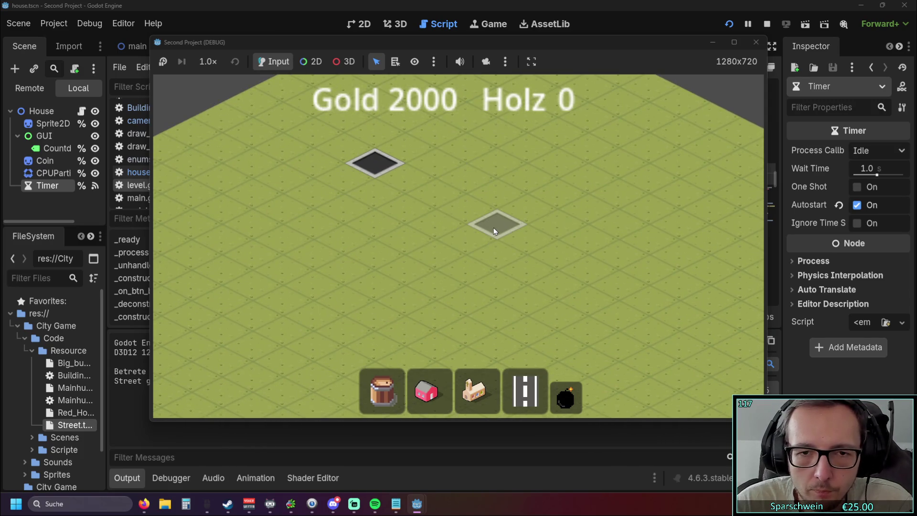
pyautogui.press('s')
pyautogui.press('a')
pyautogui.moveTo(363, 260)
pyautogui.mouseDown()
pyautogui.moveTo(537, 179)
pyautogui.moveTo(515, 187)
pyautogui.mouseUp()
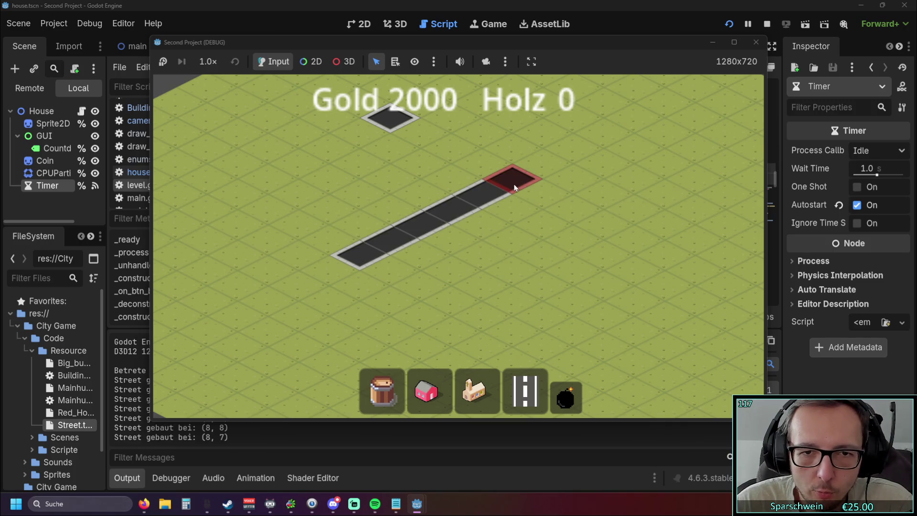
pyautogui.click(755, 42)
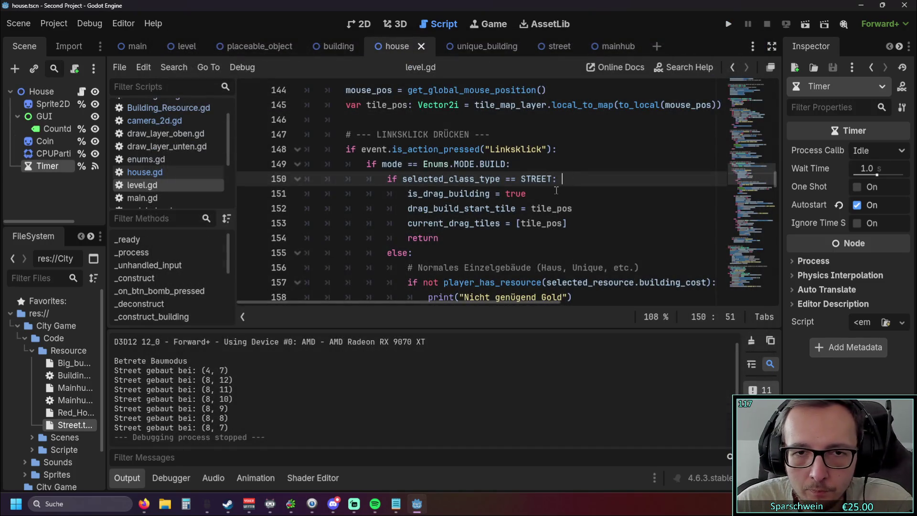
# Inspect the STREET drag-building block on lines 150–154 of level.gd
pyautogui.click(556, 191)
pyautogui.scroll(-2, 559, 203)
pyautogui.scroll(1, 557, 203)
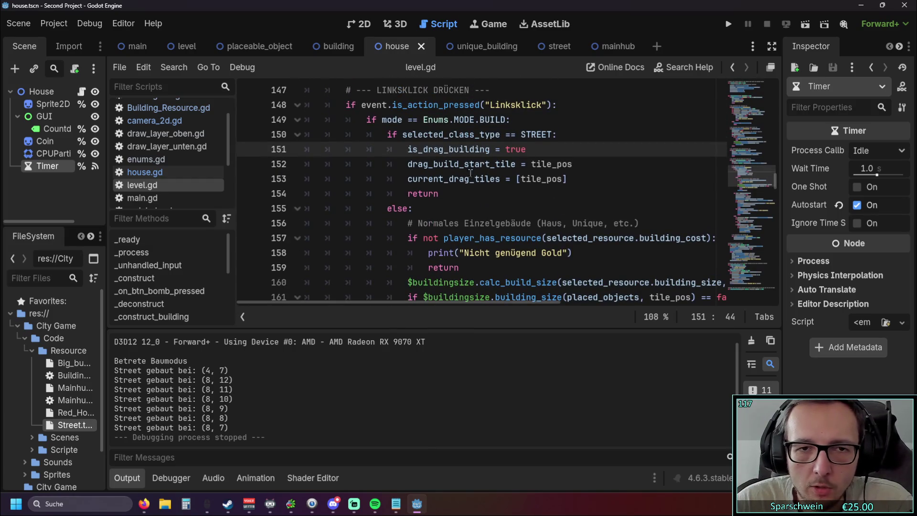
pyautogui.moveTo(386, 134)
pyautogui.mouseDown()
pyautogui.moveTo(478, 165)
pyautogui.moveTo(467, 197)
pyautogui.mouseUp()
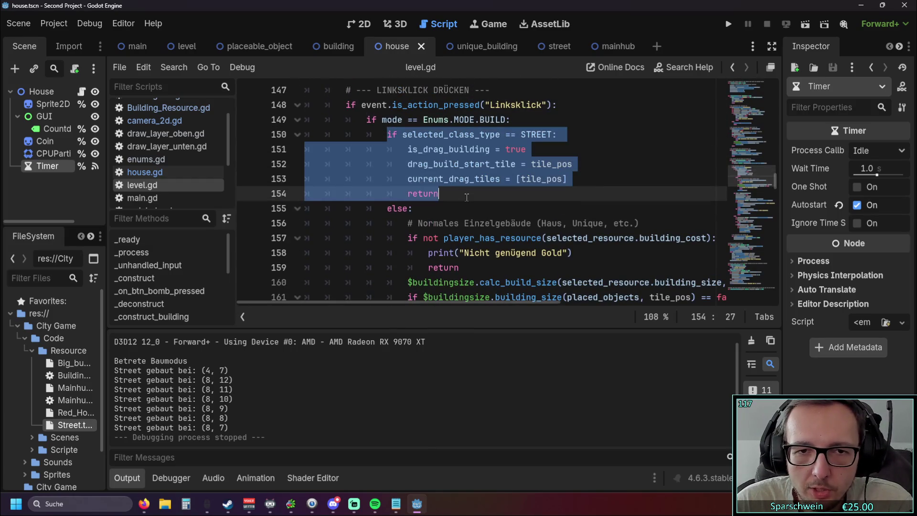
pyautogui.moveTo(568, 179)
pyautogui.mouseDown()
pyautogui.moveTo(411, 178)
pyautogui.moveTo(407, 149)
pyautogui.mouseUp()
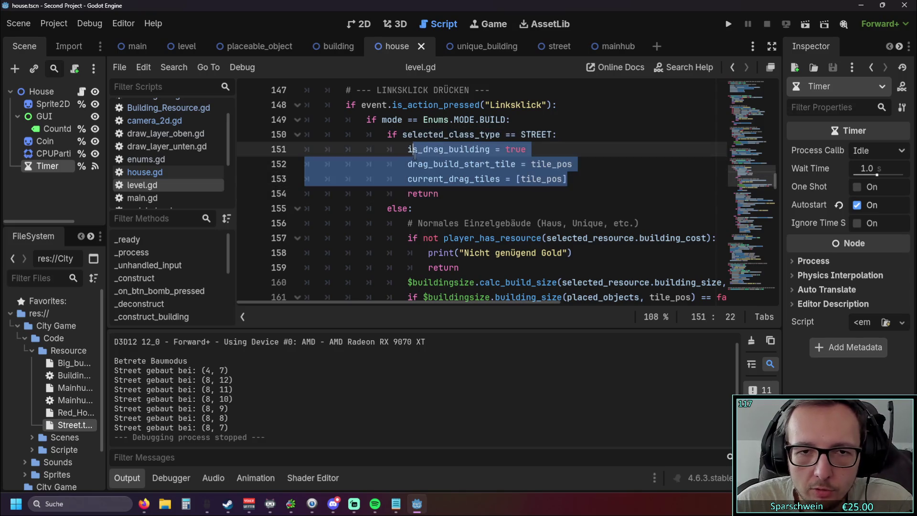
pyautogui.scroll(9, 407, 149)
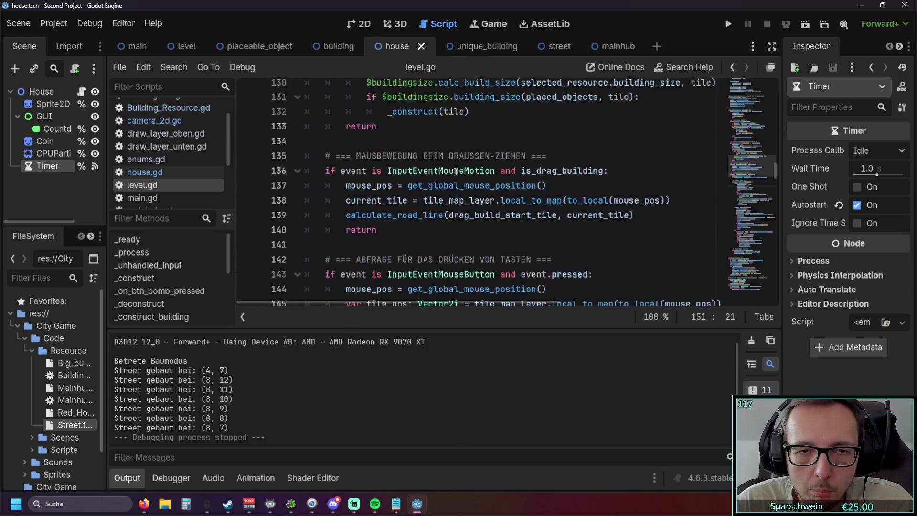
pyautogui.scroll(8, 455, 174)
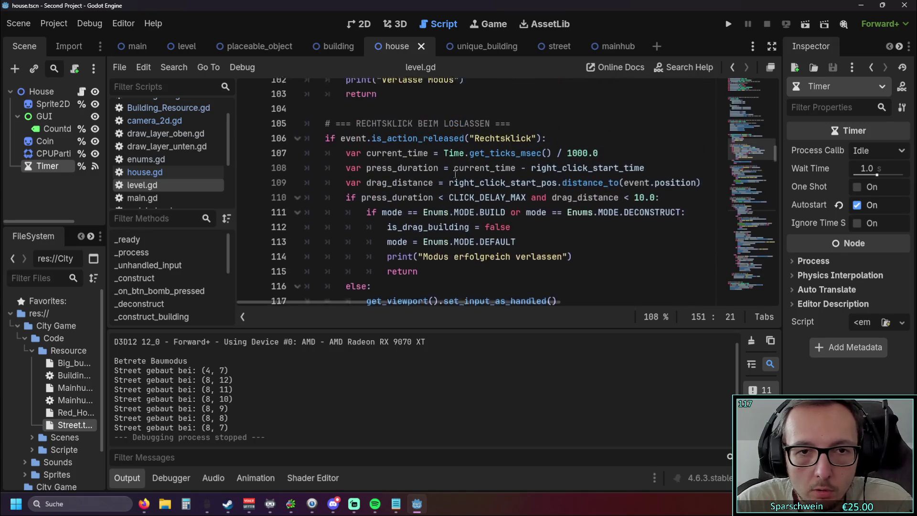
pyautogui.scroll(1, 455, 173)
pyautogui.scroll(-6, 500, 179)
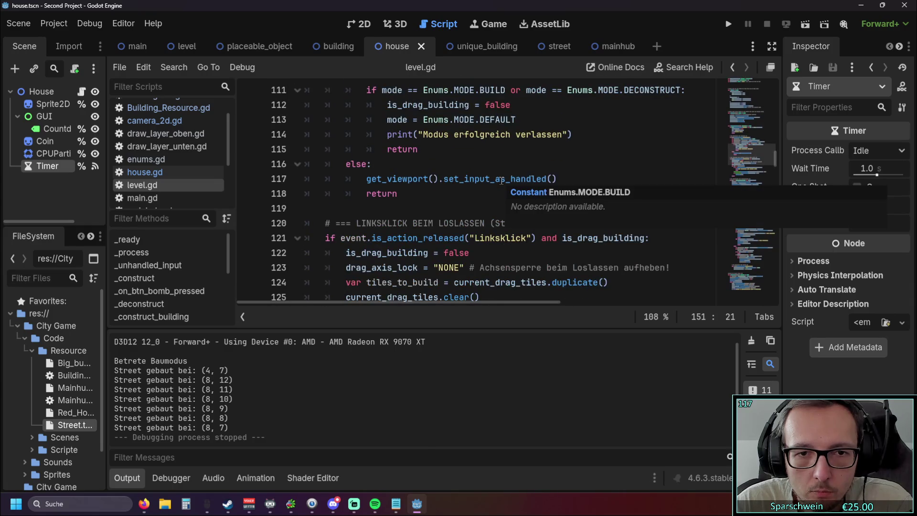
pyautogui.scroll(-3, 577, 198)
pyautogui.scroll(-6, 577, 197)
pyautogui.scroll(-2, 577, 197)
pyautogui.scroll(3, 576, 197)
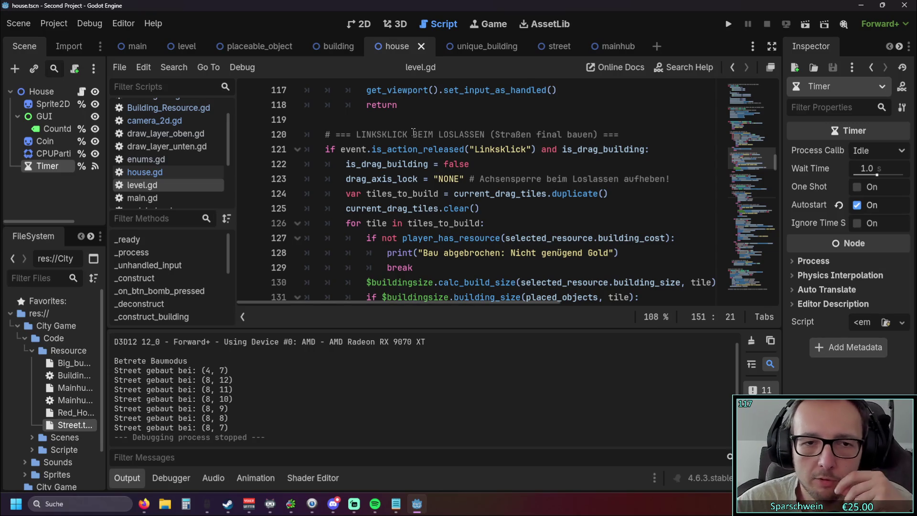
pyautogui.scroll(-1, 413, 132)
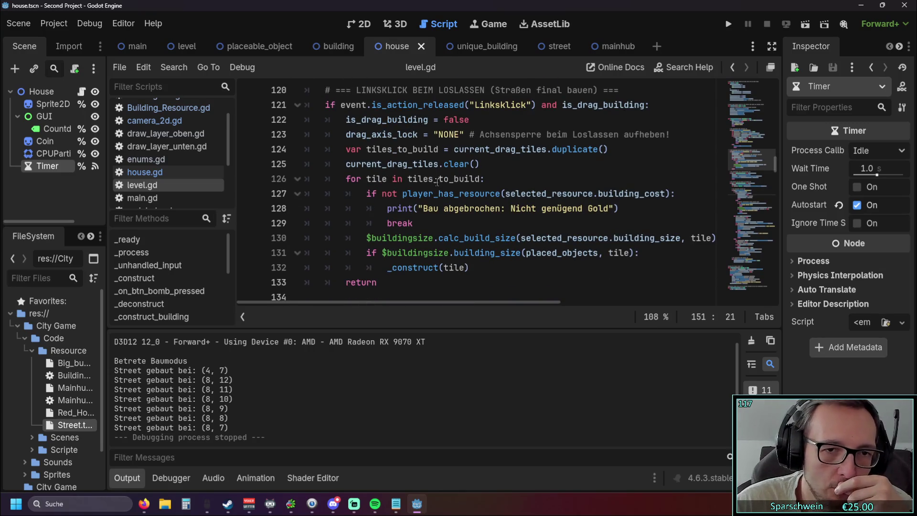
pyautogui.scroll(1, 453, 184)
pyautogui.scroll(-1, 456, 187)
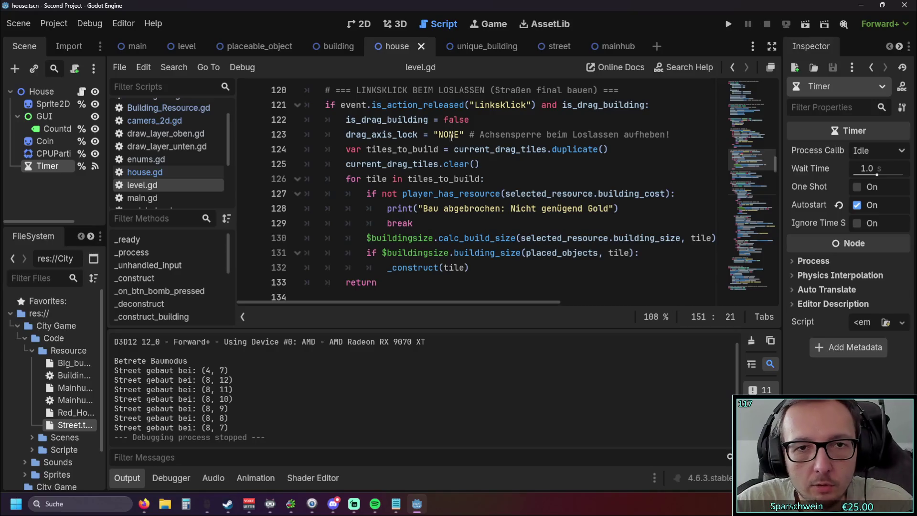
pyautogui.scroll(1, 444, 153)
pyautogui.scroll(-1, 570, 162)
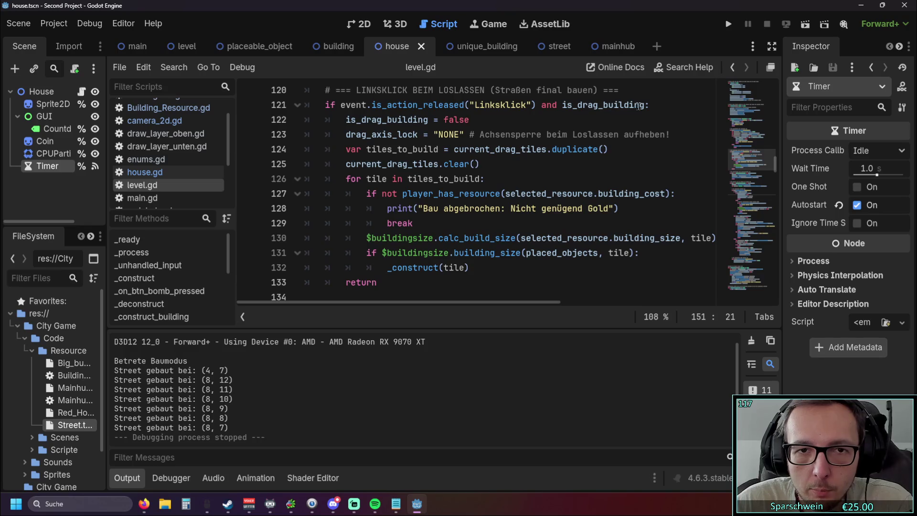
pyautogui.scroll(3, 573, 143)
pyautogui.scroll(-12, 518, 161)
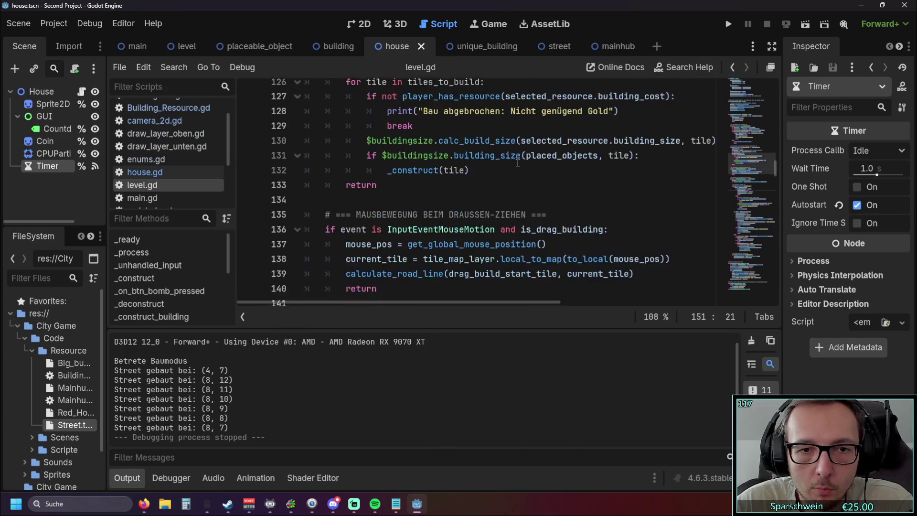
pyautogui.click(473, 205)
# Delete lines 150–154 and rerun the project with F5
pyautogui.scroll(-4, 474, 206)
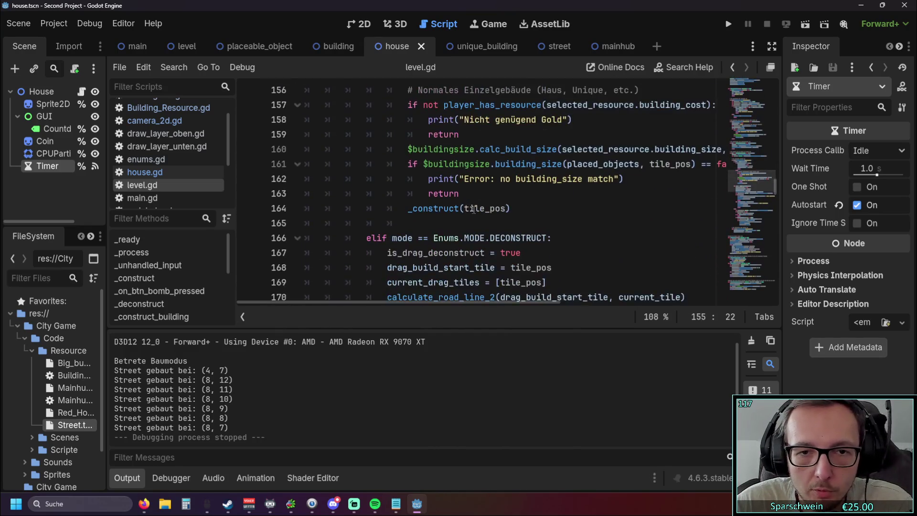
pyautogui.scroll(4, 473, 207)
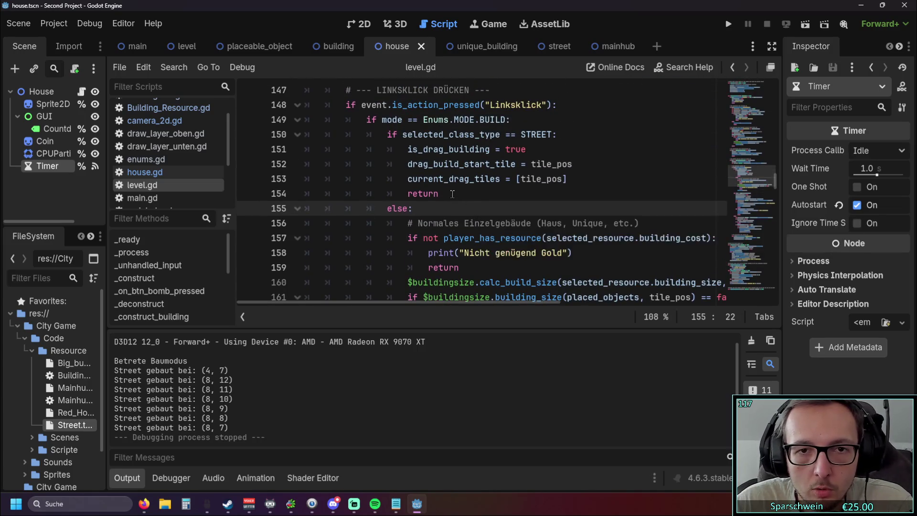
pyautogui.scroll(1, 463, 220)
pyautogui.moveTo(451, 238); pyautogui.dragTo(306, 180)
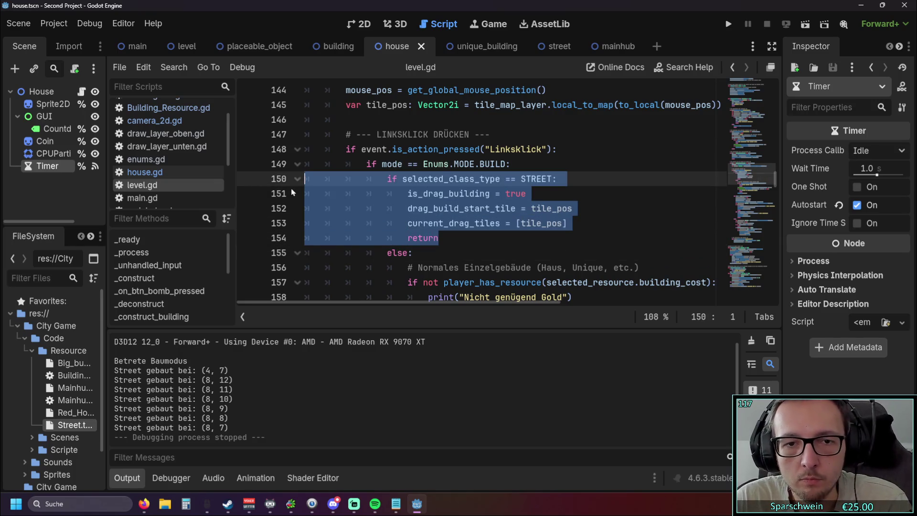
pyautogui.press('BackSpace')
pyautogui.press('BackSpace')
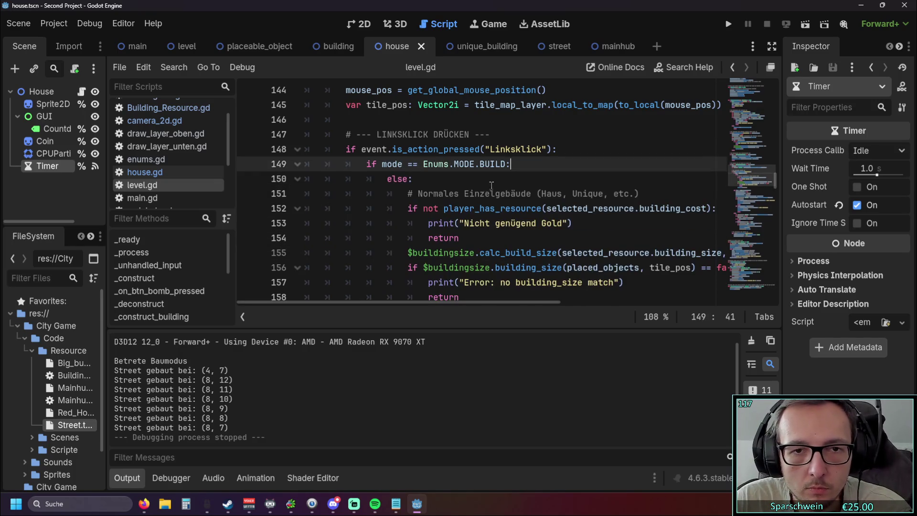
pyautogui.press('F5')
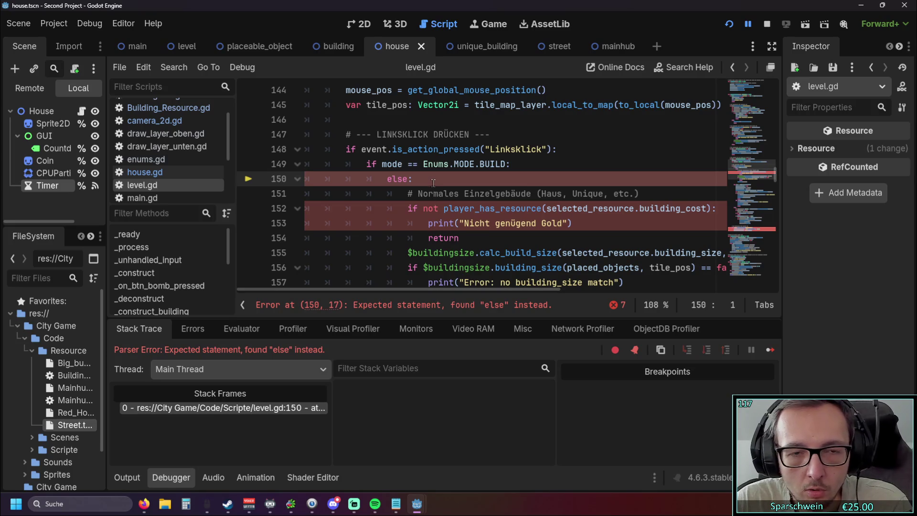
# Undo the earlier deletion and reselect the STREET block down to its else: line
pyautogui.hotkey('ctrl', 'z')
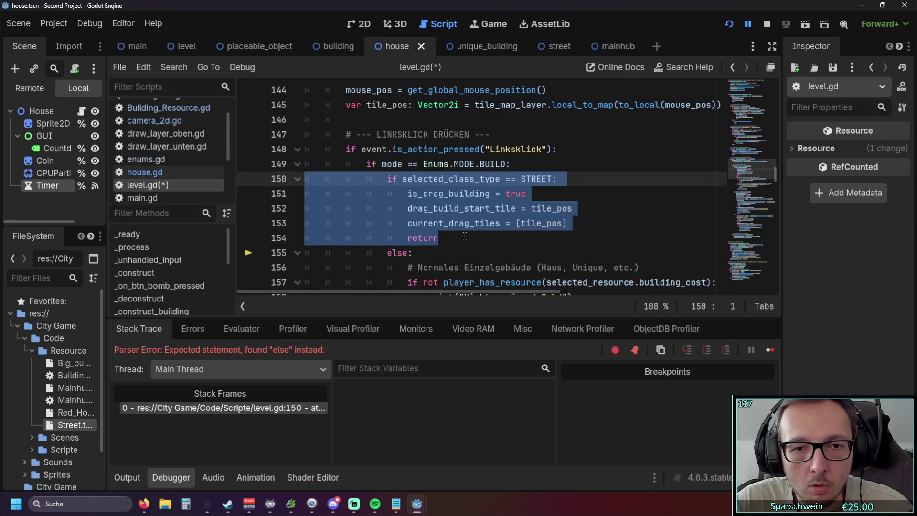
pyautogui.click(464, 235)
pyautogui.scroll(-1, 444, 239)
pyautogui.scroll(1, 430, 246)
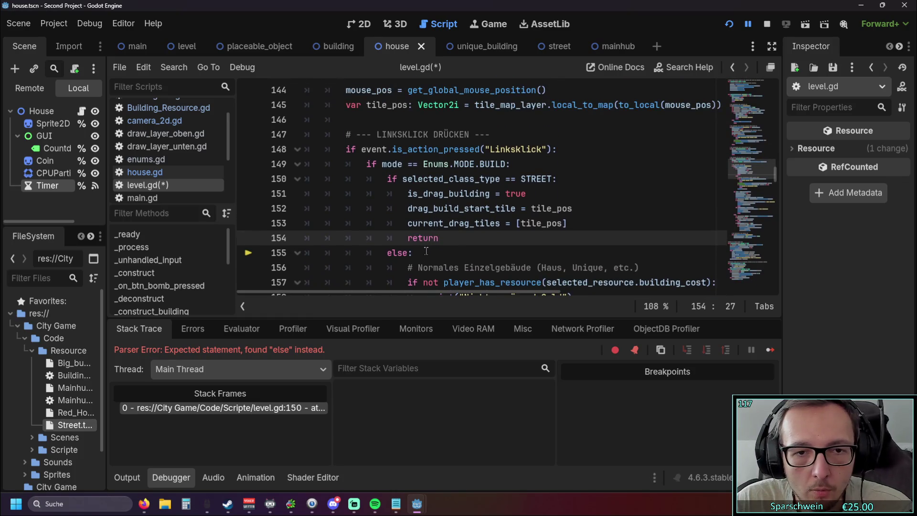
pyautogui.scroll(-3, 427, 251)
pyautogui.scroll(2, 437, 248)
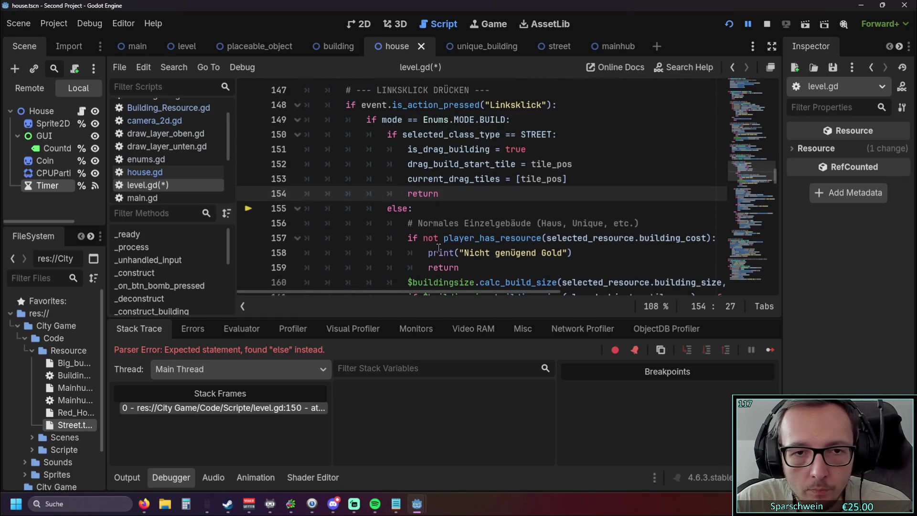
pyautogui.moveTo(430, 209); pyautogui.dragTo(255, 136)
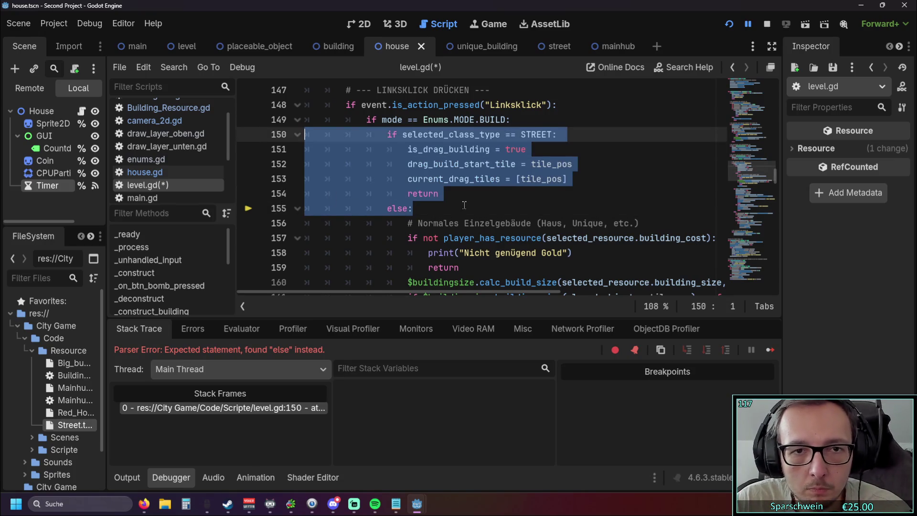
pyautogui.scroll(-3, 464, 204)
pyautogui.scroll(3, 465, 210)
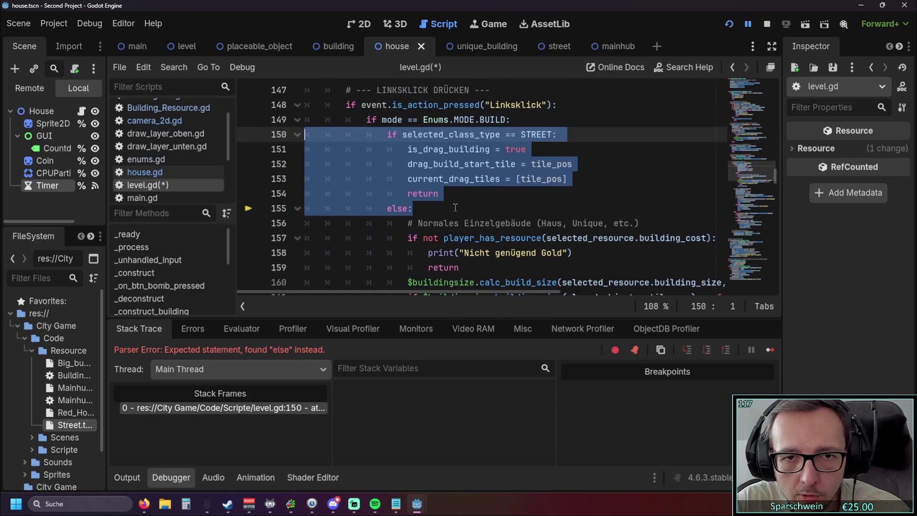
pyautogui.click(454, 205)
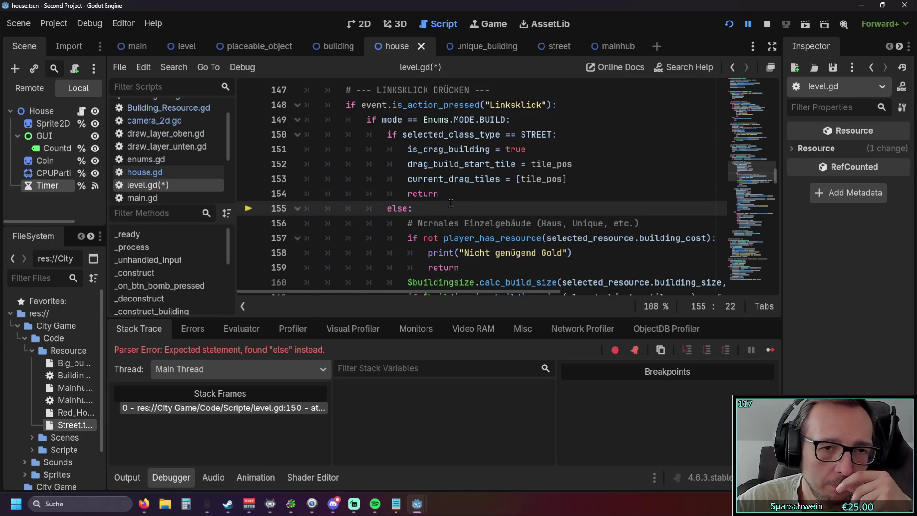
# Delete the STREET branch together with its else: line
pyautogui.scroll(-2, 448, 199)
pyautogui.scroll(2, 448, 213)
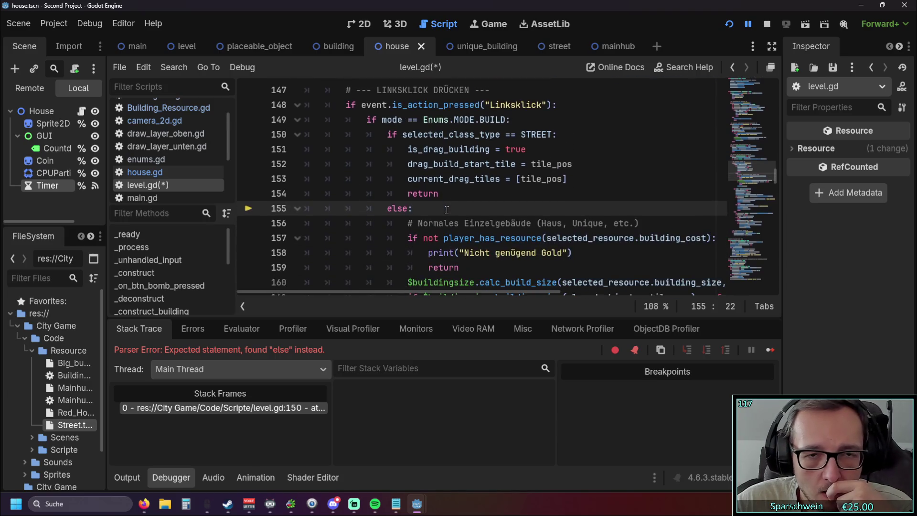
pyautogui.scroll(-2, 438, 202)
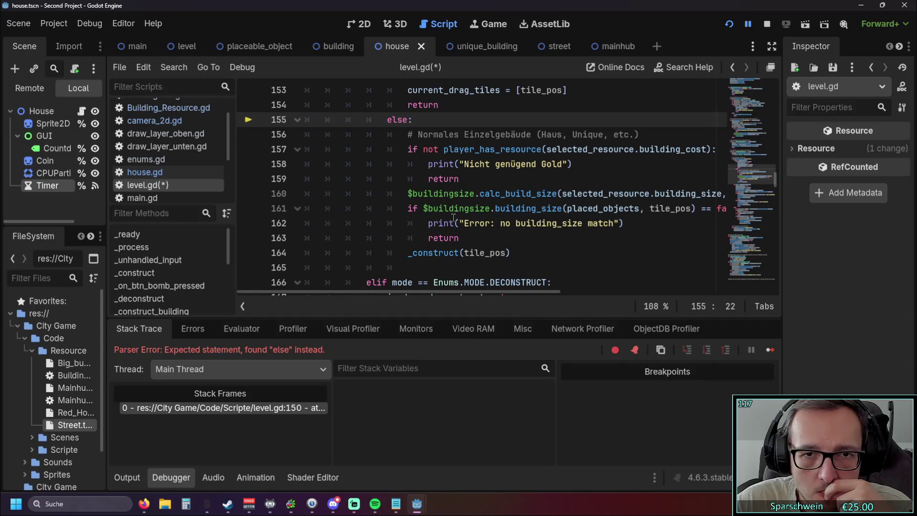
pyautogui.scroll(2, 438, 259)
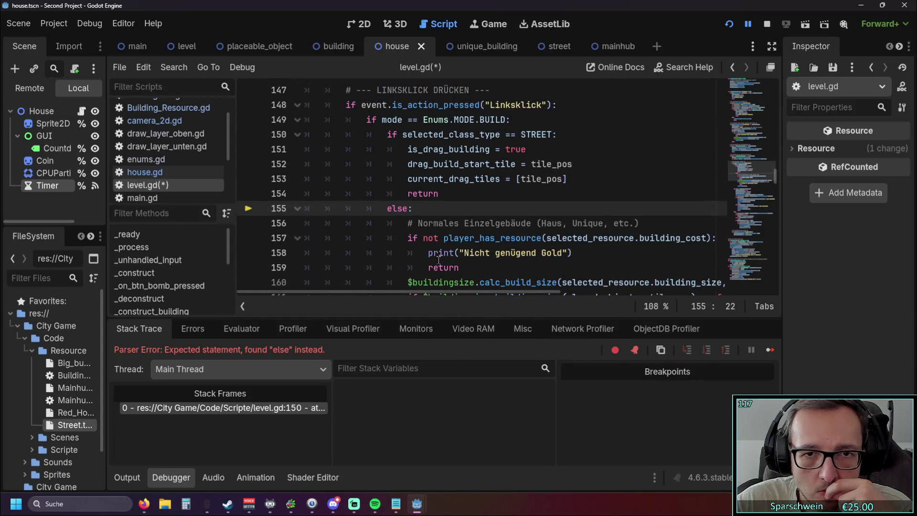
pyautogui.scroll(-2, 452, 199)
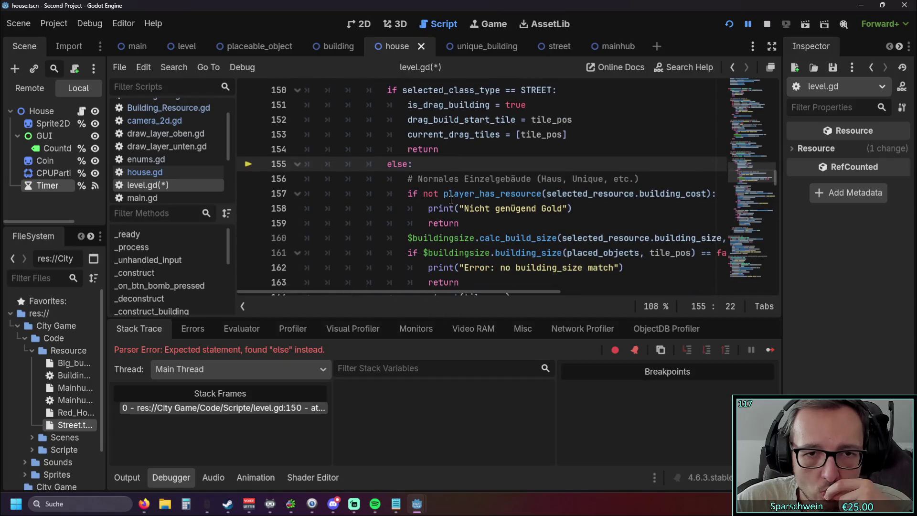
pyautogui.scroll(2, 432, 206)
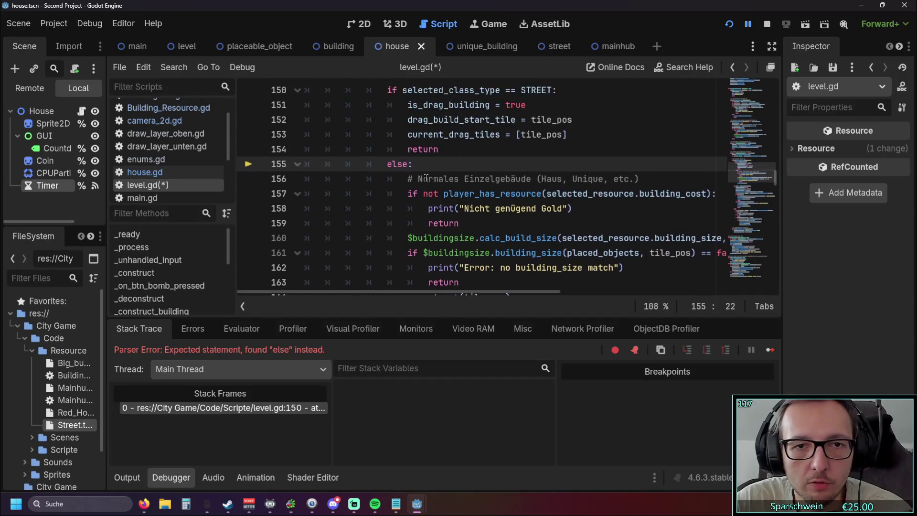
pyautogui.moveTo(420, 209); pyautogui.dragTo(276, 139)
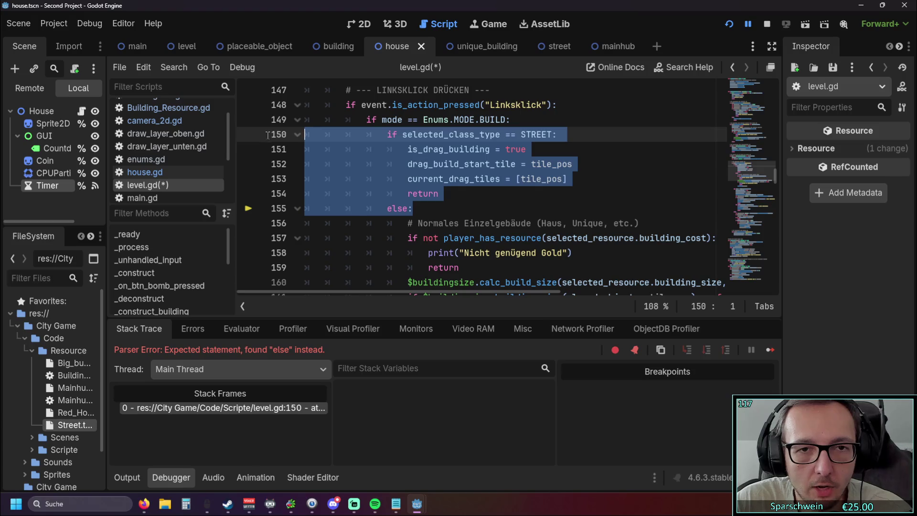
pyautogui.press('BackSpace')
pyautogui.press('BackSpace')
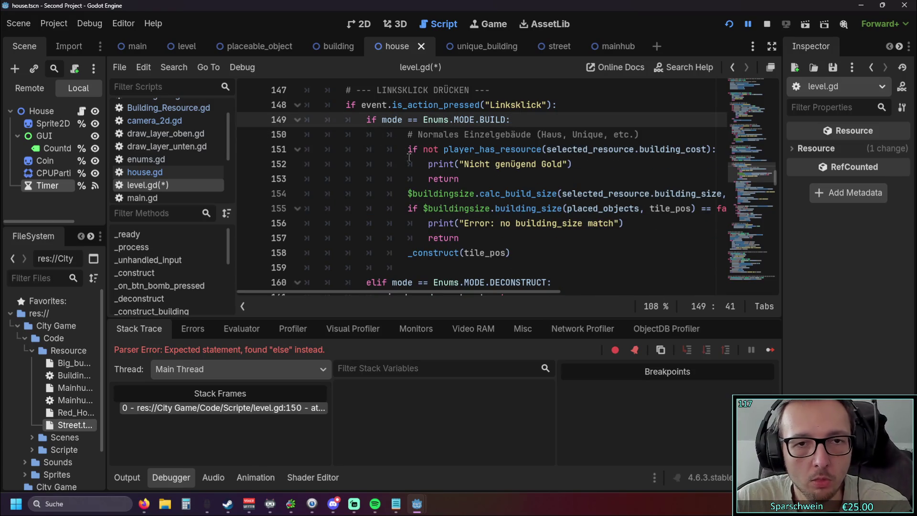
# Dedent the regular single-building code one level and relaunch the game
pyautogui.moveTo(549, 255); pyautogui.dragTo(273, 137)
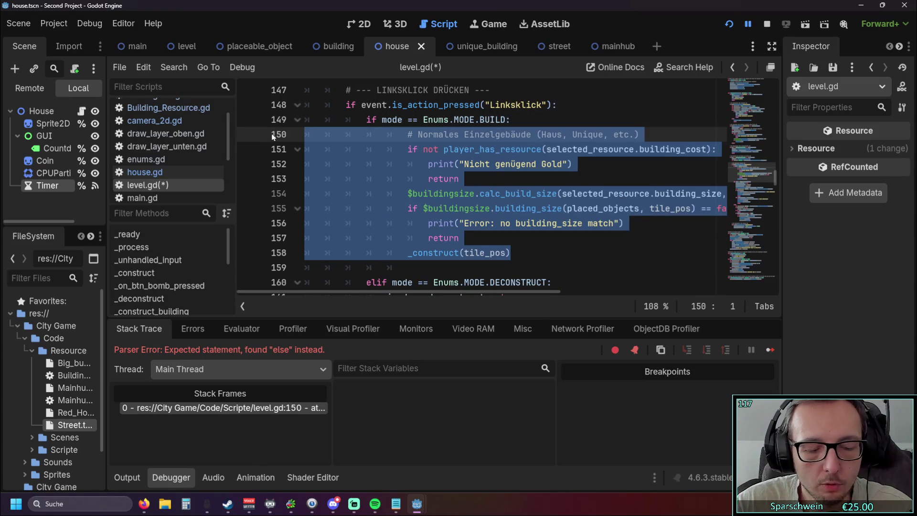
pyautogui.hotkey('shift', 'Tab')
pyautogui.click(727, 24)
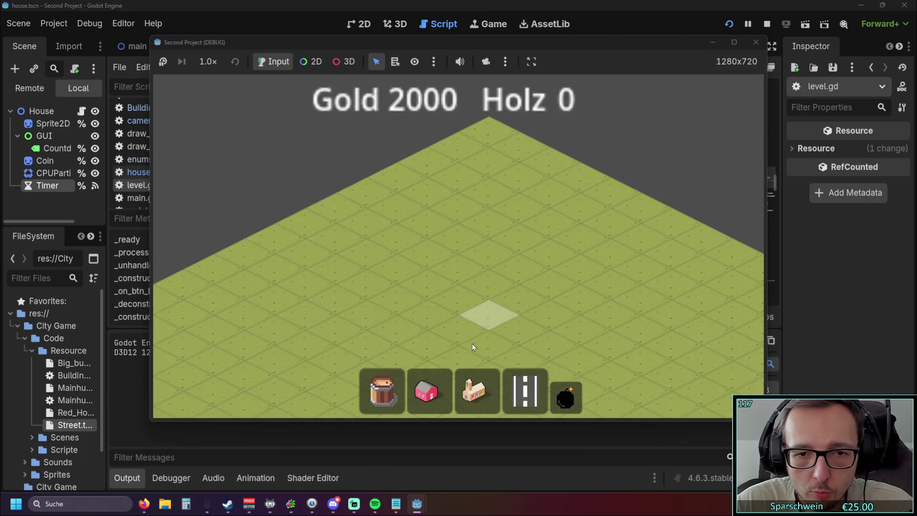
# Place red houses and one street tile at (10, 10), stop the game, and restore the STREET branch
pyautogui.click(427, 390)
pyautogui.click(426, 287)
pyautogui.click(427, 312)
pyautogui.click(525, 391)
pyautogui.click(443, 308)
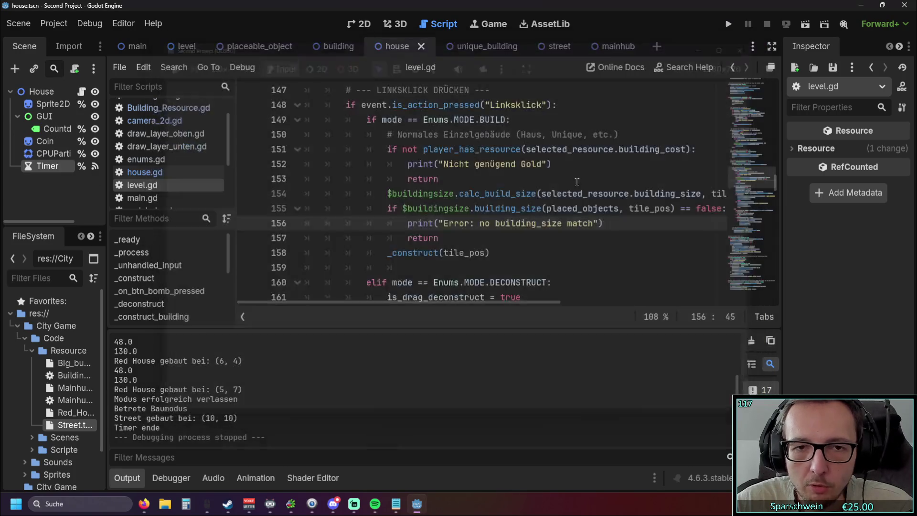
pyautogui.click(541, 208)
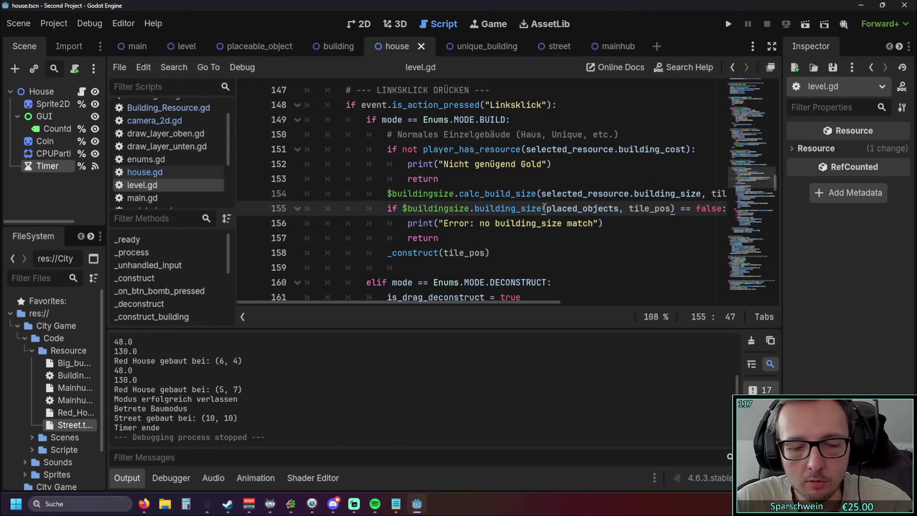
pyautogui.hotkey('ctrl', 'z')
pyautogui.click(544, 205)
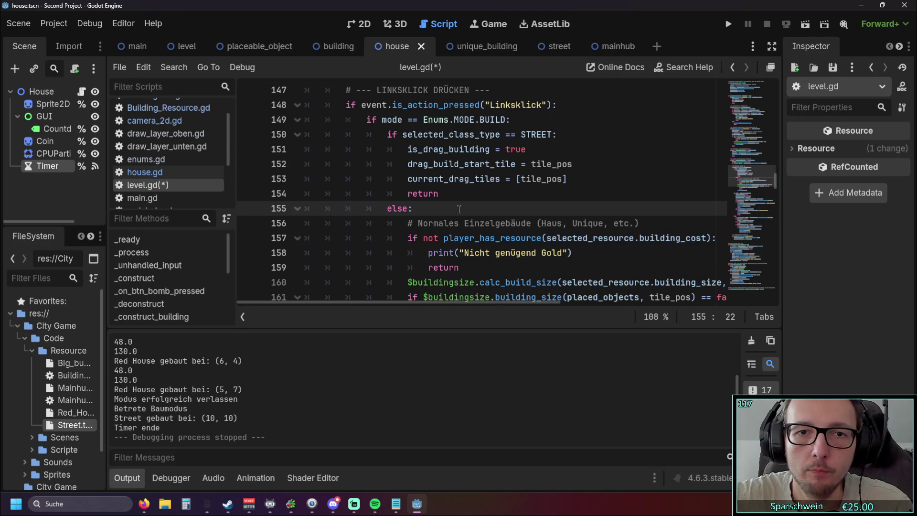
pyautogui.moveTo(409, 147); pyautogui.dragTo(527, 149)
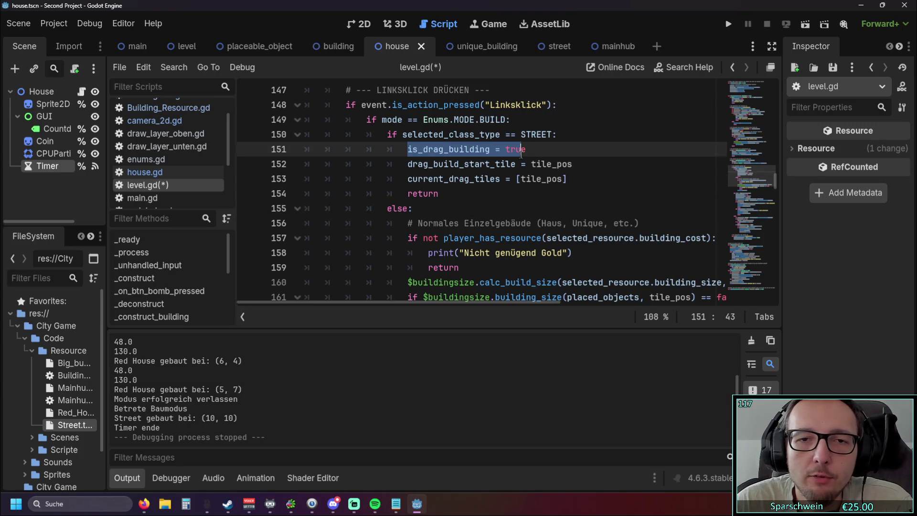
pyautogui.click(515, 188)
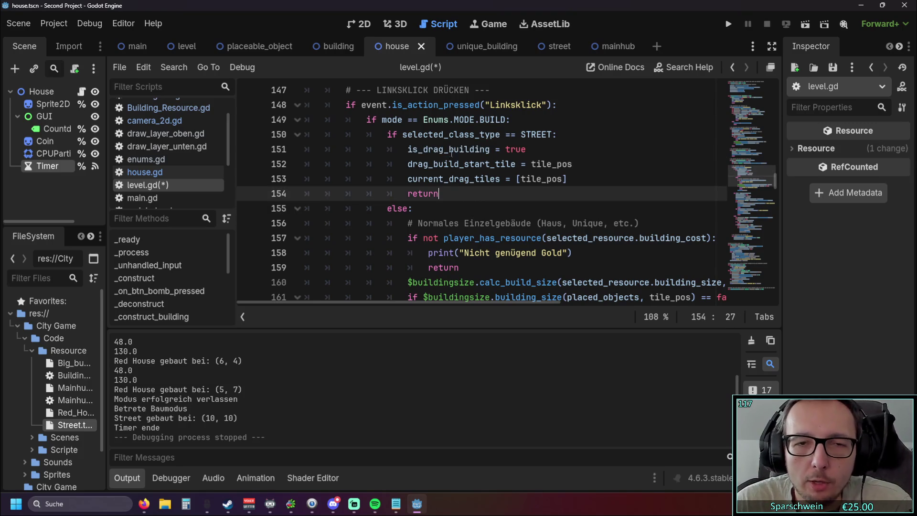
pyautogui.scroll(1, 395, 120)
pyautogui.moveTo(407, 193)
pyautogui.mouseDown()
pyautogui.moveTo(558, 204)
pyautogui.moveTo(586, 222)
pyautogui.mouseUp()
pyautogui.click(388, 179)
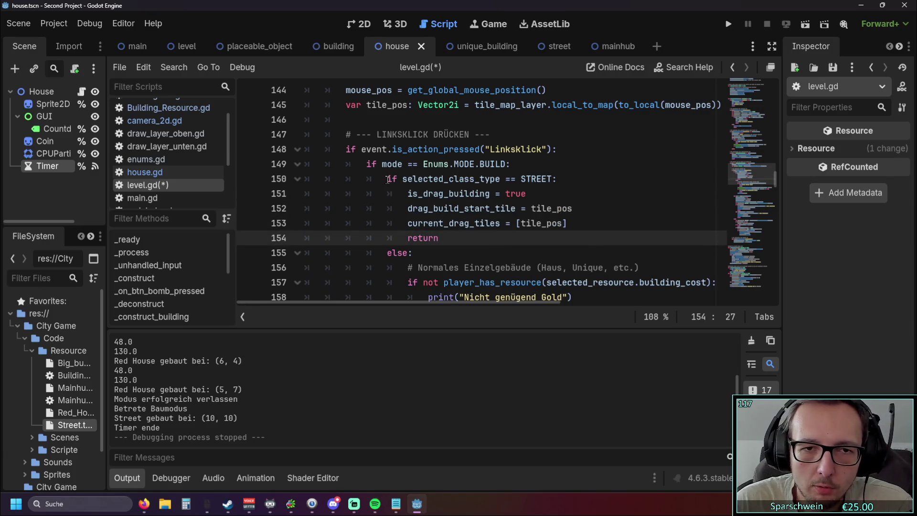
pyautogui.keyDown('shift'); pyautogui.click(553, 191); pyautogui.keyUp('shift')
pyautogui.moveTo(439, 238)
pyautogui.mouseDown()
pyautogui.moveTo(404, 225)
pyautogui.moveTo(400, 205)
pyautogui.mouseUp()
pyautogui.click(458, 235)
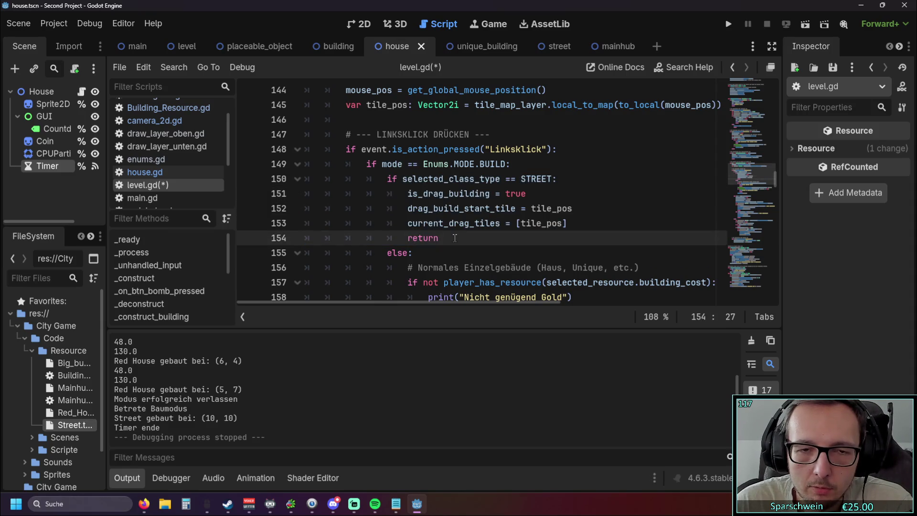
pyautogui.moveTo(409, 209); pyautogui.dragTo(566, 223)
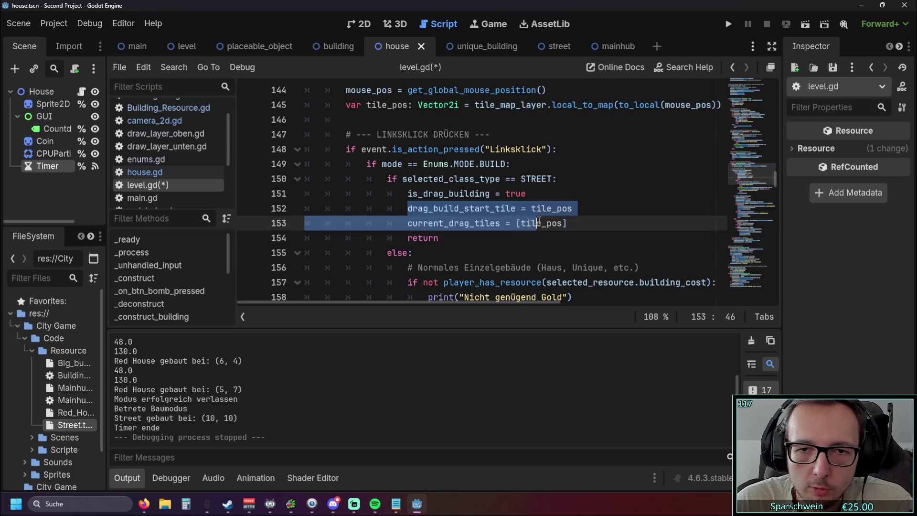
pyautogui.click(465, 247)
pyautogui.click(410, 210)
pyautogui.click(506, 237)
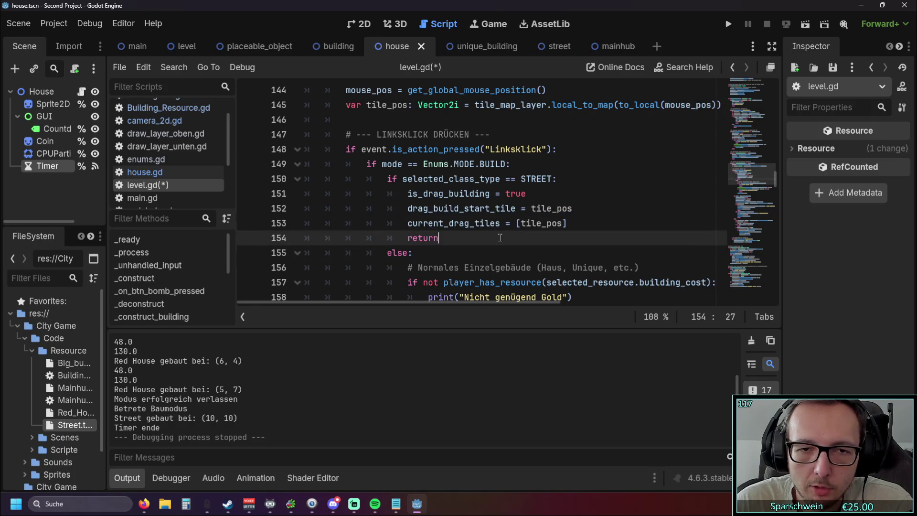
pyautogui.scroll(1, 454, 236)
pyautogui.scroll(-1, 451, 238)
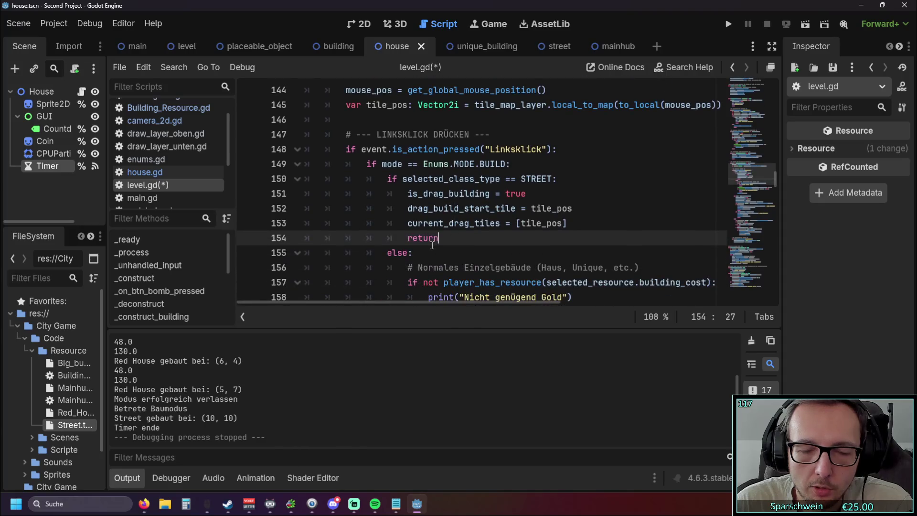
pyautogui.moveTo(447, 239); pyautogui.dragTo(409, 238)
pyautogui.scroll(10, 409, 239)
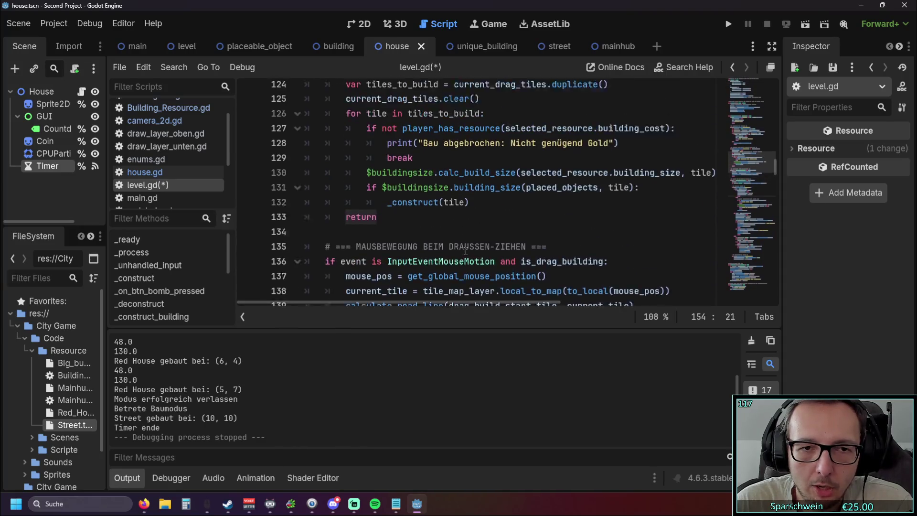
pyautogui.click(388, 179)
pyautogui.click(436, 167)
pyautogui.scroll(-2, 434, 165)
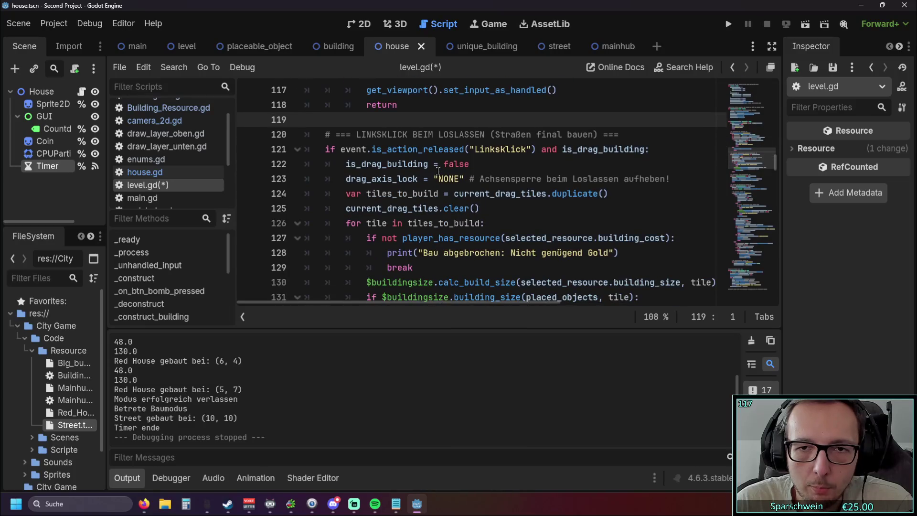
pyautogui.moveTo(475, 282)
pyautogui.mouseDown()
pyautogui.moveTo(341, 135)
pyautogui.moveTo(319, 91)
pyautogui.mouseUp()
pyautogui.click(505, 212)
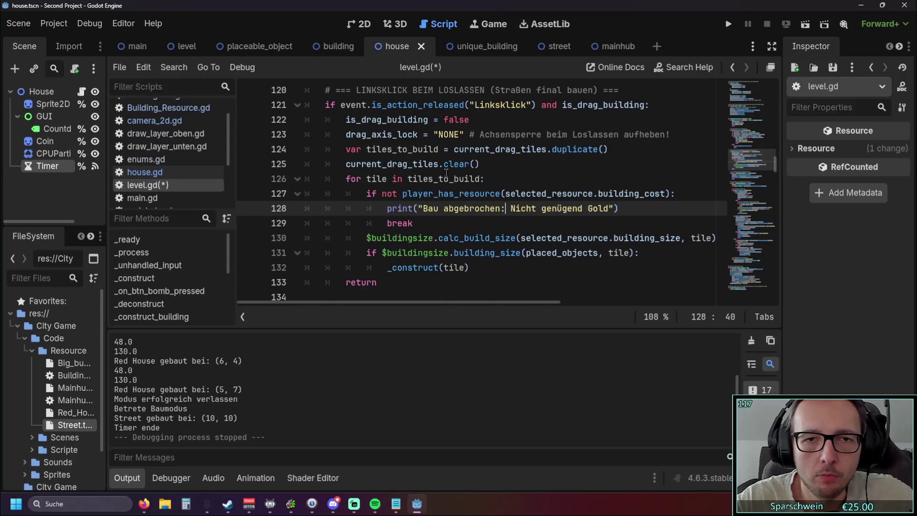
# Scroll to the '# === LINKSKLICK BEIM LOSLASSEN (Straßen final bauen) ===' block and select it
pyautogui.scroll(-1, 448, 162)
pyautogui.scroll(1, 453, 198)
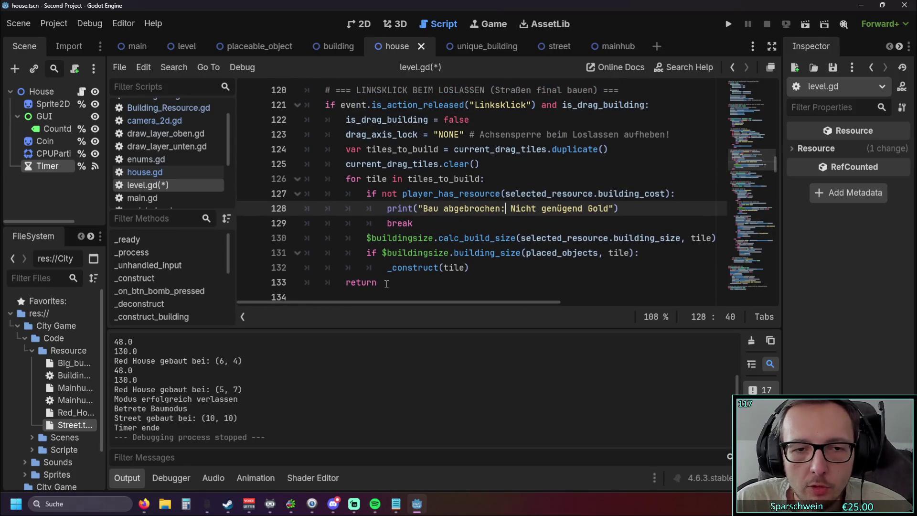
pyautogui.moveTo(388, 282)
pyautogui.mouseDown()
pyautogui.moveTo(306, 194)
pyautogui.moveTo(283, 131)
pyautogui.mouseUp()
pyautogui.hotkey('ctrl', 'c')
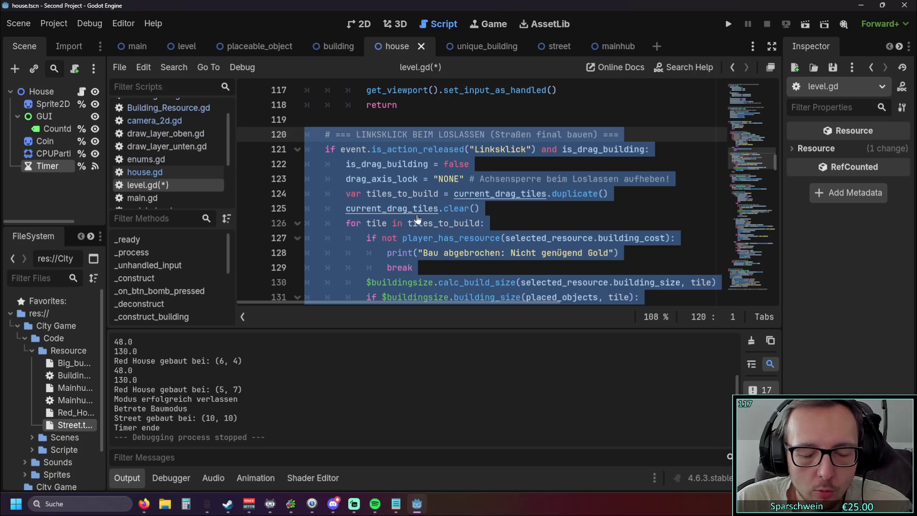
# Paste a copy of the left-click release block and rename its comment to 'abrissmodus'
pyautogui.scroll(-3, 389, 193)
pyautogui.click(389, 193)
pyautogui.press('Return')
pyautogui.press('BackSpace')
pyautogui.hotkey('ctrl', 'v')
pyautogui.scroll(3, 387, 196)
pyautogui.scroll(-2, 494, 140)
pyautogui.moveTo(495, 139); pyautogui.dragTo(593, 141)
pyautogui.write('abrissmodus')
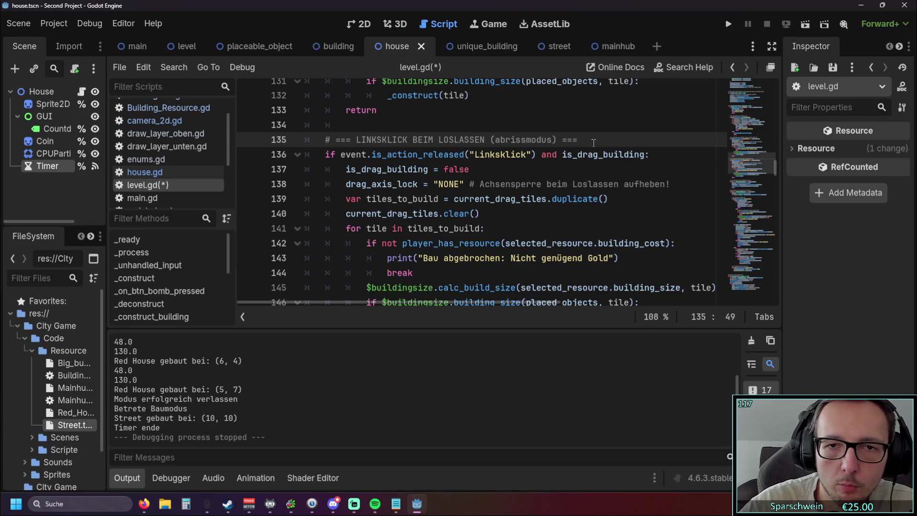
# Change the copied _construct call to _deconstruct
pyautogui.click(517, 167)
pyautogui.scroll(-1, 517, 165)
pyautogui.scroll(-1, 510, 160)
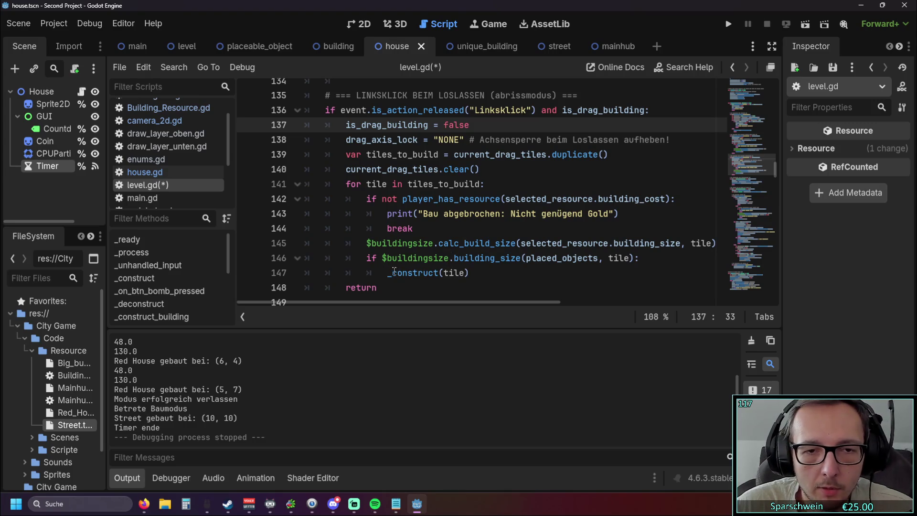
pyautogui.moveTo(392, 273); pyautogui.dragTo(434, 273)
pyautogui.write('deconst')
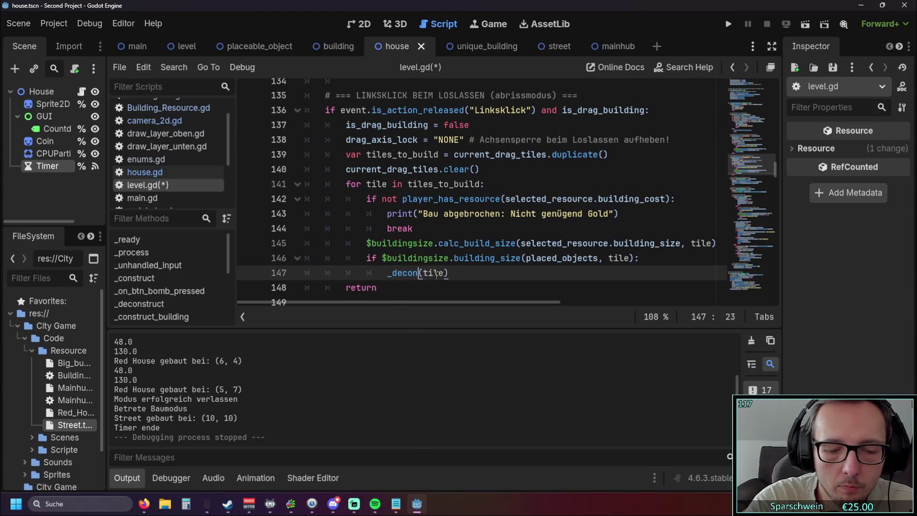
pyautogui.scroll(1, 420, 228)
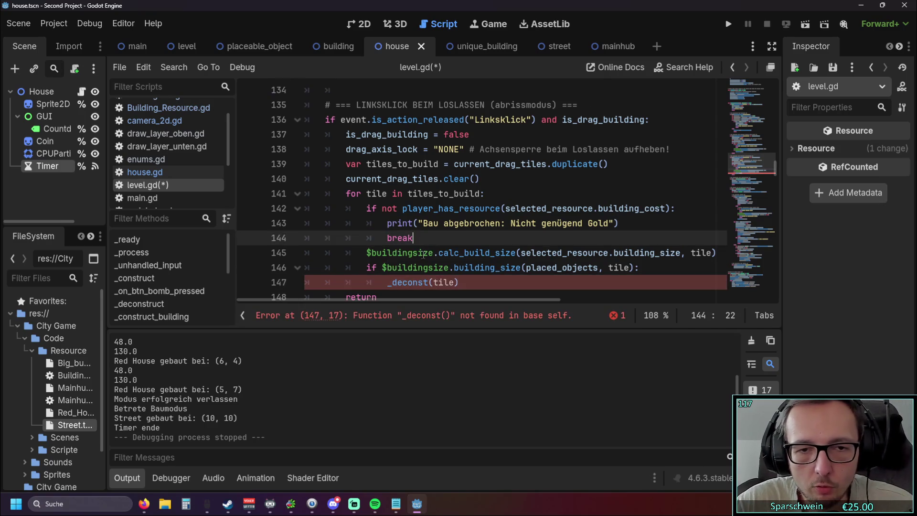
pyautogui.press('BackSpace')
pyautogui.press('BackSpace')
pyautogui.press('BackSpace')
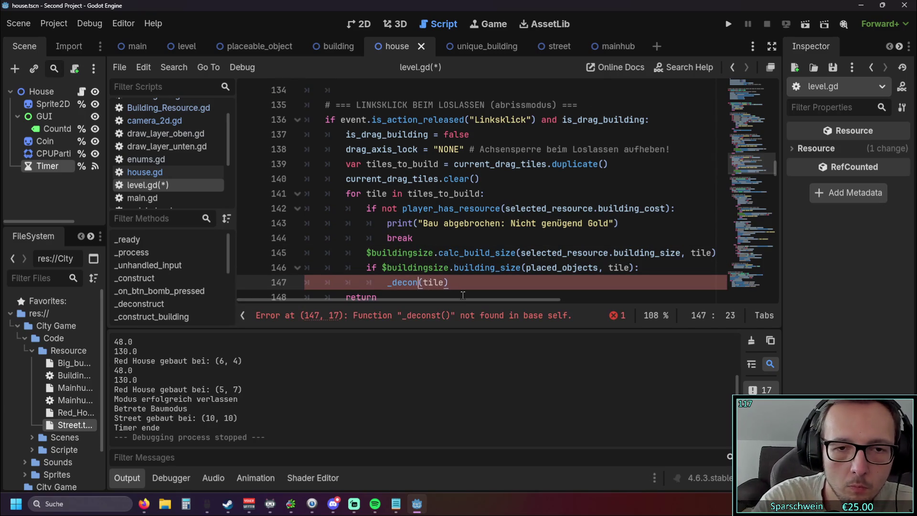
pyautogui.write('con')
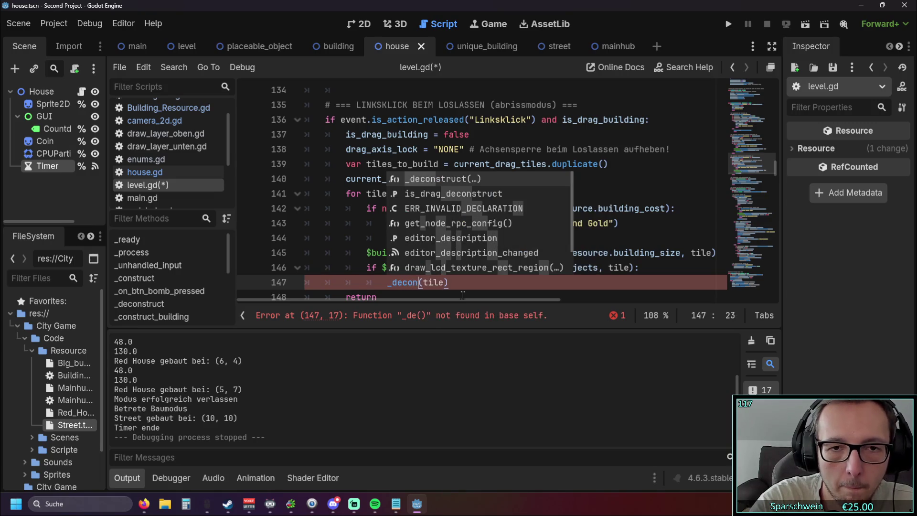
pyautogui.press('Return')
# Remove the gold and size checks so _deconstruct(tile) runs directly, one indent level up
pyautogui.click(499, 223)
pyautogui.scroll(-1, 473, 231)
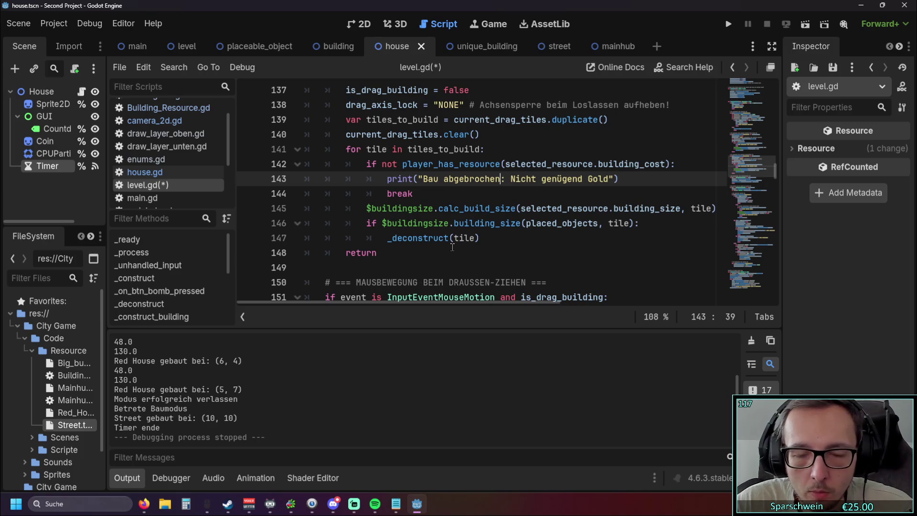
pyautogui.moveTo(422, 302); pyautogui.dragTo(386, 303)
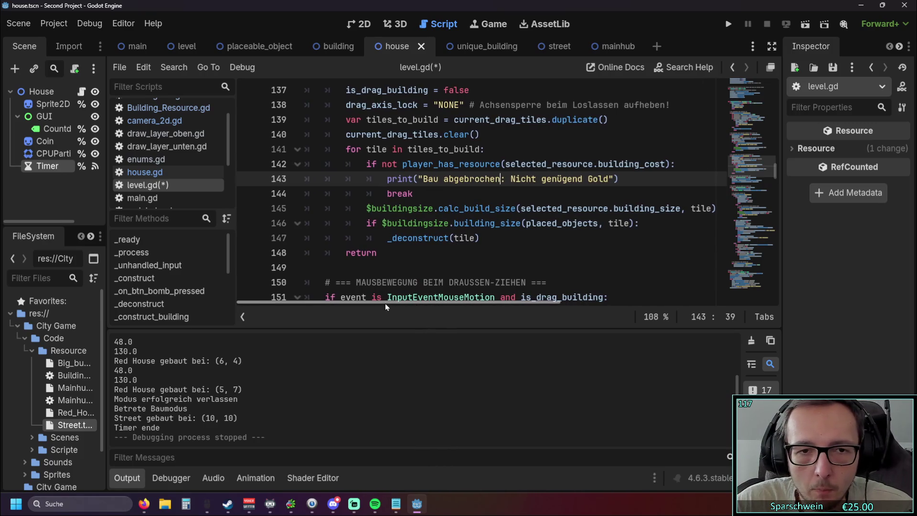
pyautogui.moveTo(620, 222)
pyautogui.mouseDown()
pyautogui.moveTo(430, 206)
pyautogui.moveTo(247, 168)
pyautogui.mouseUp()
pyautogui.press('BackSpace')
pyautogui.press('Tab')
pyautogui.press('Tab')
pyautogui.press('Tab')
pyautogui.hotkey('ctrl', 'Delete')
pyautogui.scroll(1, 422, 200)
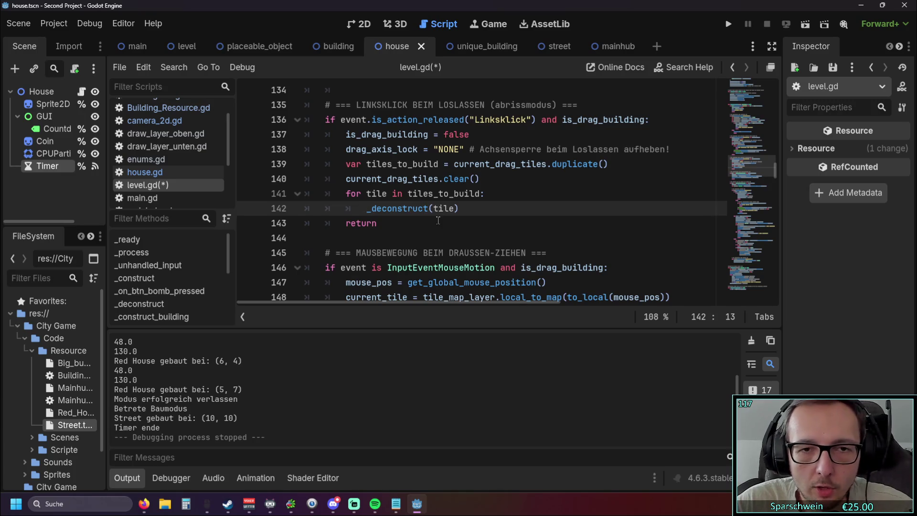
pyautogui.click(460, 224)
pyautogui.scroll(1, 461, 229)
pyautogui.scroll(-1, 458, 230)
pyautogui.scroll(1, 440, 211)
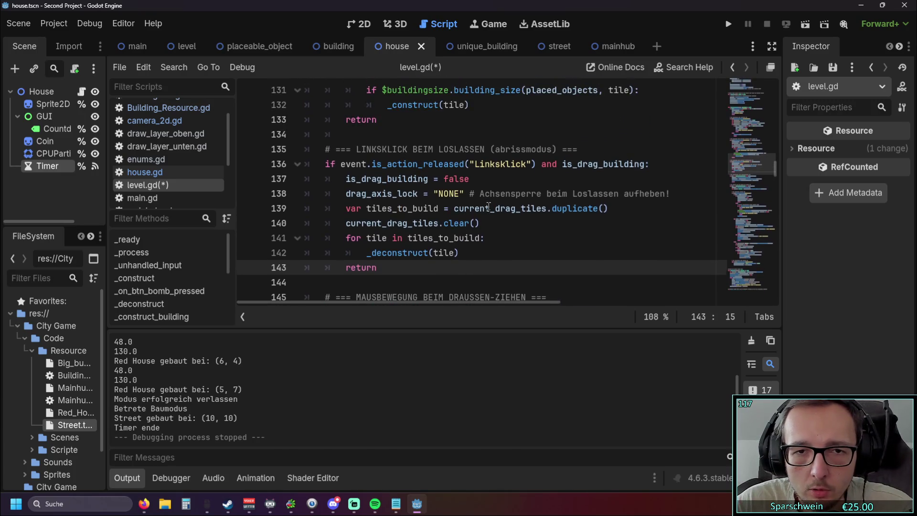
# Change the copied block's release condition to check is_drag_deconstruct
pyautogui.click(465, 209)
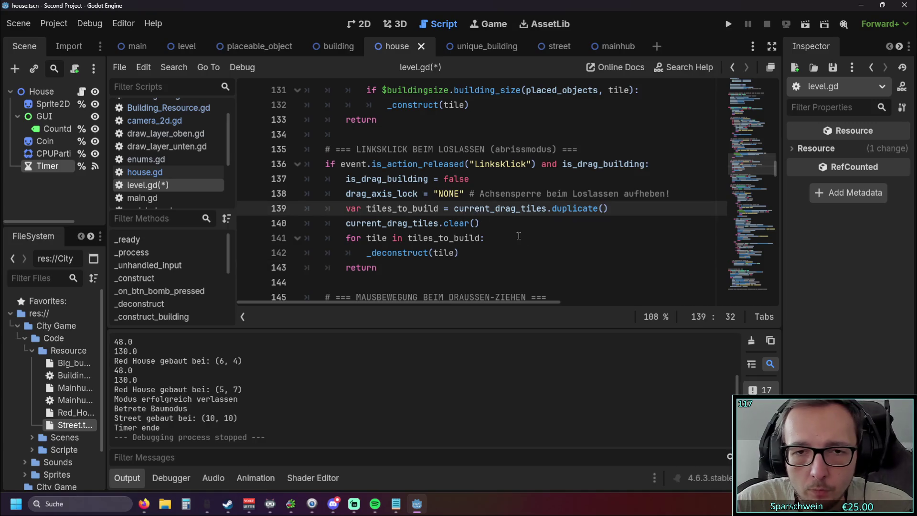
pyautogui.scroll(20, 518, 234)
pyautogui.scroll(5, 506, 229)
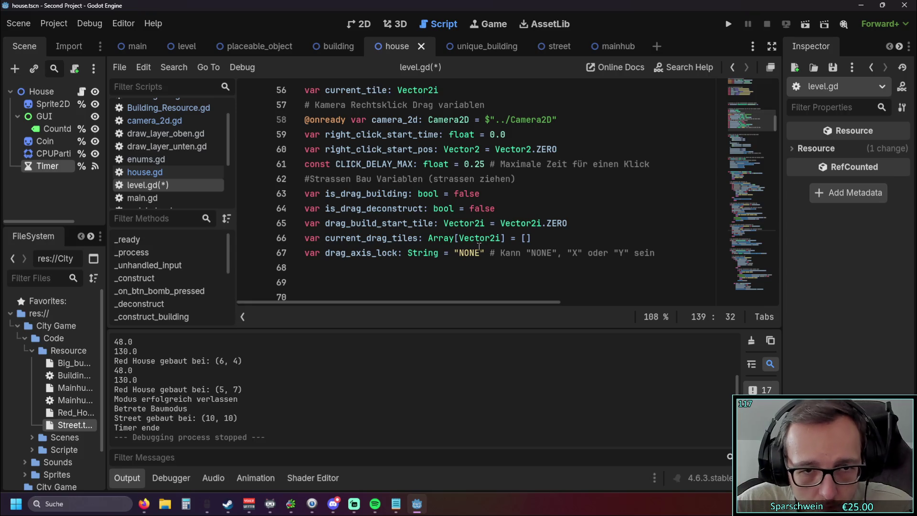
pyautogui.scroll(-20, 435, 253)
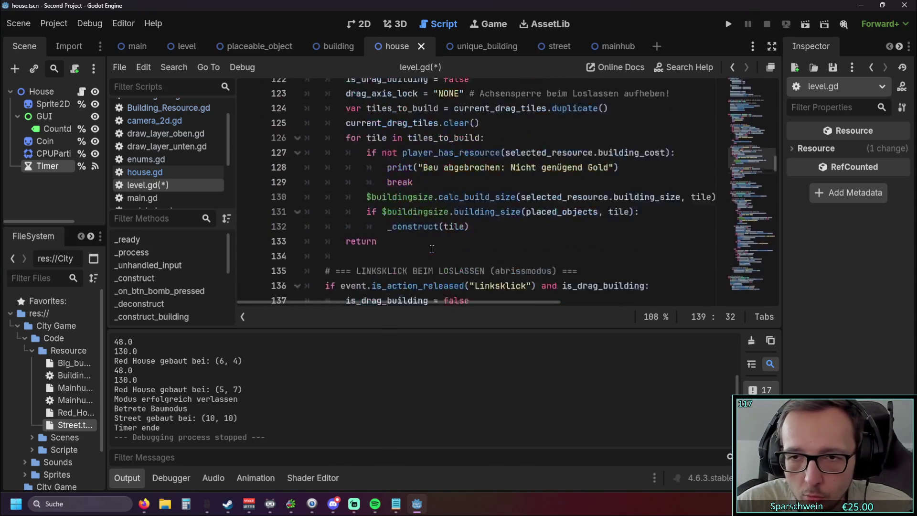
pyautogui.scroll(-3, 431, 247)
pyautogui.scroll(1, 420, 258)
pyautogui.click(390, 271)
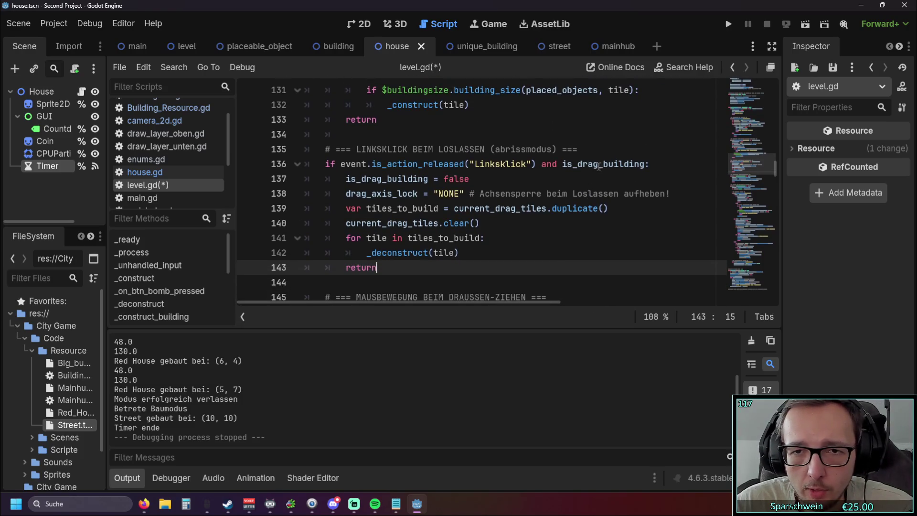
pyautogui.moveTo(578, 165); pyautogui.dragTo(598, 165)
pyautogui.scroll(1, 599, 168)
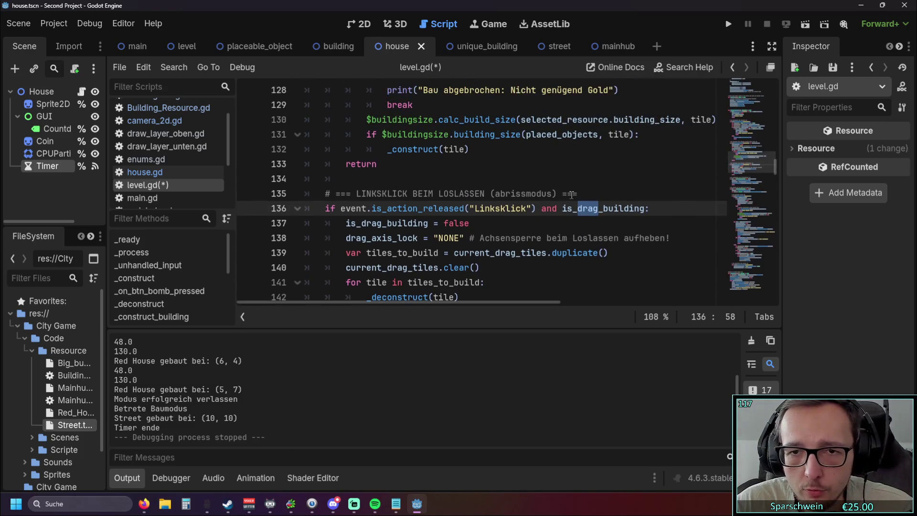
pyautogui.moveTo(604, 211); pyautogui.dragTo(643, 215)
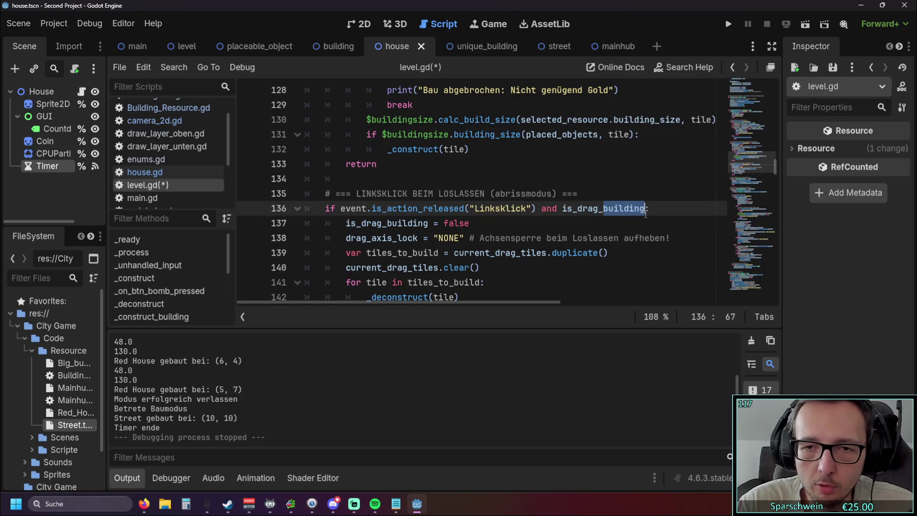
pyautogui.write('de')
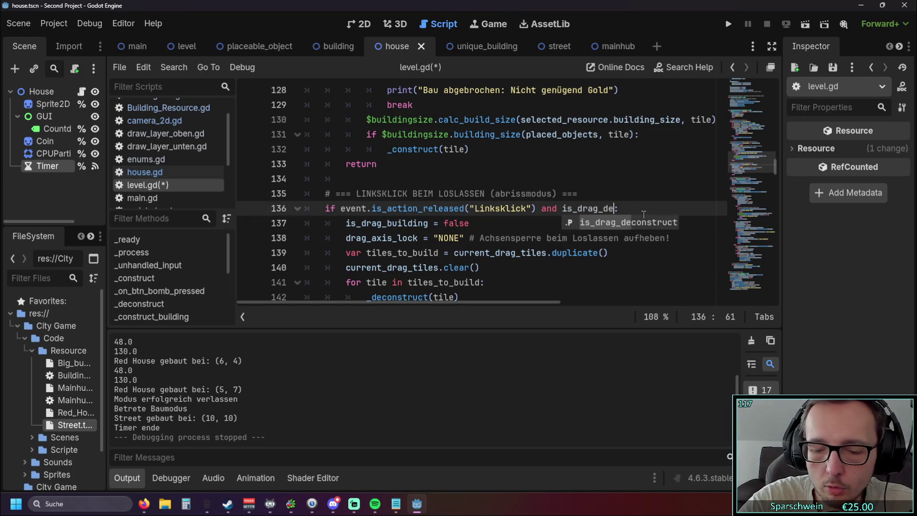
pyautogui.press('Return')
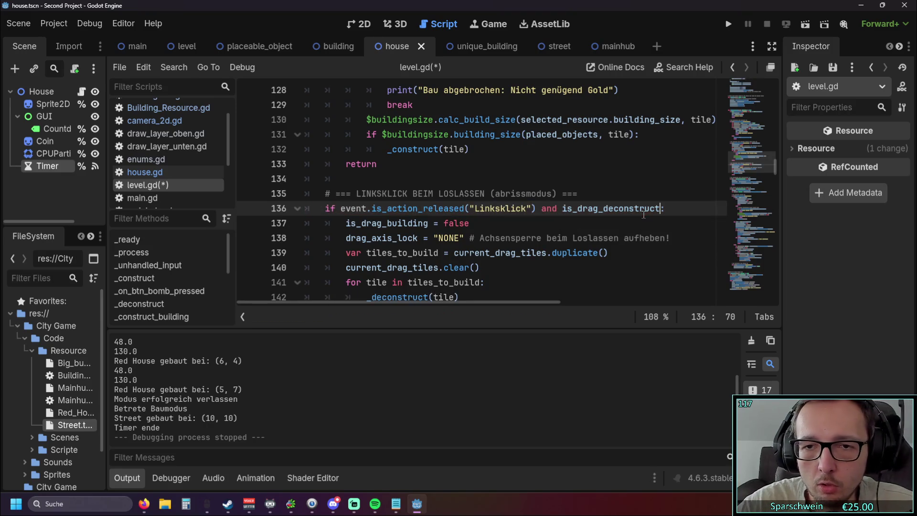
# Reset is_drag_deconstruct instead of the building flag and delete the drag_axis_lock reset line
pyautogui.click(598, 210)
pyautogui.scroll(-1, 592, 210)
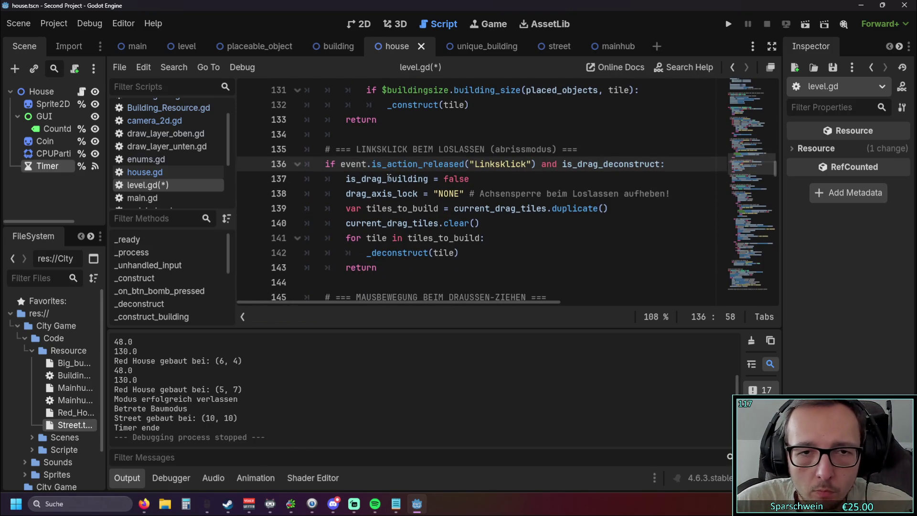
pyautogui.doubleClick(424, 179)
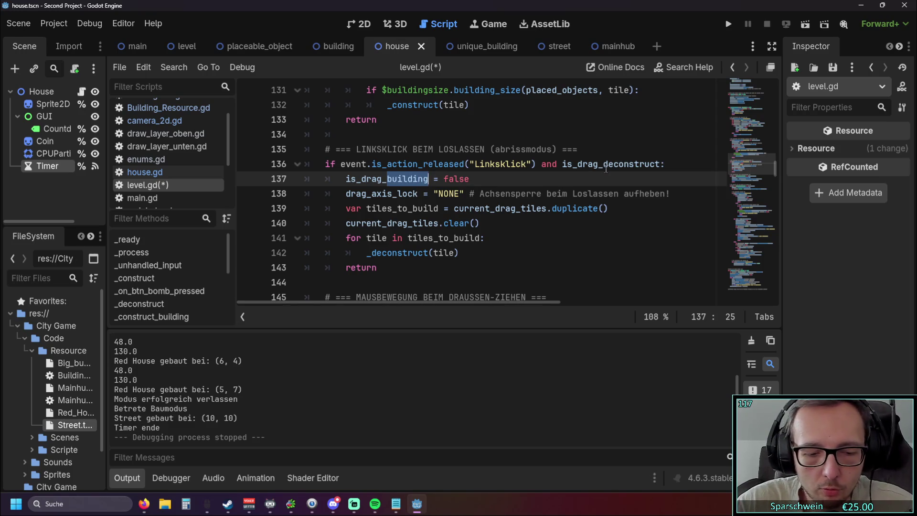
pyautogui.write('de')
pyautogui.press('Return')
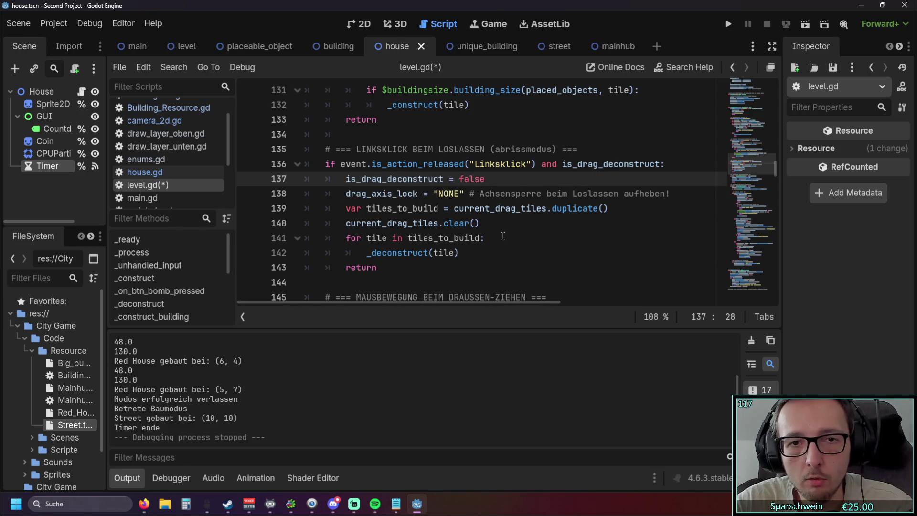
pyautogui.click(500, 252)
pyautogui.moveTo(675, 193); pyautogui.dragTo(304, 207)
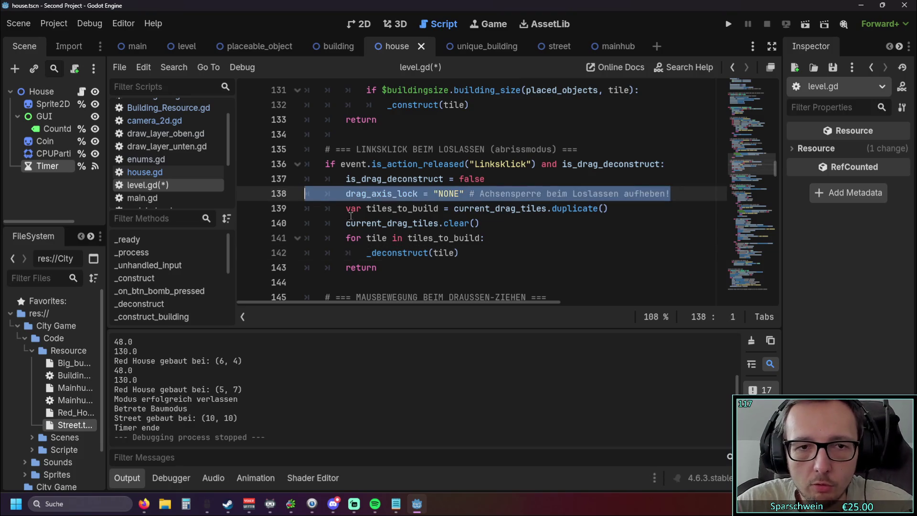
pyautogui.press('BackSpace')
pyautogui.press('BackSpace')
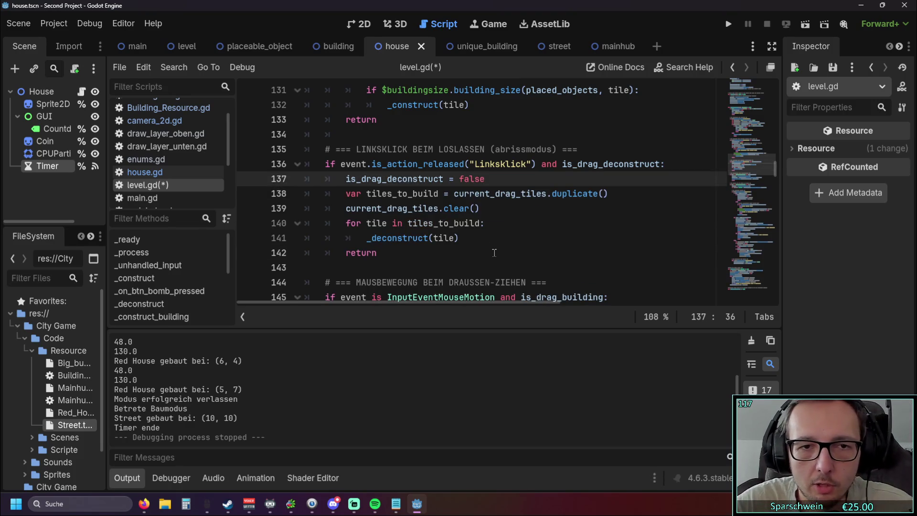
# Rename tiles_to_build to tiles_to_deconstruct in the copy line and the for loop
pyautogui.click(494, 252)
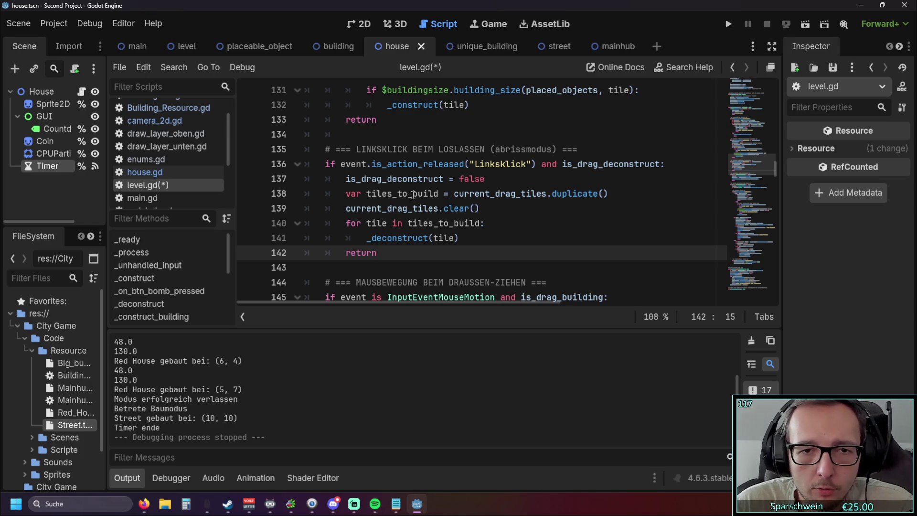
pyautogui.moveTo(412, 194); pyautogui.dragTo(434, 194)
pyautogui.write('deconst')
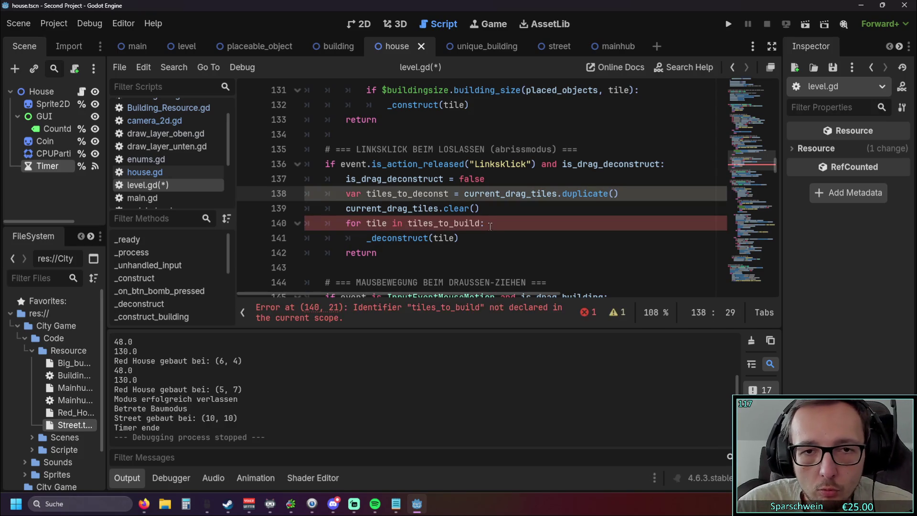
pyautogui.write('ruct')
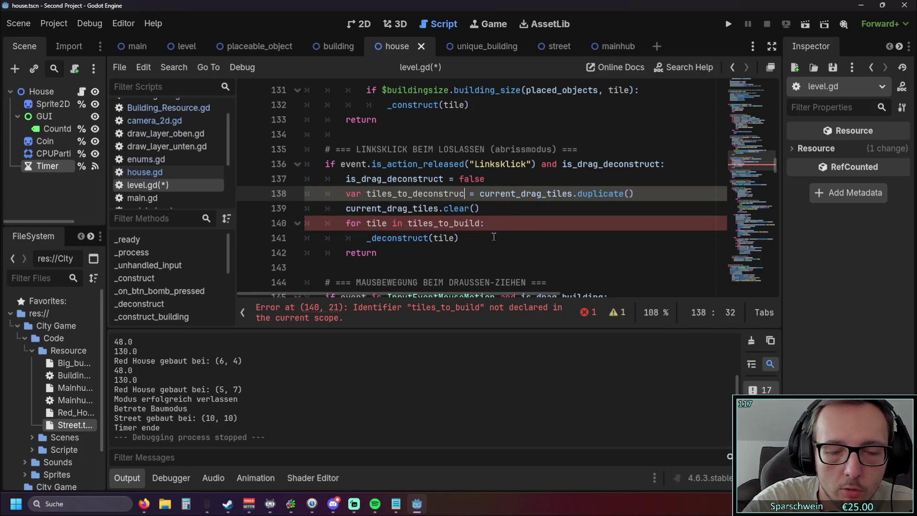
pyautogui.hotkey('ctrl', 'shift', 'Left')
pyautogui.hotkey('ctrl', 'c')
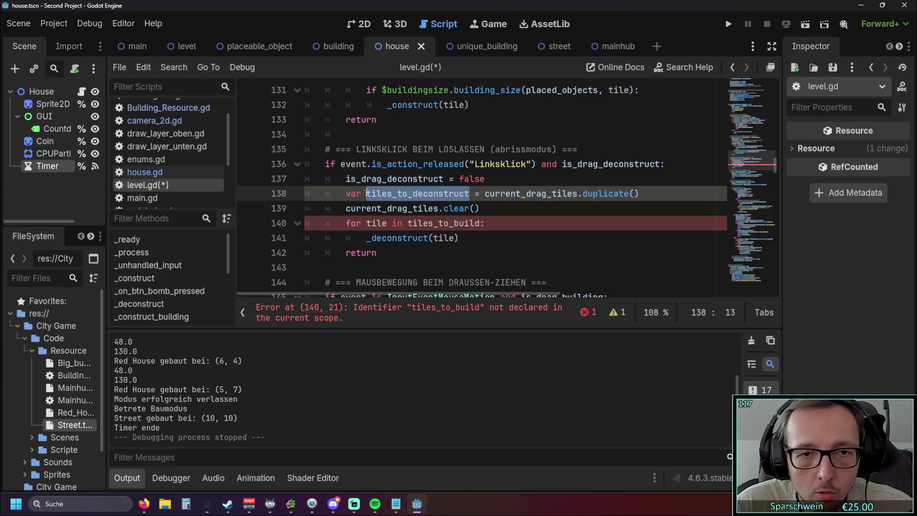
pyautogui.doubleClick(407, 223)
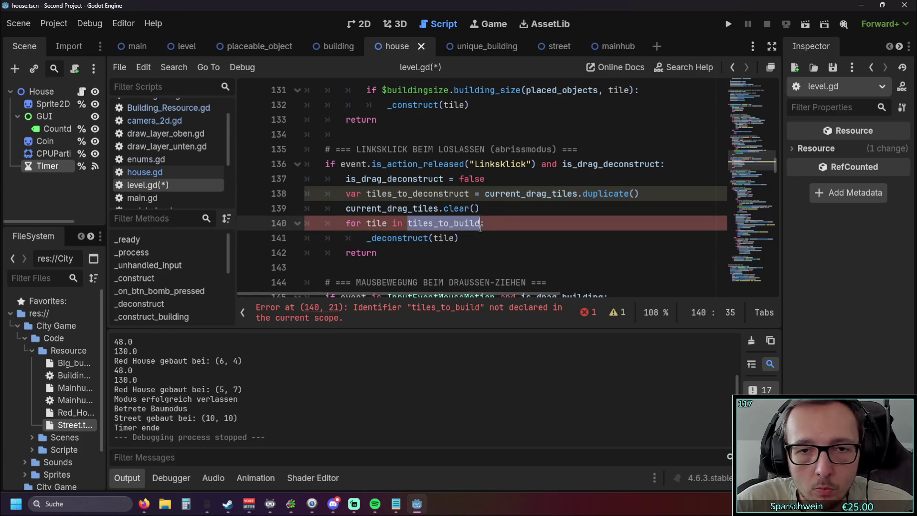
pyautogui.hotkey('ctrl', 'v')
pyautogui.click(512, 251)
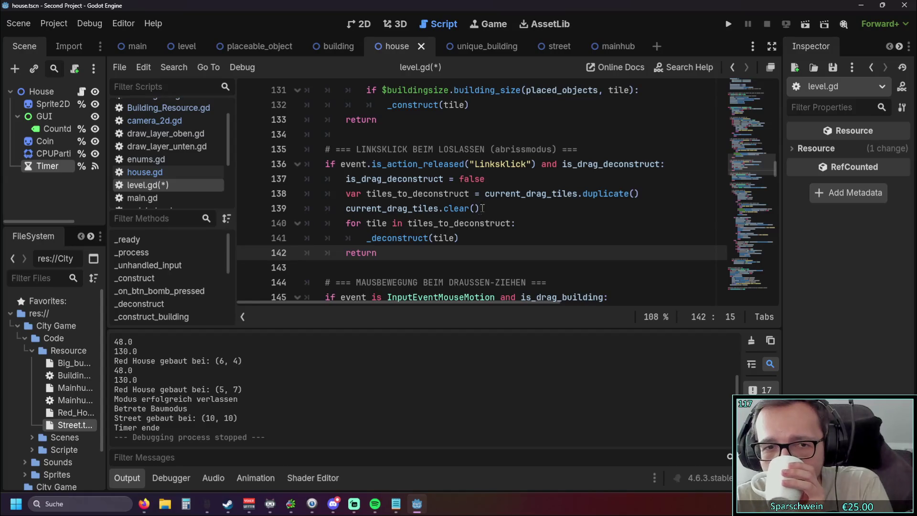
# Review the finished demolish release block and run the game to test it
pyautogui.moveTo(377, 252)
pyautogui.mouseDown()
pyautogui.moveTo(343, 208)
pyautogui.moveTo(274, 165)
pyautogui.mouseUp()
pyautogui.press('Right')
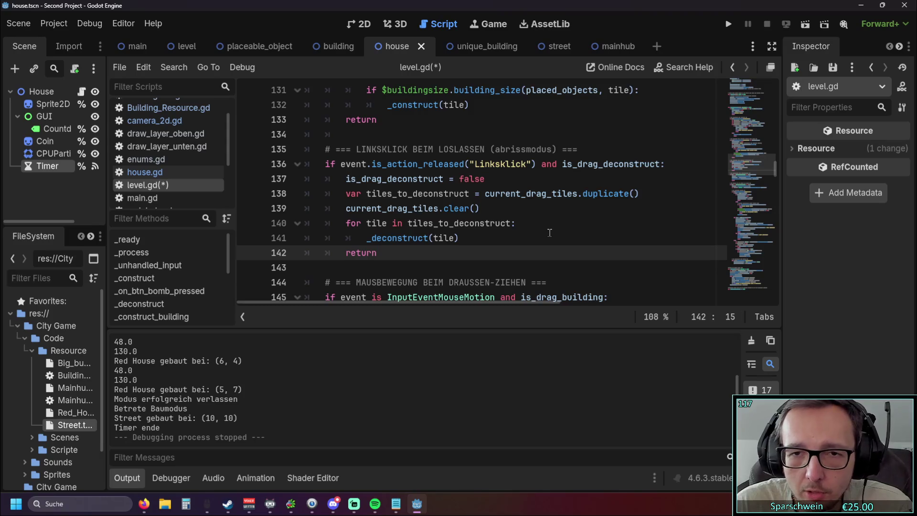
pyautogui.scroll(-1, 499, 99)
pyautogui.click(727, 25)
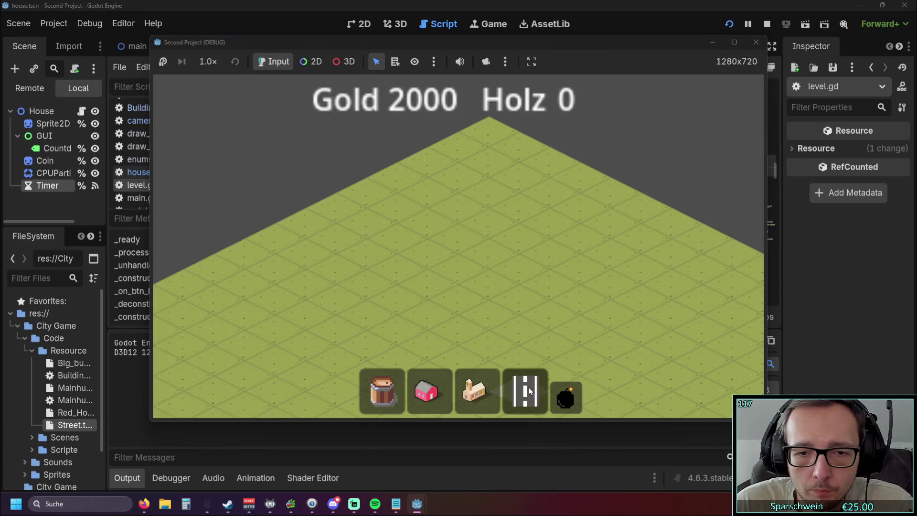
# Lay a road strip, switch to demolition mode and demolish a tile to trigger the crash
pyautogui.click(529, 391)
pyautogui.moveTo(399, 300)
pyautogui.mouseDown()
pyautogui.moveTo(450, 273)
pyautogui.moveTo(552, 303)
pyautogui.mouseUp()
pyautogui.click(565, 397)
pyautogui.click(576, 231)
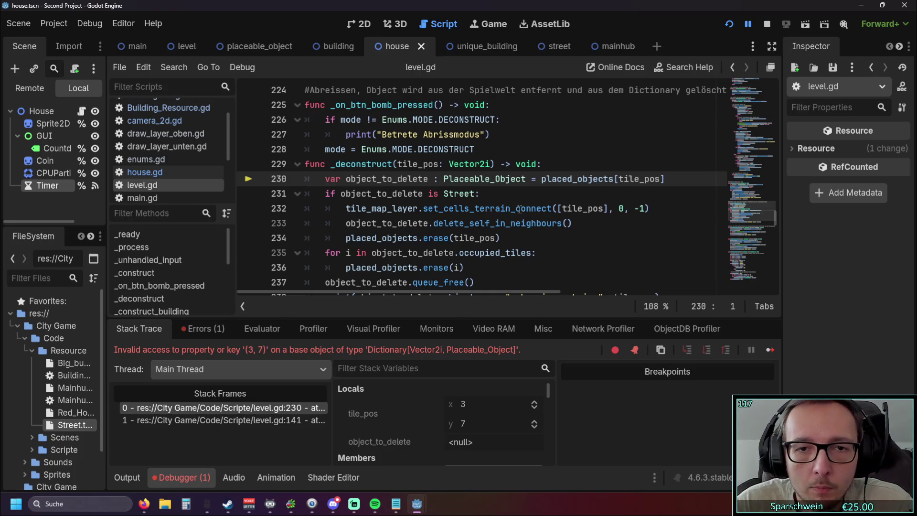
# Inspect the line 230 invalid-key (3, 7) error in level.gd and relaunch the game
pyautogui.moveTo(507, 213)
pyautogui.scroll(1, 507, 213)
pyautogui.scroll(-1, 564, 195)
pyautogui.moveTo(627, 178)
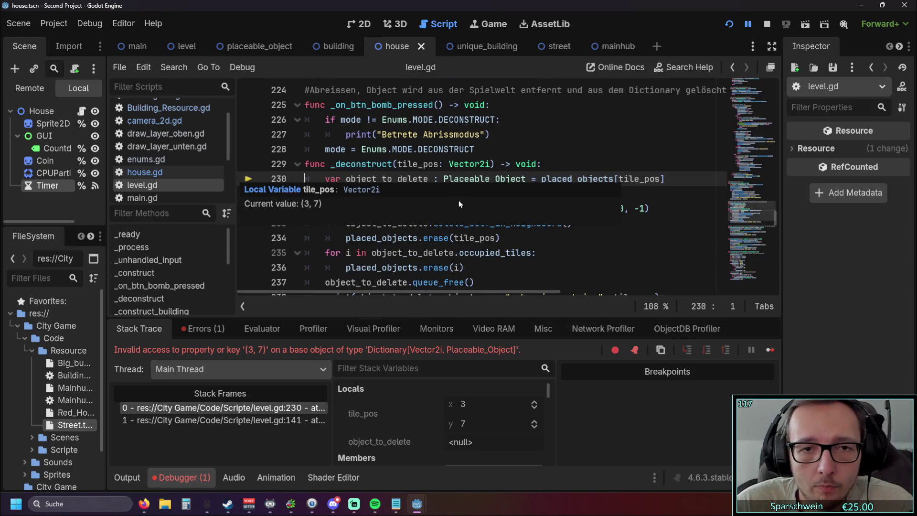
pyautogui.click(544, 159)
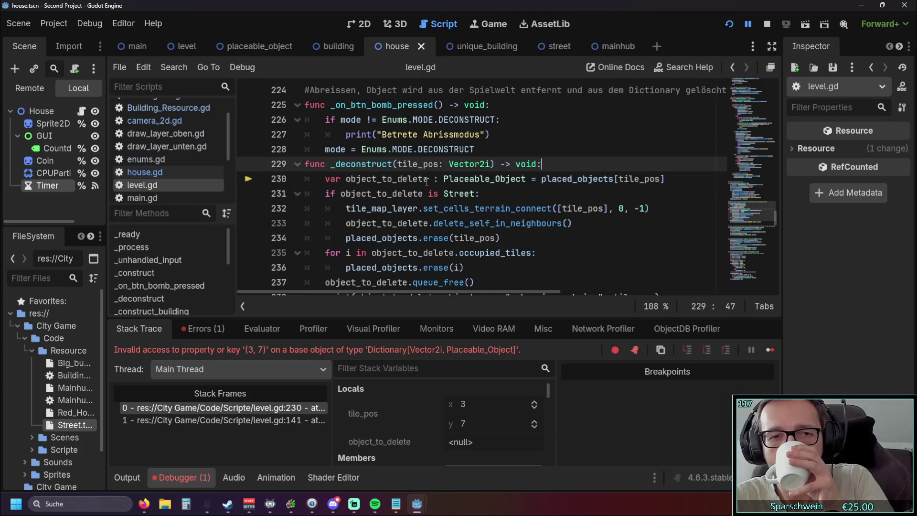
pyautogui.moveTo(488, 214)
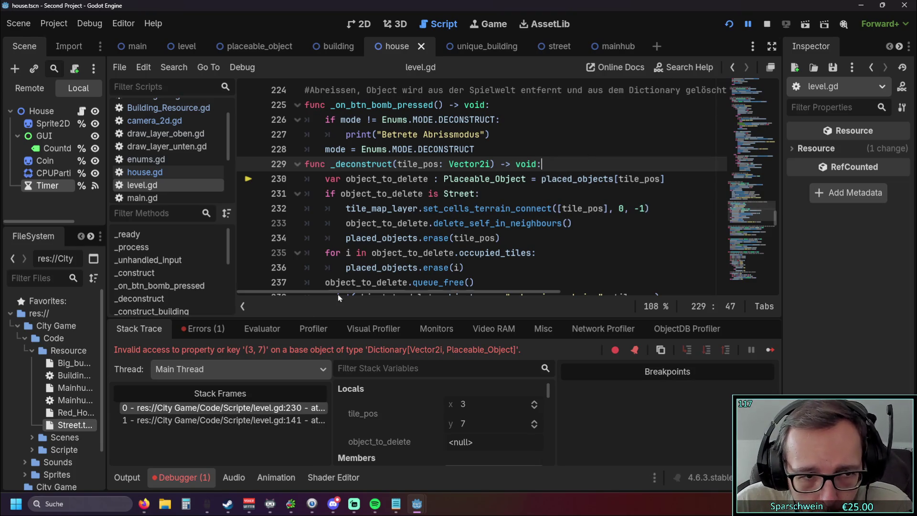
pyautogui.click(726, 27)
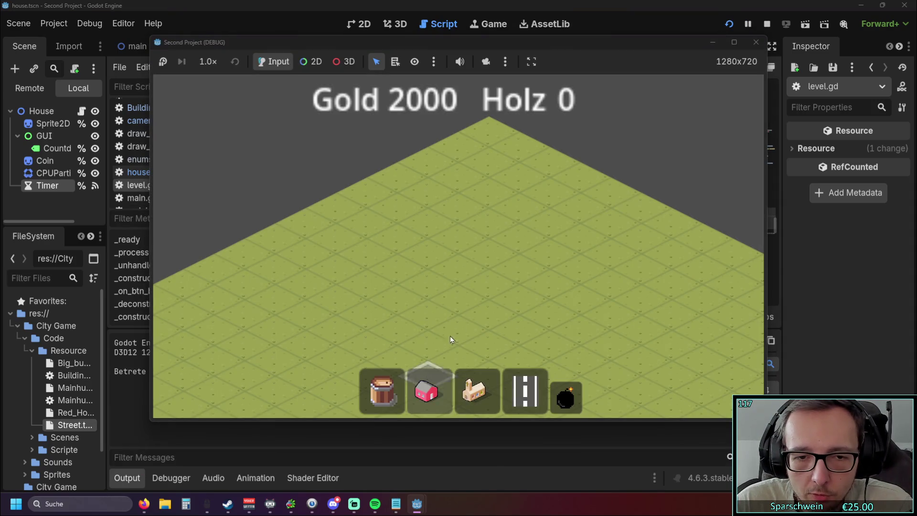
# Demolish tiles in the game until the debugger breaks on invalid key (4, 3)
pyautogui.click(455, 244)
pyautogui.click(524, 389)
pyautogui.click(565, 396)
pyautogui.click(492, 239)
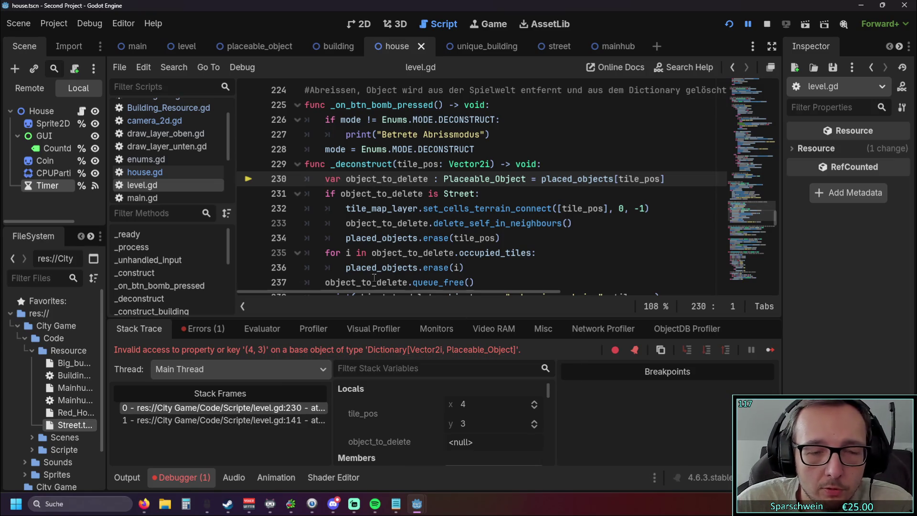
pyautogui.scroll(-1, 377, 236)
pyautogui.moveTo(377, 236)
pyautogui.scroll(1, 377, 235)
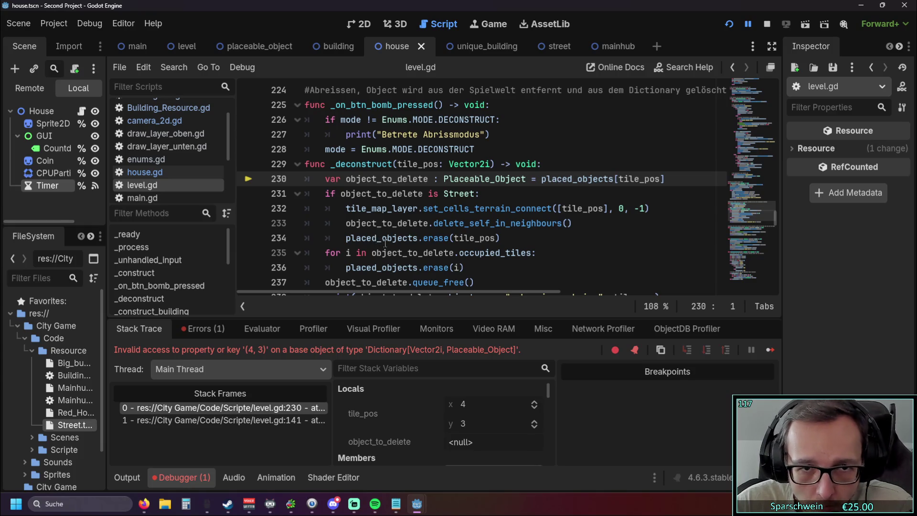
pyautogui.scroll(-1, 376, 210)
pyautogui.scroll(1, 376, 209)
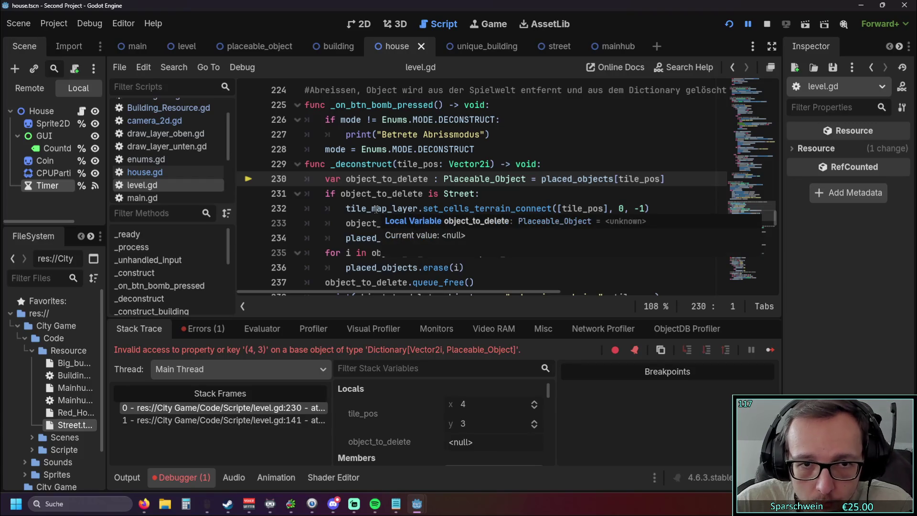
# Relaunch, demolish a tile to hit the (5, 4) crash, review _construct and _deconstruct, and restart
pyautogui.click(724, 24)
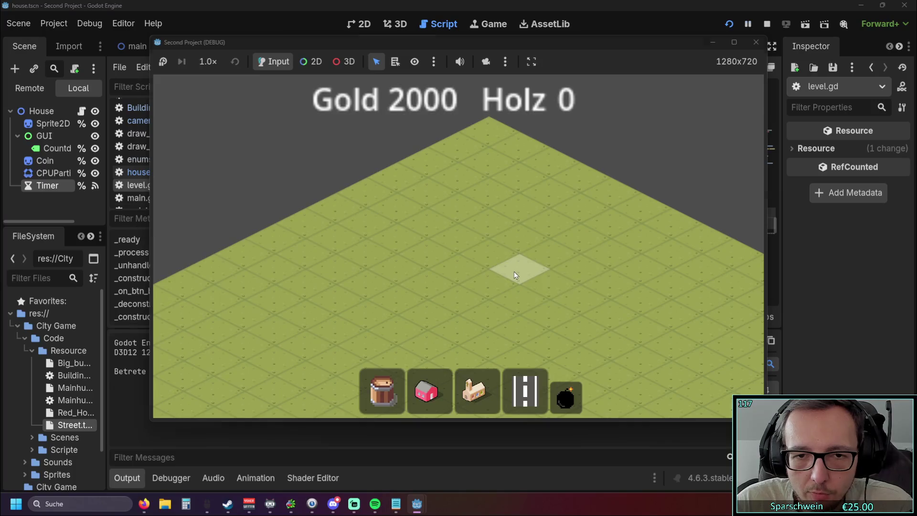
pyautogui.click(514, 271)
pyautogui.scroll(-3, 481, 259)
pyautogui.scroll(1, 481, 259)
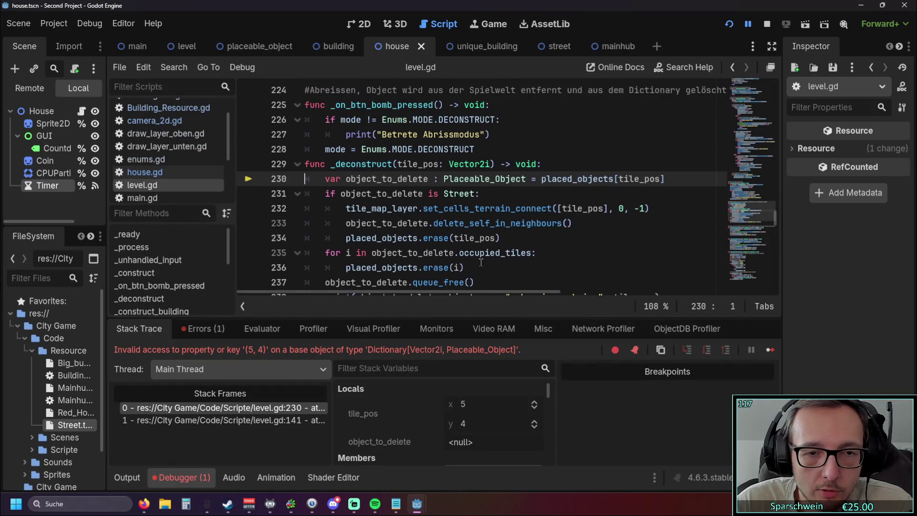
pyautogui.scroll(17, 481, 253)
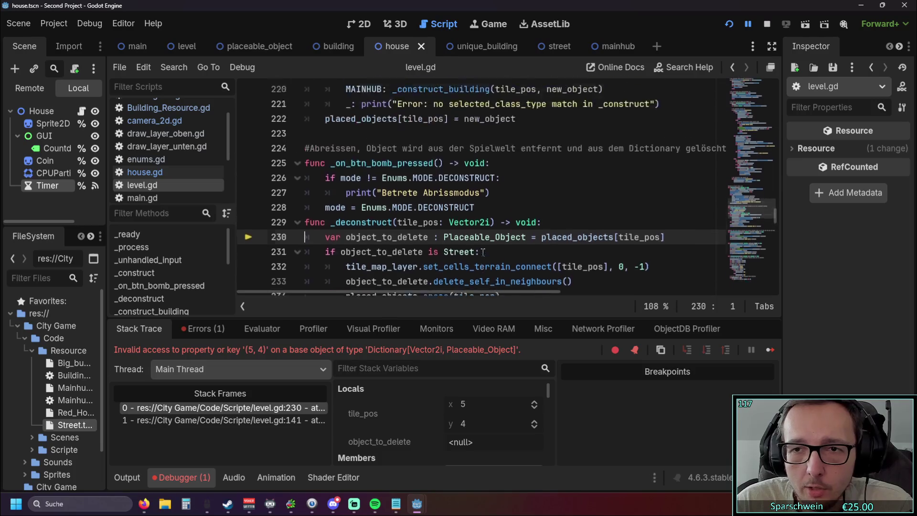
pyautogui.scroll(-11, 484, 250)
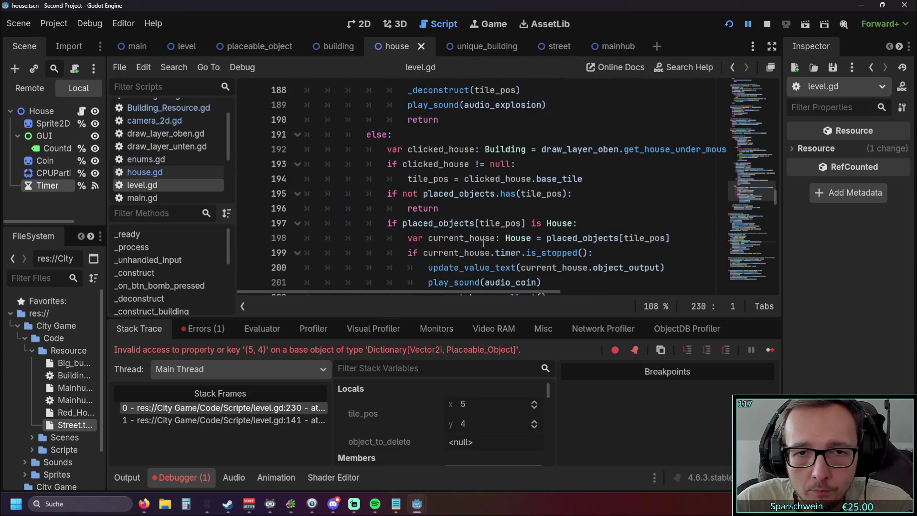
pyautogui.scroll(-3, 488, 239)
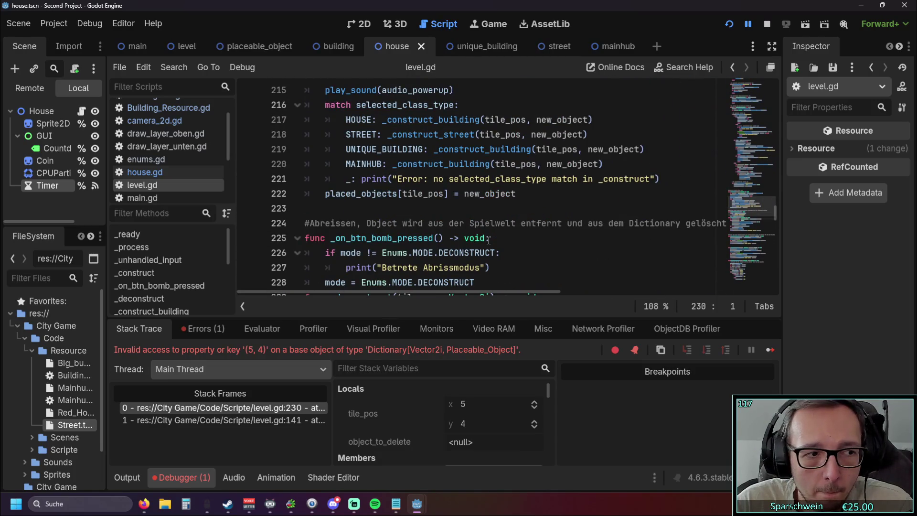
pyautogui.scroll(-6, 488, 240)
pyautogui.scroll(3, 491, 237)
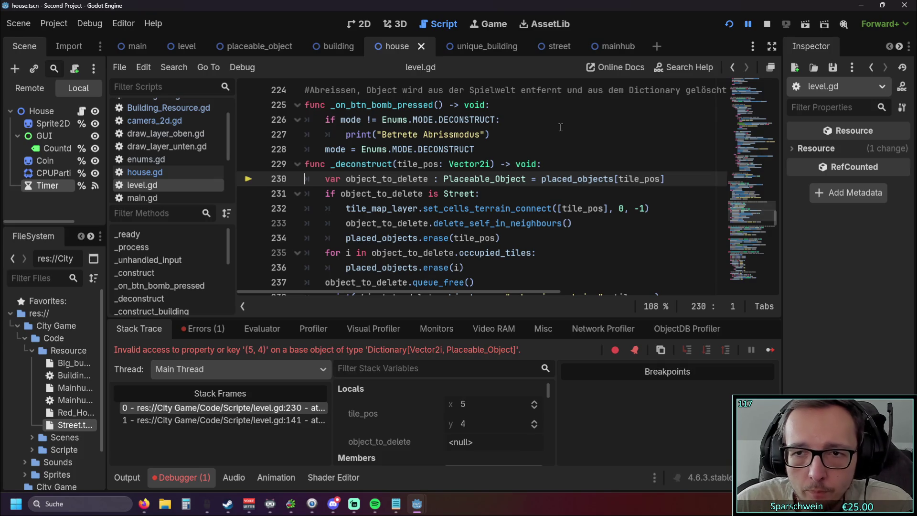
pyautogui.scroll(10, 561, 127)
pyautogui.scroll(-5, 561, 127)
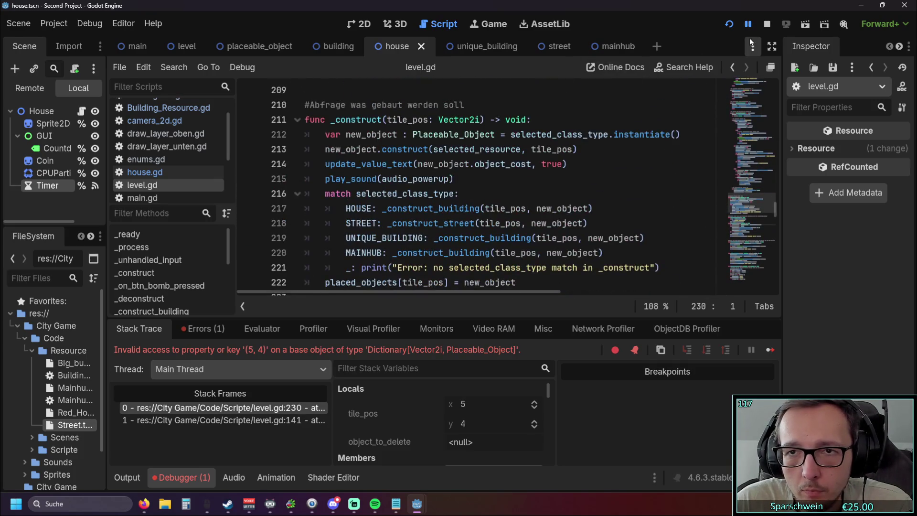
pyautogui.click(731, 26)
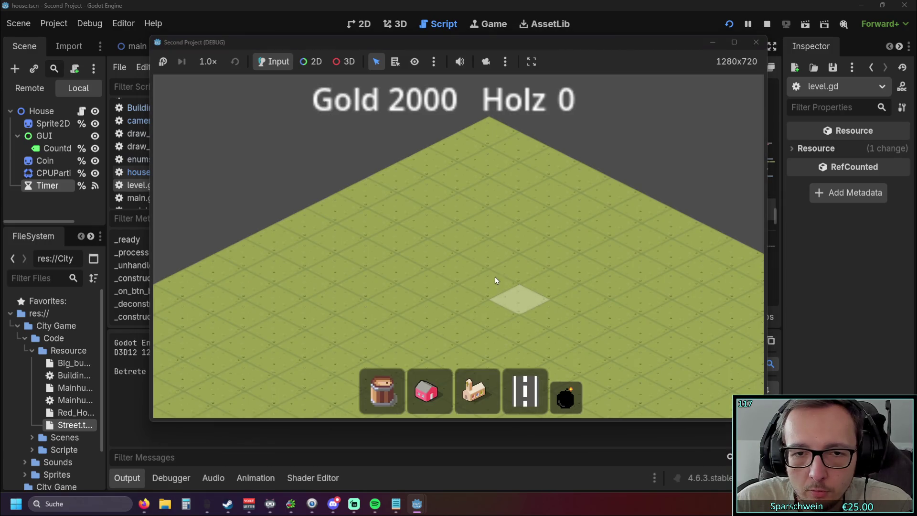
# Demolish a tile to hit the (5, 5) crash, then inspect lines 136–142 of level.gd
pyautogui.click(493, 276)
pyautogui.scroll(20, 569, 161)
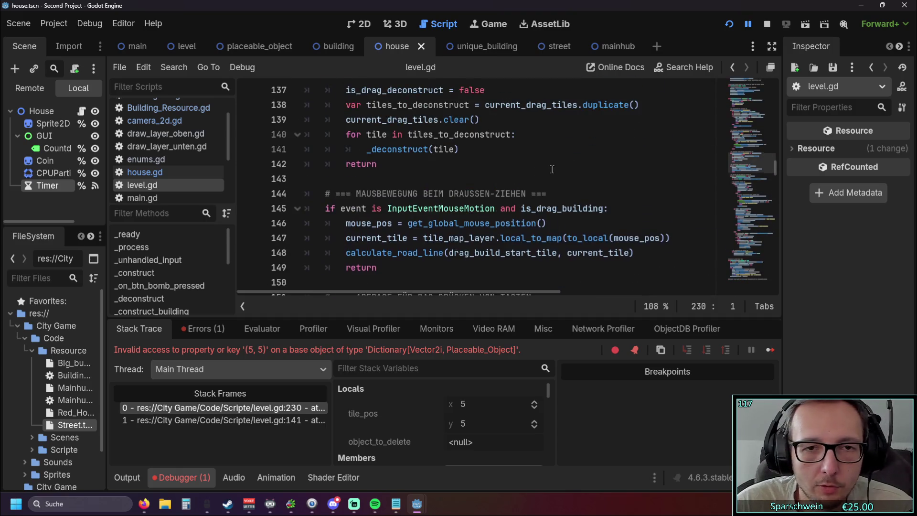
pyautogui.scroll(2, 551, 169)
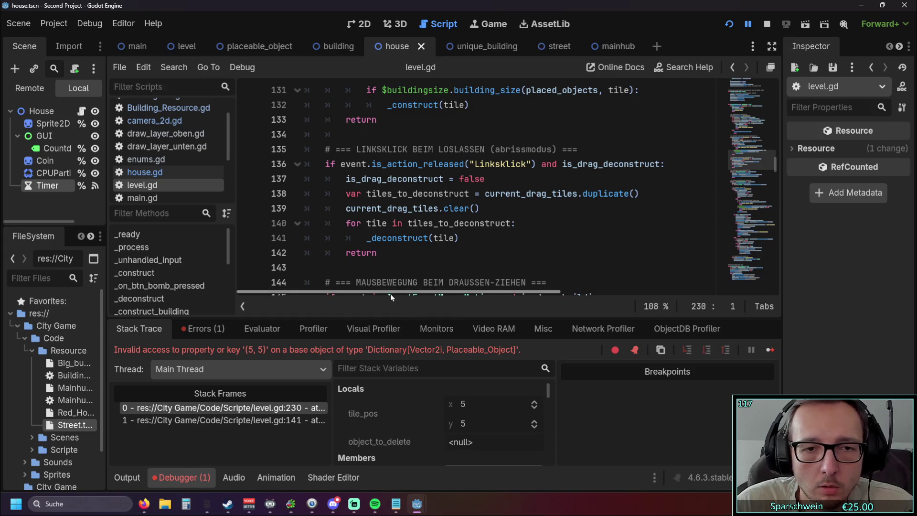
pyautogui.moveTo(433, 238)
pyautogui.mouseDown()
pyautogui.moveTo(455, 237)
pyautogui.moveTo(413, 222)
pyautogui.moveTo(510, 223)
pyautogui.mouseUp()
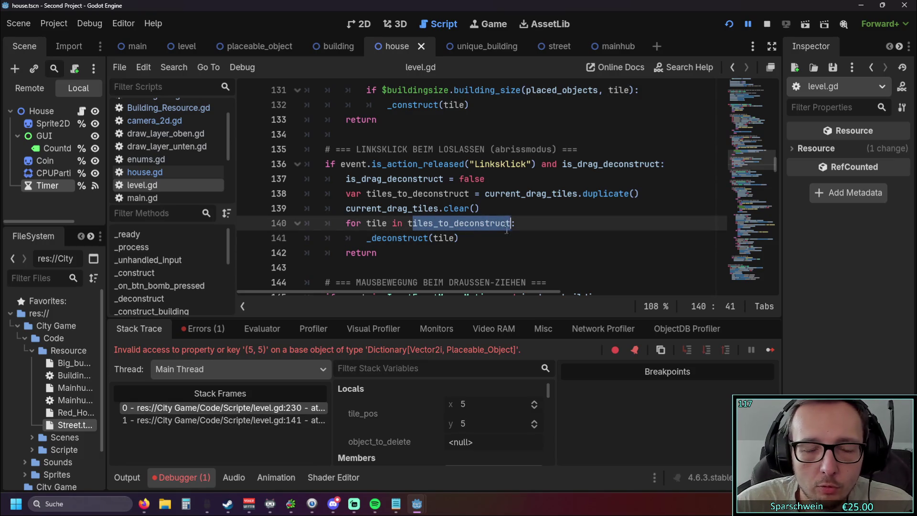
pyautogui.click(477, 246)
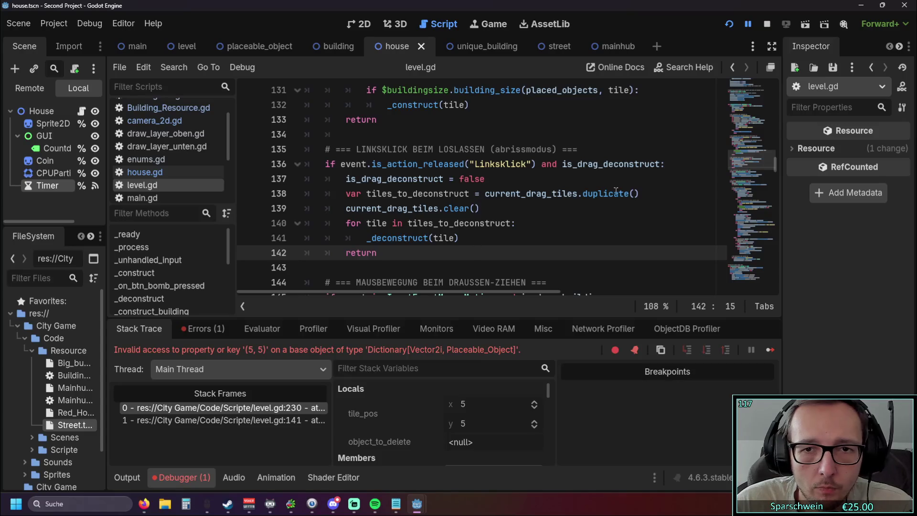
pyautogui.click(671, 167)
pyautogui.moveTo(458, 292)
pyautogui.mouseDown()
pyautogui.moveTo(496, 291)
pyautogui.moveTo(387, 291)
pyautogui.mouseUp()
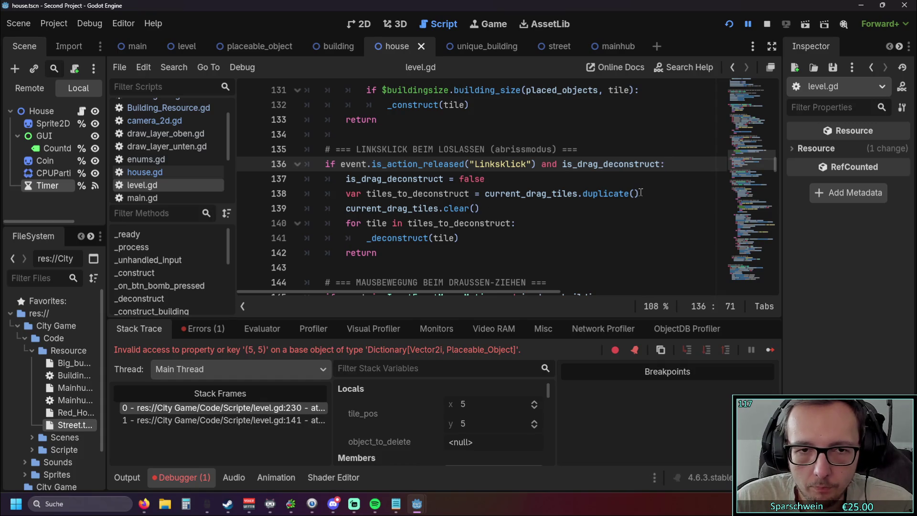
pyautogui.scroll(-6, 642, 192)
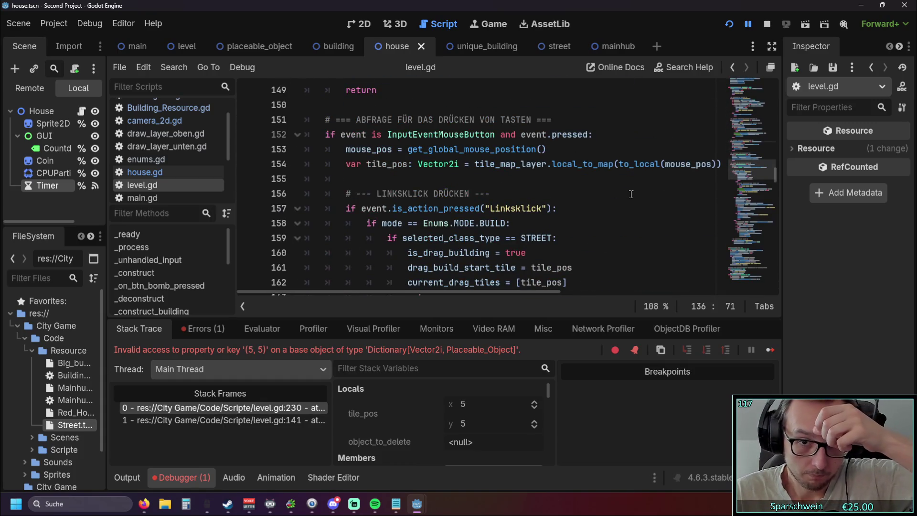
pyautogui.scroll(-3, 629, 194)
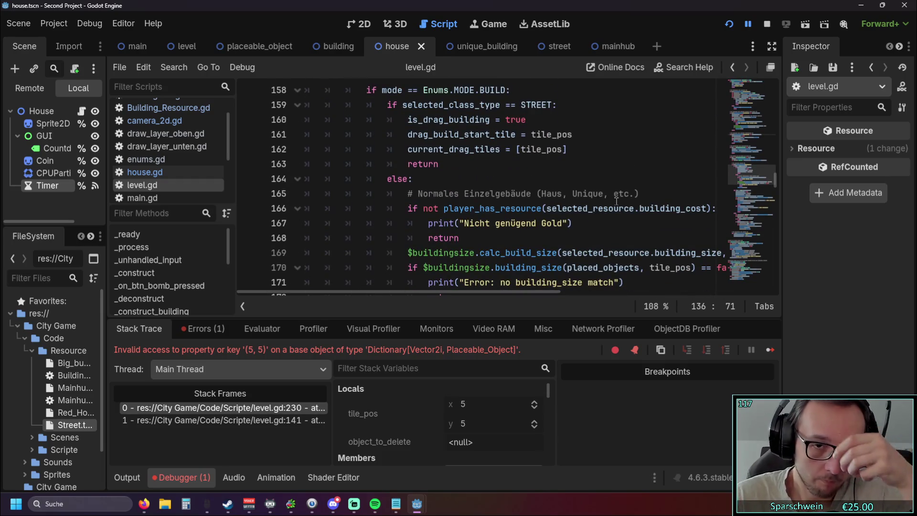
pyautogui.scroll(1, 597, 213)
pyautogui.click(571, 196)
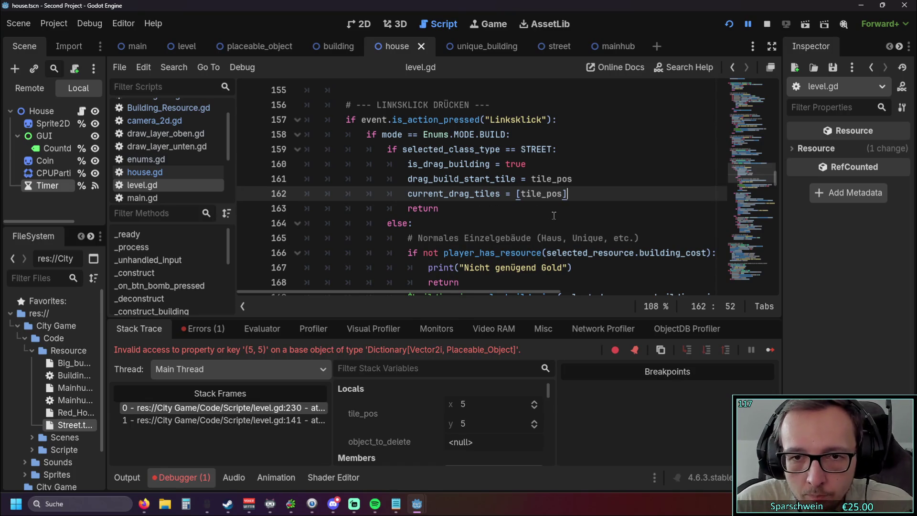
pyautogui.press('Return')
pyautogui.press('BackSpace')
pyautogui.press('BackSpace')
pyautogui.press('BackSpace')
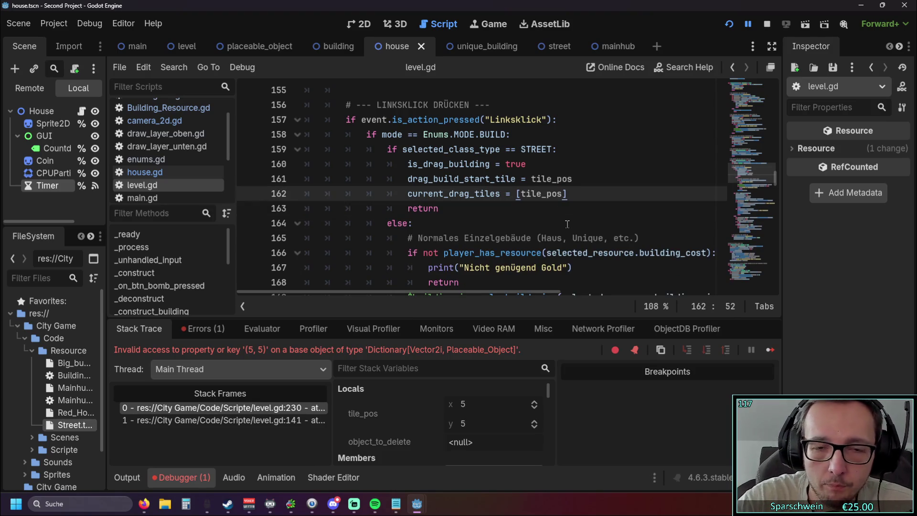
pyautogui.scroll(-18, 568, 224)
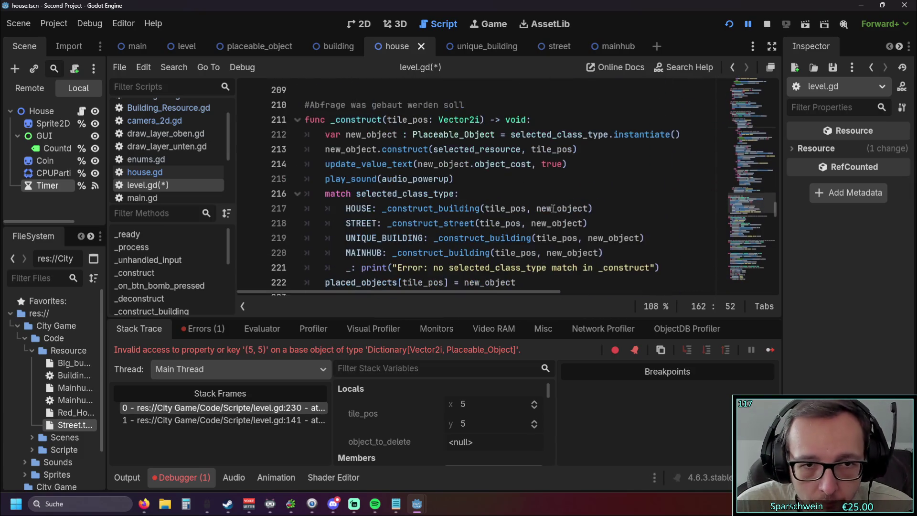
pyautogui.scroll(-9, 553, 209)
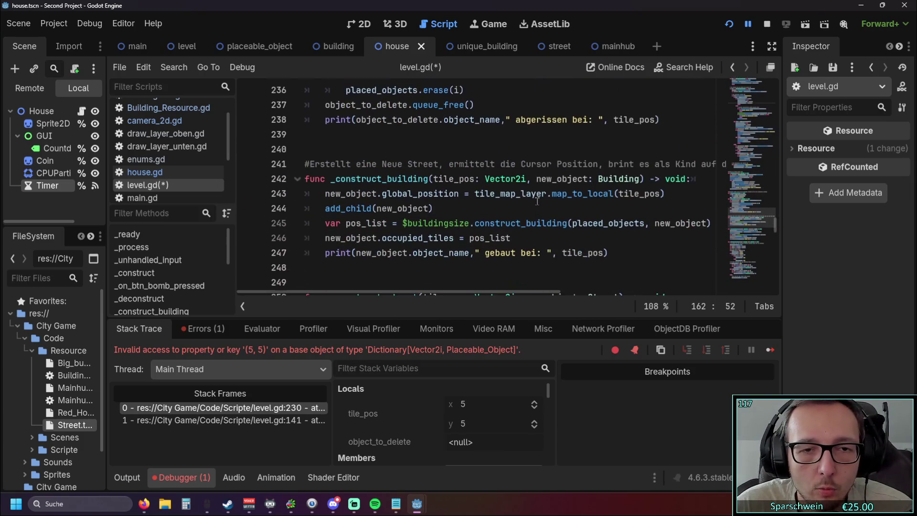
pyautogui.scroll(-3, 537, 201)
pyautogui.scroll(-1, 529, 205)
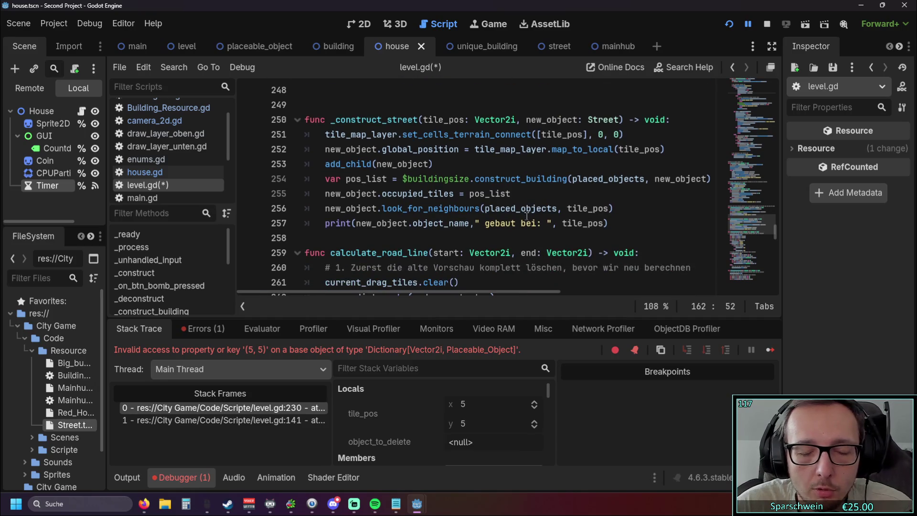
pyautogui.scroll(-8, 496, 210)
pyautogui.scroll(10, 495, 214)
pyautogui.scroll(-9, 494, 218)
pyautogui.scroll(-3, 493, 218)
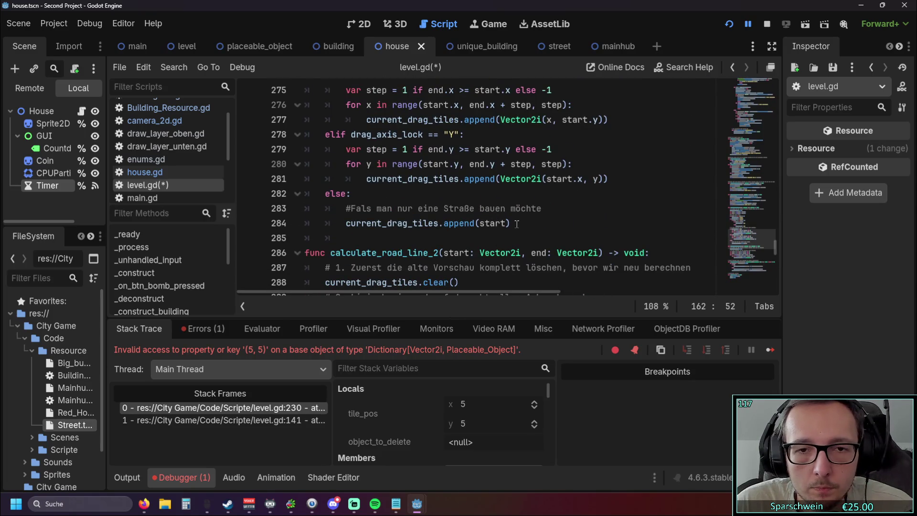
pyautogui.scroll(1, 516, 224)
pyautogui.scroll(1, 519, 236)
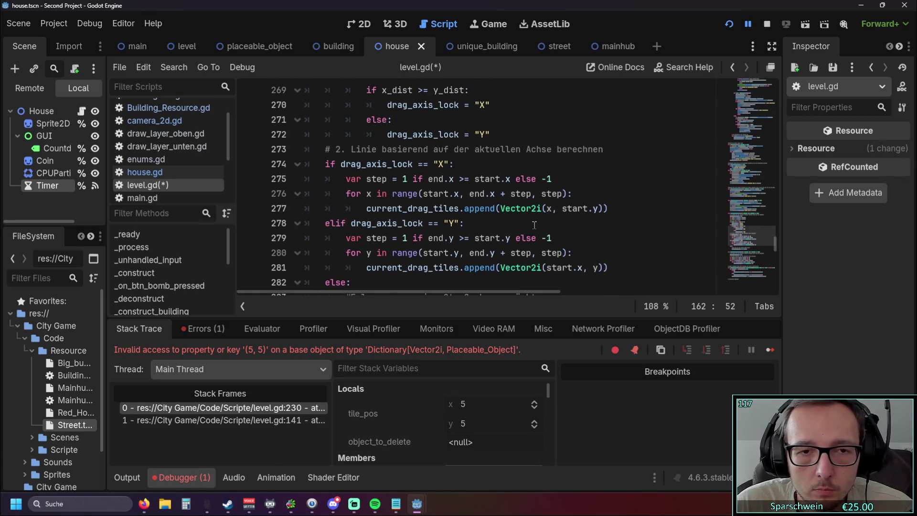
pyautogui.scroll(-1, 534, 232)
pyautogui.scroll(2, 535, 231)
pyautogui.scroll(3, 535, 231)
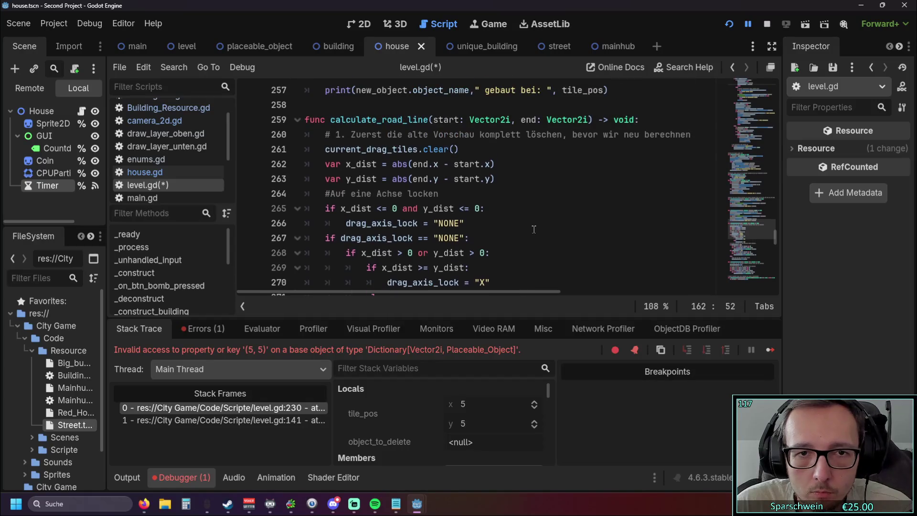
pyautogui.scroll(1, 533, 228)
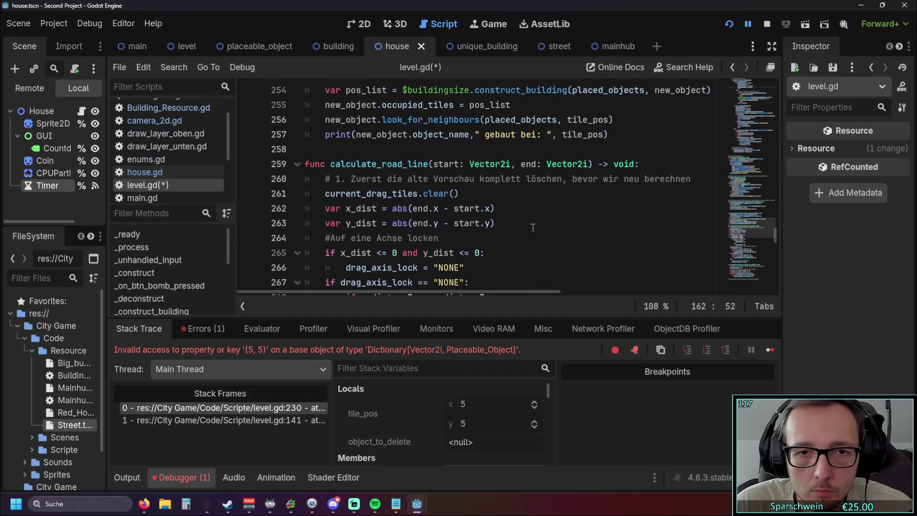
pyautogui.click(696, 181)
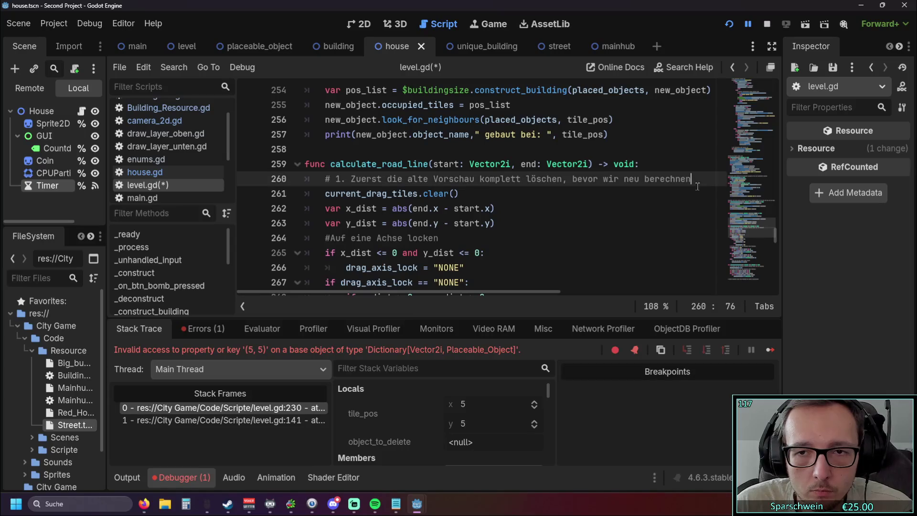
# Insert print(current_drag_tiles) above the clear call in calculate_road_line, then rerun the game
pyautogui.press('Return')
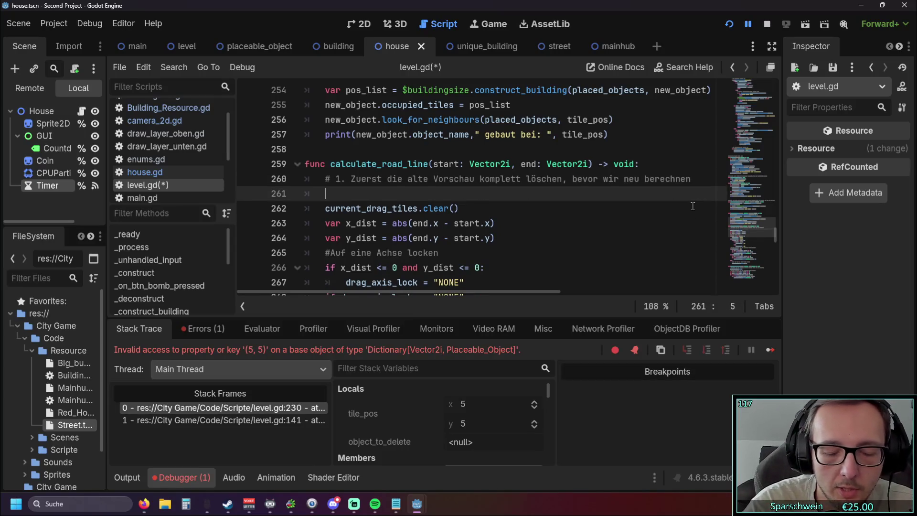
pyautogui.write('print(')
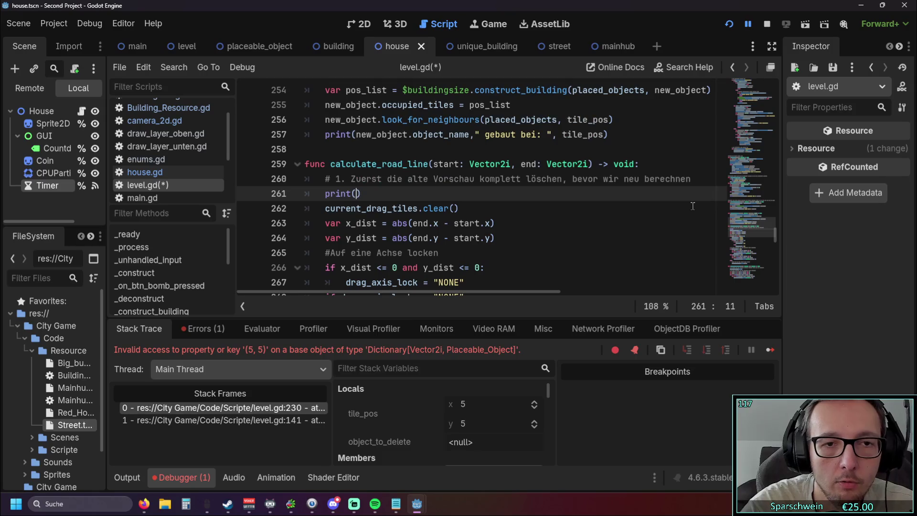
pyautogui.moveTo(325, 208); pyautogui.dragTo(406, 208)
pyautogui.doubleClick(409, 211)
pyautogui.hotkey('ctrl', 'c')
pyautogui.click(356, 193)
pyautogui.hotkey('ctrl', 'v')
pyautogui.click(507, 225)
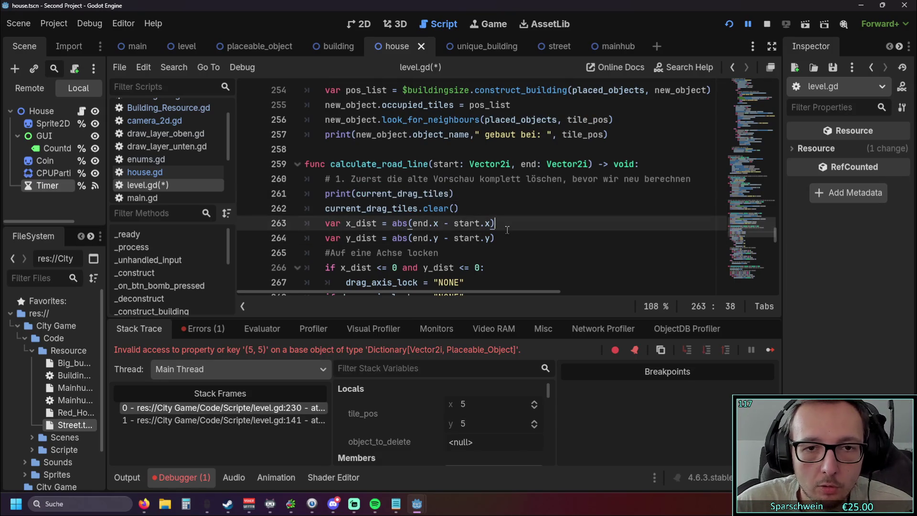
pyautogui.press('Up')
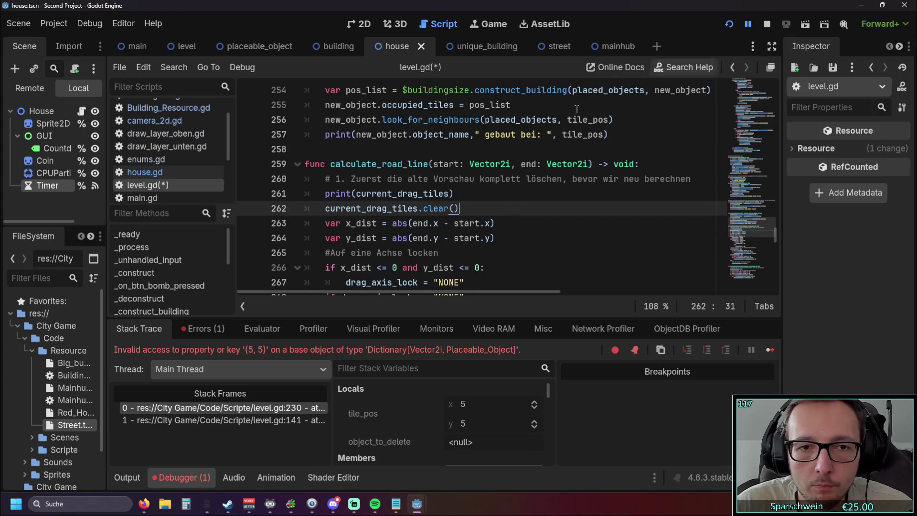
pyautogui.click(730, 24)
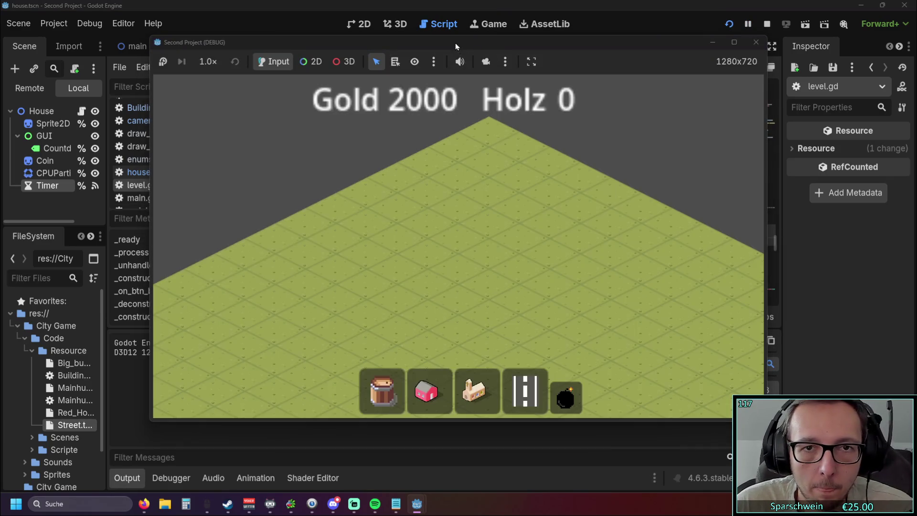
# Drag-build a five-tile road from (3, 7) to (3, 3) in the running game, then stop it
pyautogui.moveTo(455, 42); pyautogui.dragTo(607, 34)
pyautogui.click(679, 382)
pyautogui.moveTo(514, 280)
pyautogui.mouseDown()
pyautogui.moveTo(544, 267)
pyautogui.moveTo(575, 280)
pyautogui.moveTo(566, 294)
pyautogui.moveTo(698, 208)
pyautogui.moveTo(561, 296)
pyautogui.moveTo(692, 218)
pyautogui.moveTo(570, 299)
pyautogui.moveTo(691, 224)
pyautogui.moveTo(614, 275)
pyautogui.moveTo(659, 243)
pyautogui.moveTo(642, 234)
pyautogui.moveTo(668, 242)
pyautogui.moveTo(612, 274)
pyautogui.moveTo(724, 205)
pyautogui.moveTo(568, 293)
pyautogui.moveTo(598, 272)
pyautogui.moveTo(556, 287)
pyautogui.moveTo(574, 283)
pyautogui.moveTo(641, 214)
pyautogui.mouseUp()
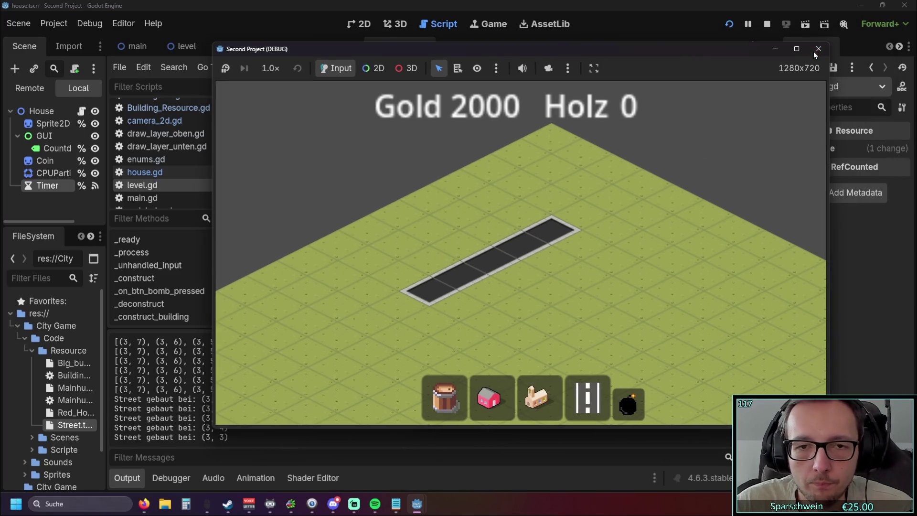
pyautogui.click(818, 47)
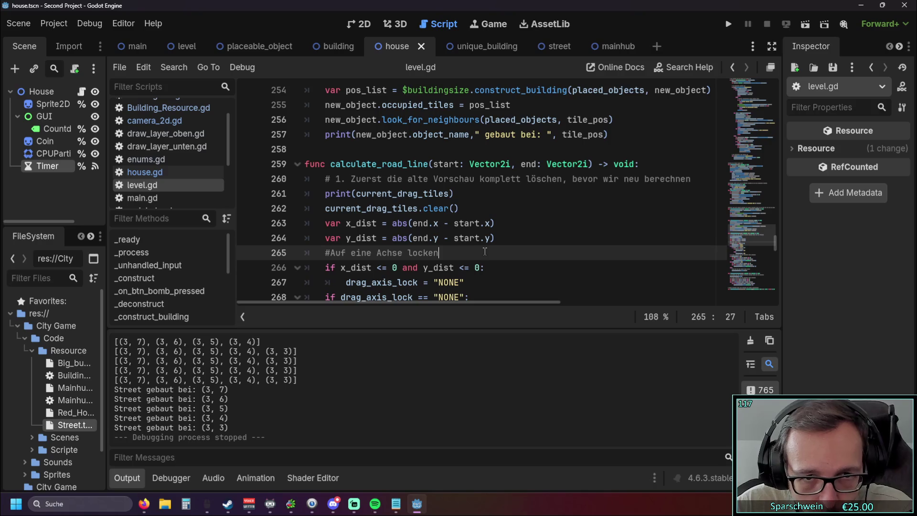
pyautogui.scroll(-1, 484, 251)
pyautogui.scroll(-1, 481, 245)
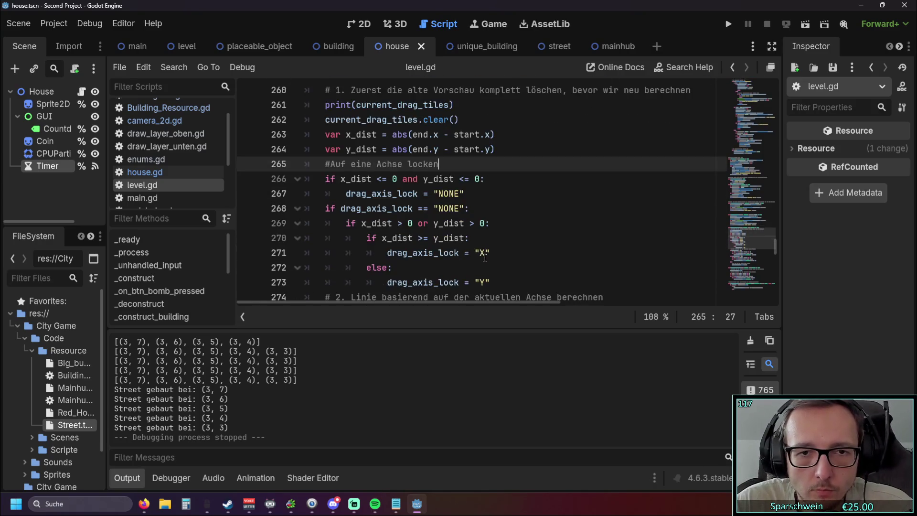
pyautogui.scroll(1, 485, 258)
pyautogui.scroll(-1, 486, 255)
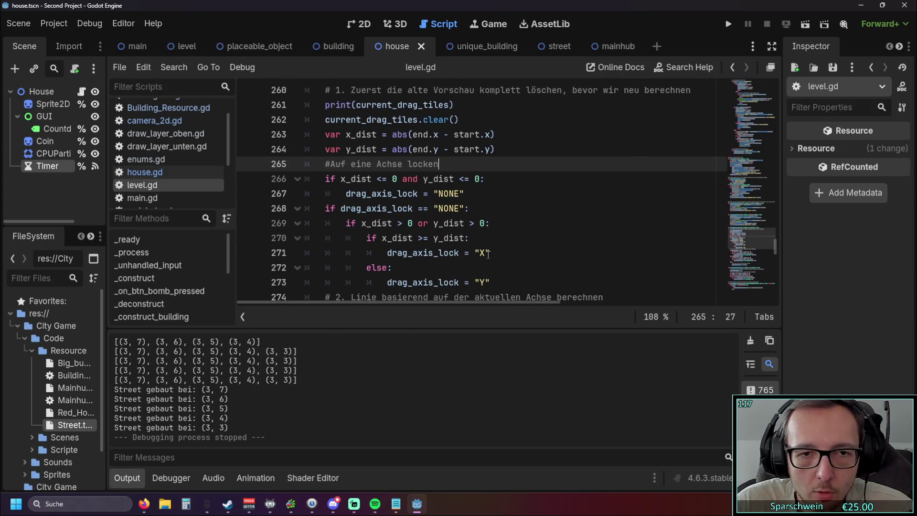
pyautogui.scroll(-2, 488, 253)
pyautogui.scroll(-1, 540, 259)
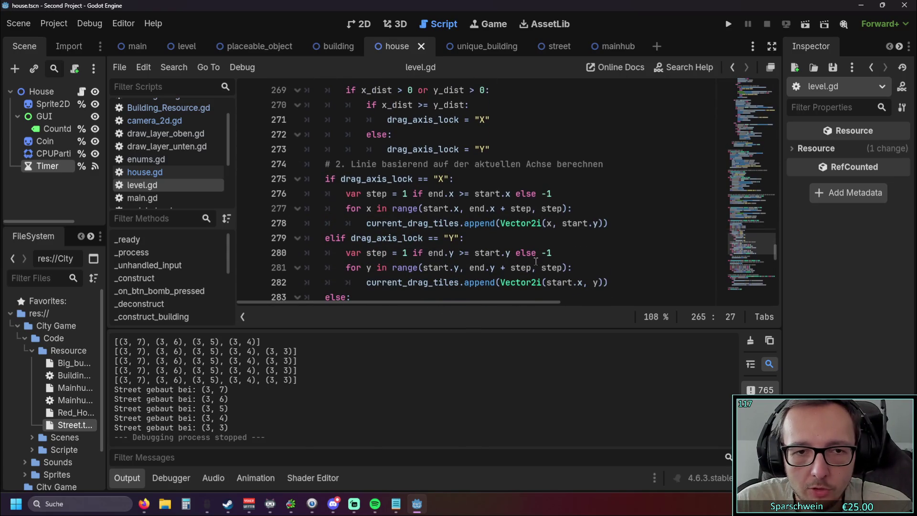
pyautogui.scroll(4, 530, 251)
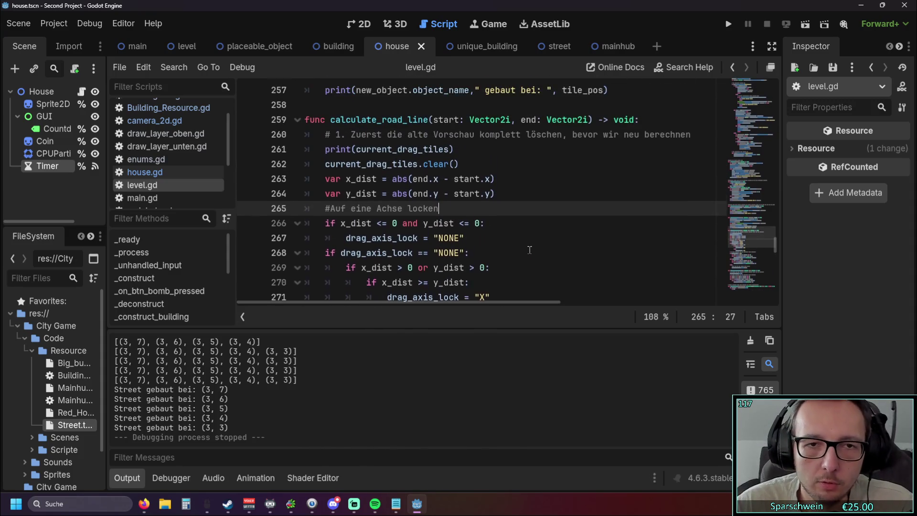
pyautogui.scroll(-1, 529, 249)
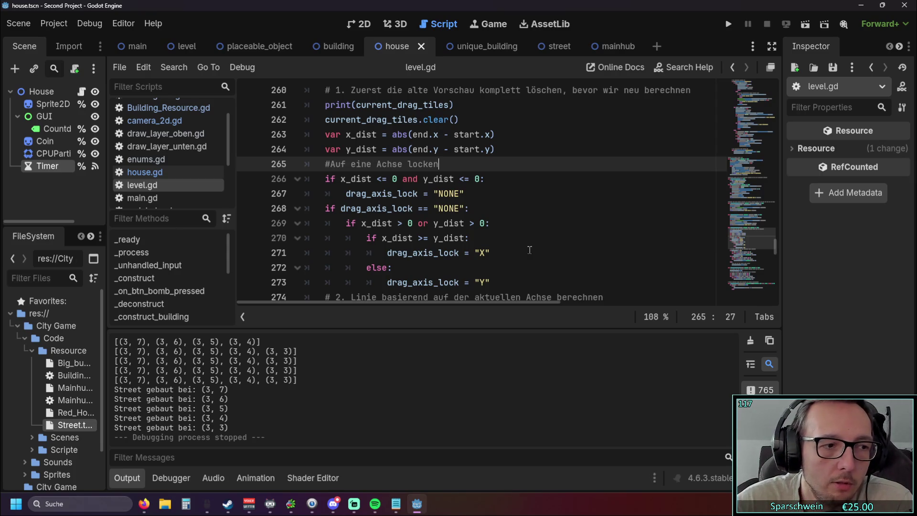
pyautogui.scroll(2, 188, 173)
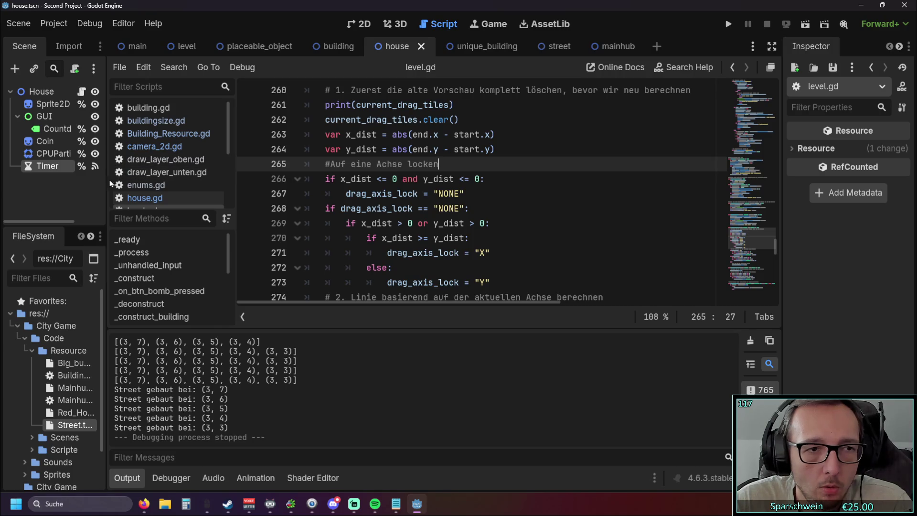
pyautogui.moveTo(110, 184); pyautogui.dragTo(123, 183)
# Switch to the level scene and review _construct_street in level.gd
pyautogui.click(193, 42)
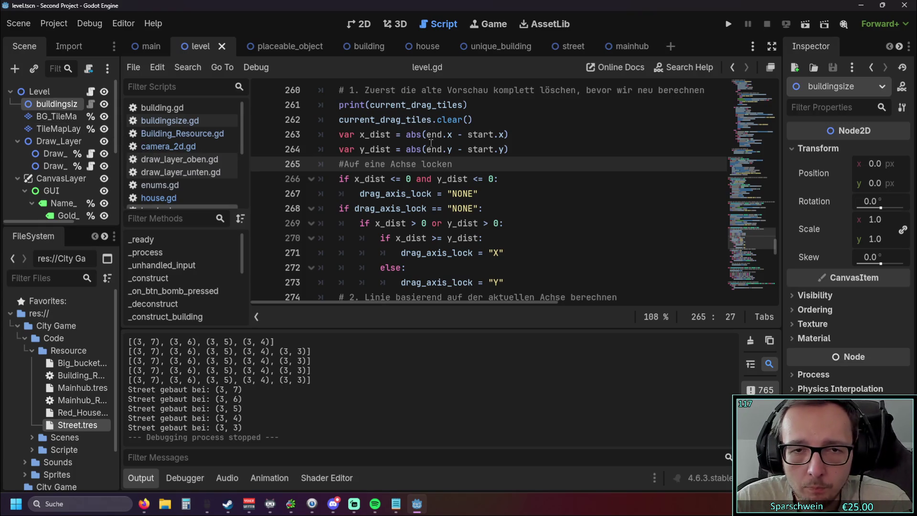
pyautogui.scroll(1, 431, 142)
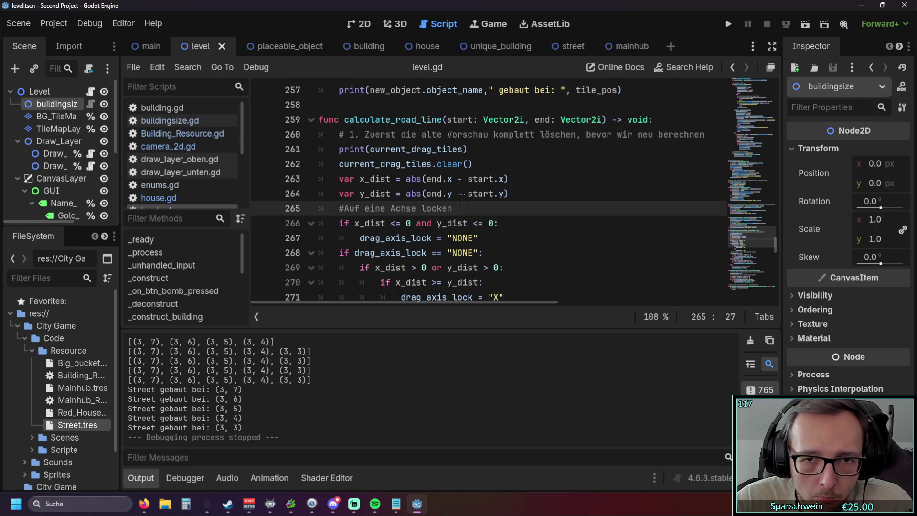
pyautogui.scroll(-1, 491, 190)
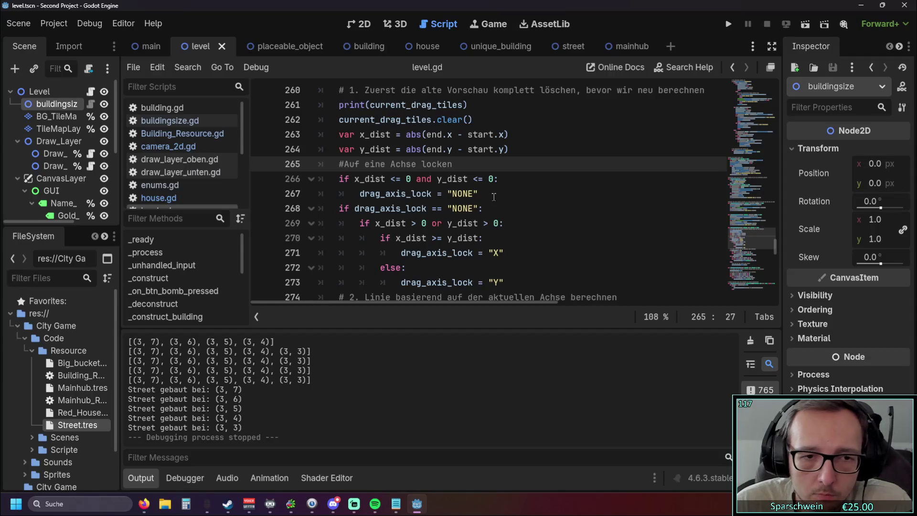
pyautogui.scroll(1, 494, 197)
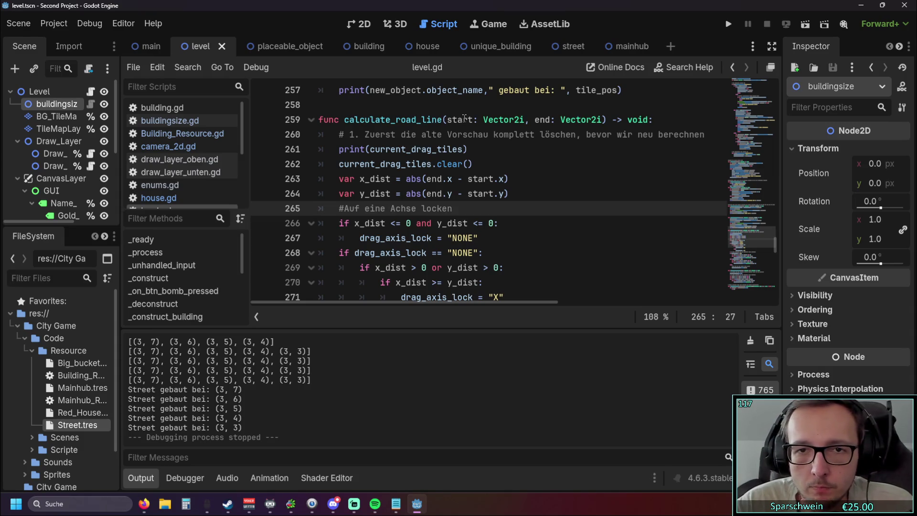
pyautogui.hotkey('alt', 'Tab')
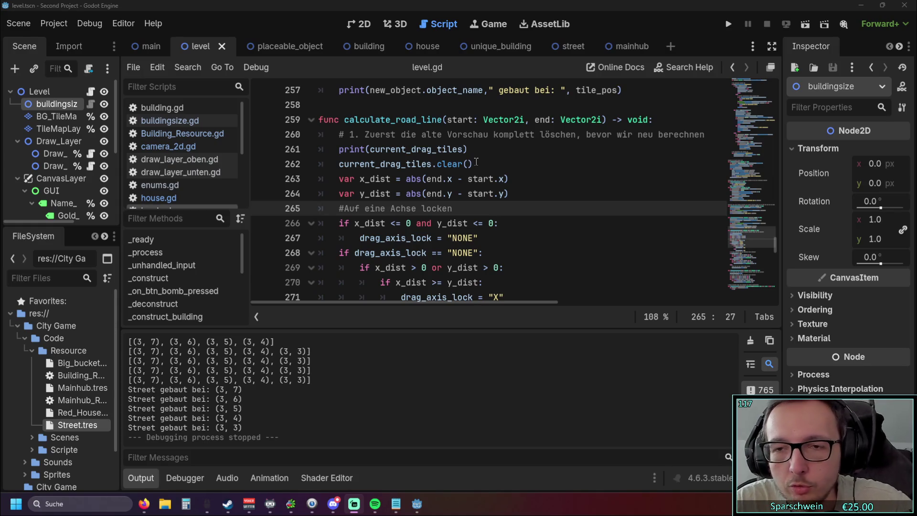
pyautogui.scroll(20, 480, 158)
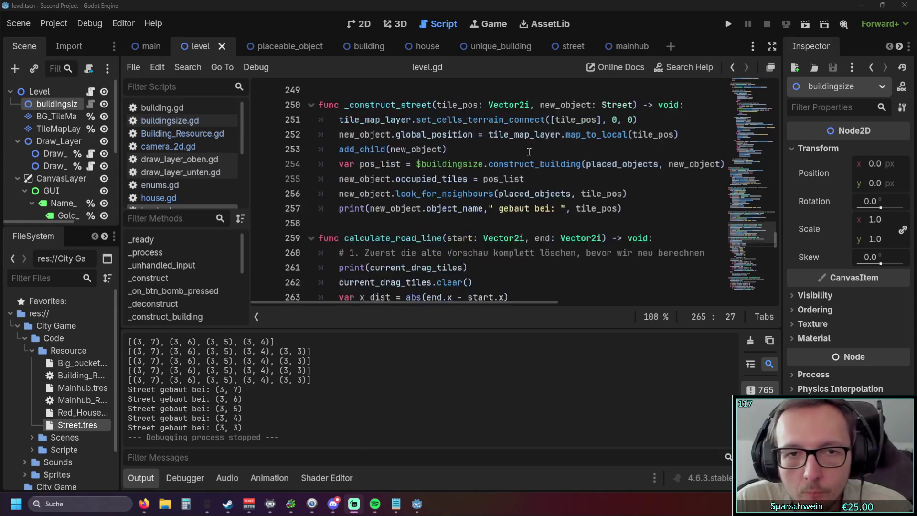
pyautogui.click(521, 184)
pyautogui.scroll(14, 524, 190)
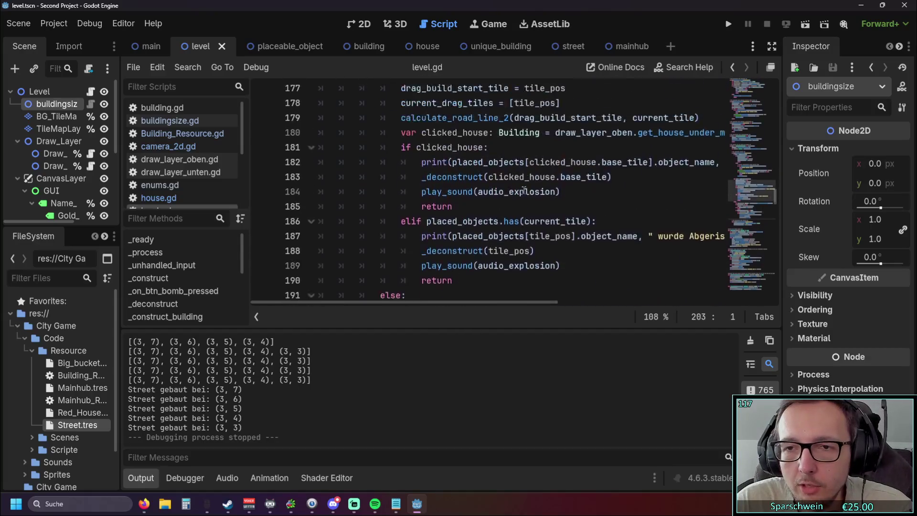
pyautogui.scroll(3, 526, 189)
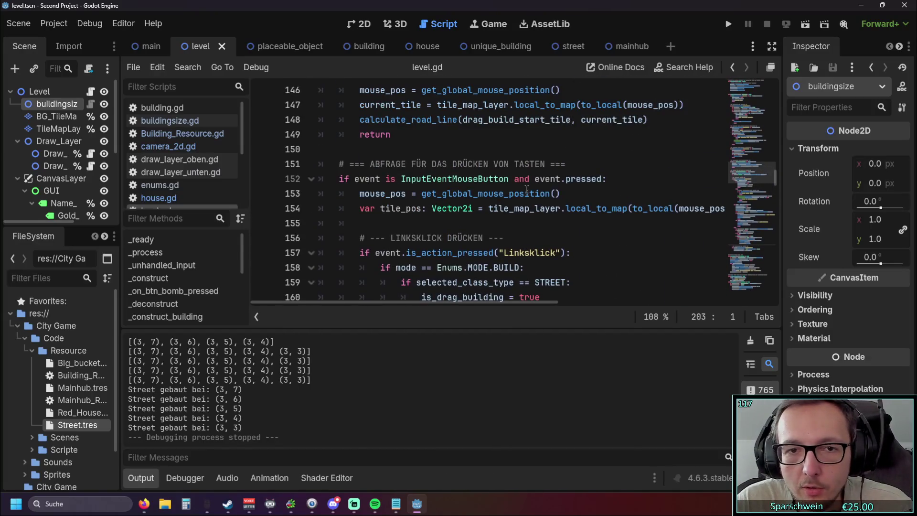
pyautogui.scroll(1, 529, 191)
pyautogui.scroll(3, 529, 191)
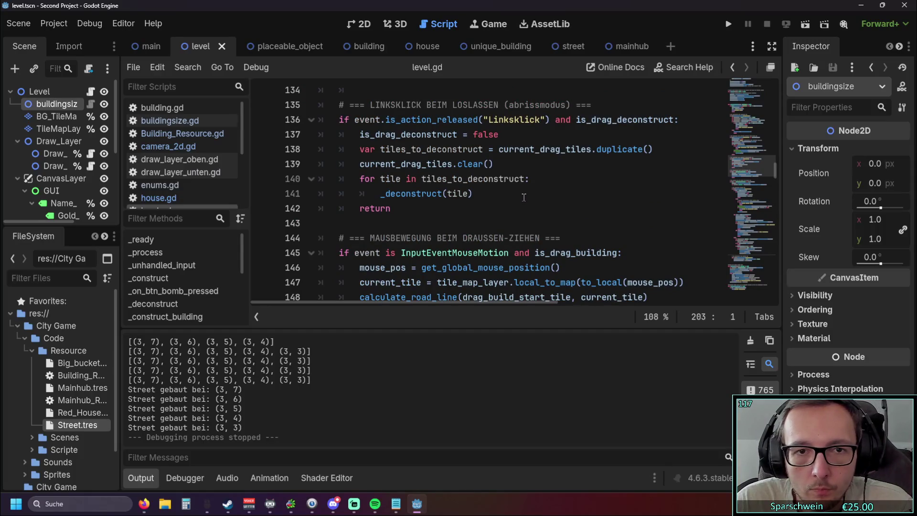
pyautogui.scroll(5, 524, 197)
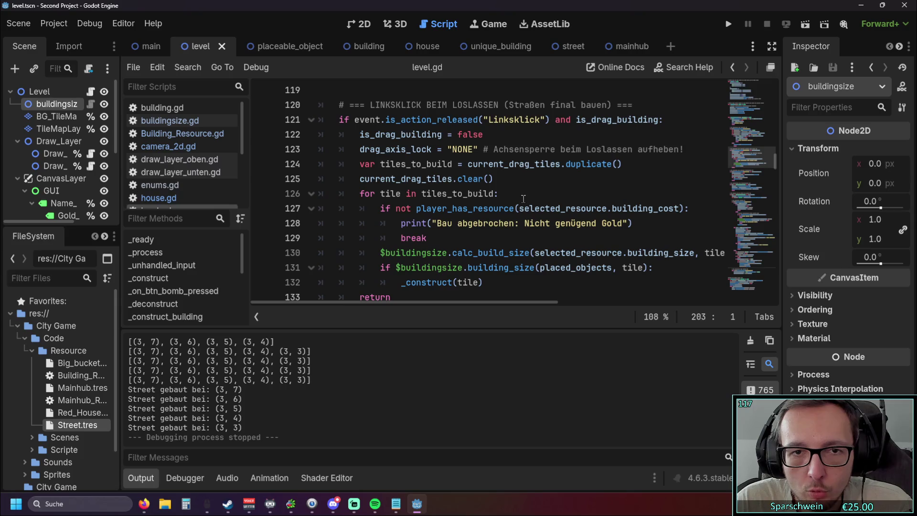
pyautogui.scroll(-2, 523, 199)
pyautogui.scroll(2, 523, 198)
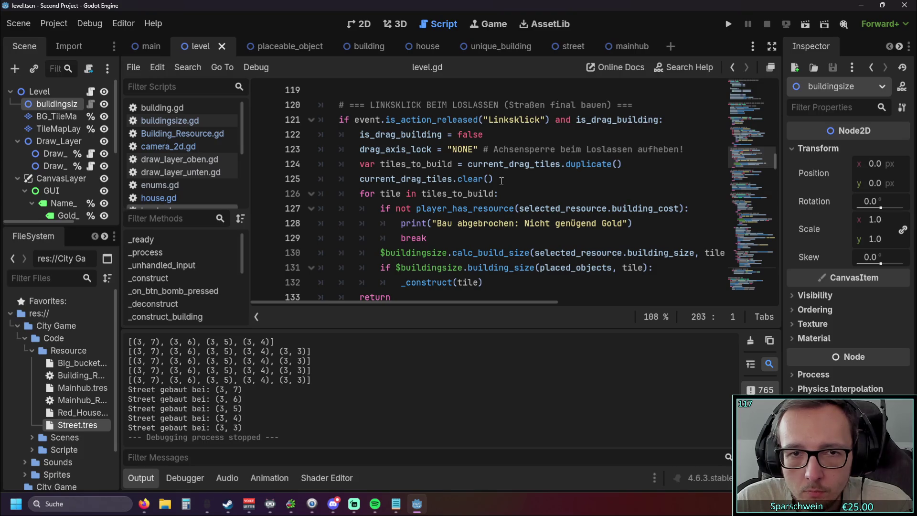
pyautogui.scroll(-12, 501, 180)
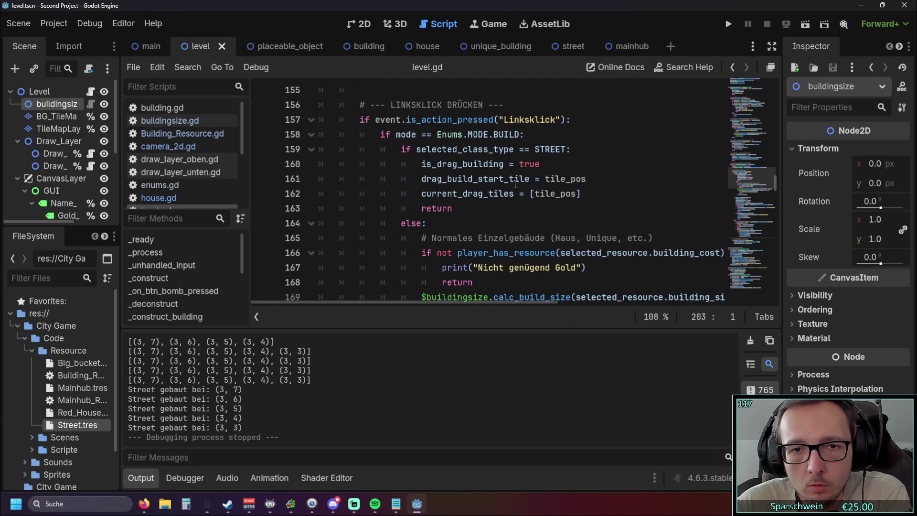
pyautogui.scroll(4, 564, 184)
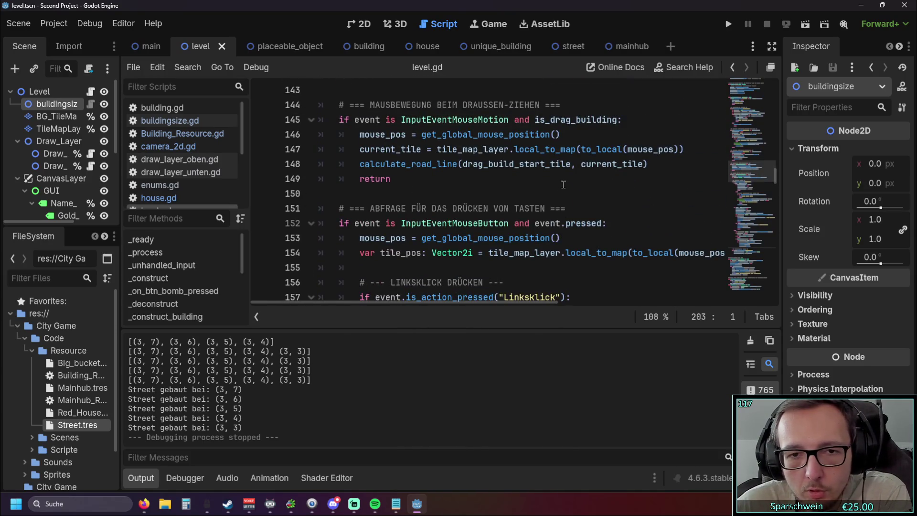
pyautogui.scroll(7, 564, 184)
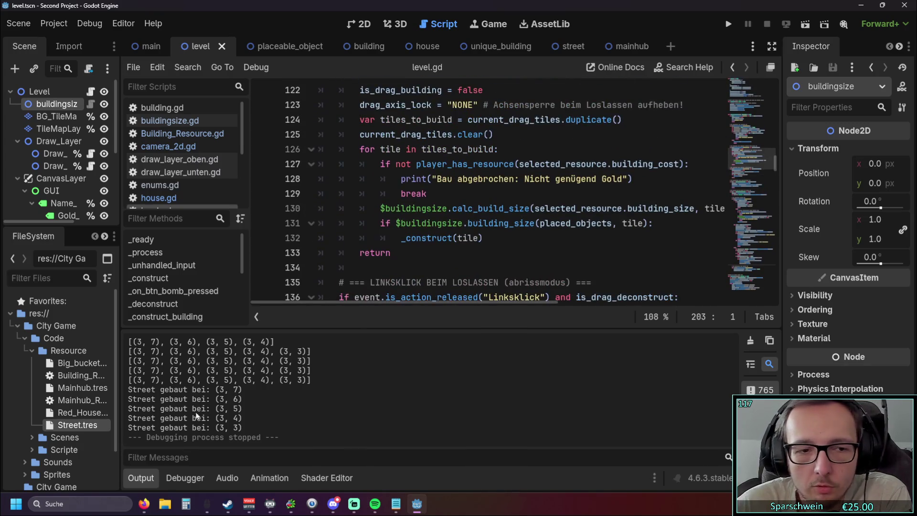
pyautogui.click(145, 483)
pyautogui.scroll(3, 445, 222)
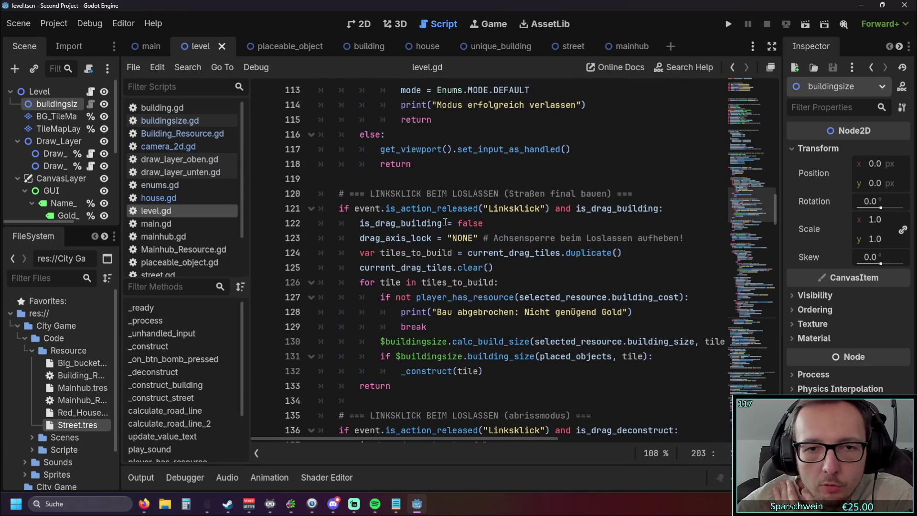
pyautogui.scroll(4, 511, 210)
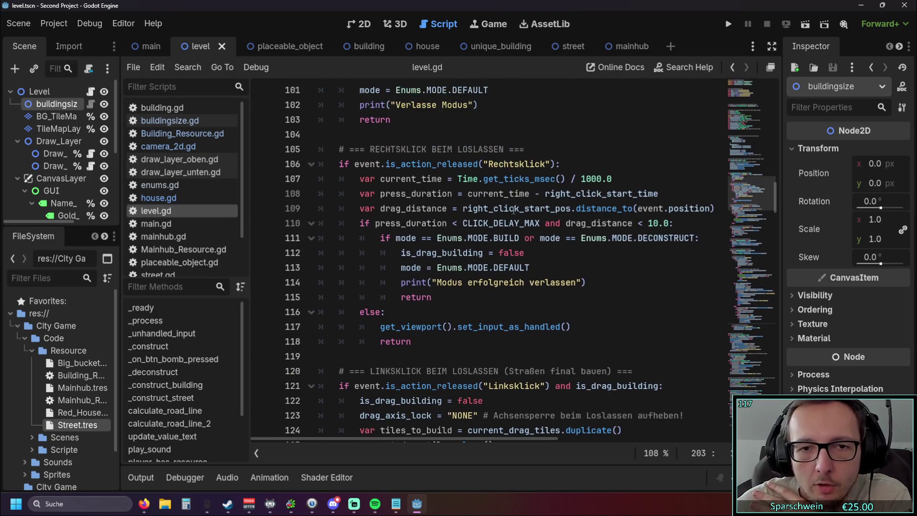
pyautogui.click(431, 291)
pyautogui.moveTo(432, 297); pyautogui.dragTo(313, 164)
pyautogui.click(475, 296)
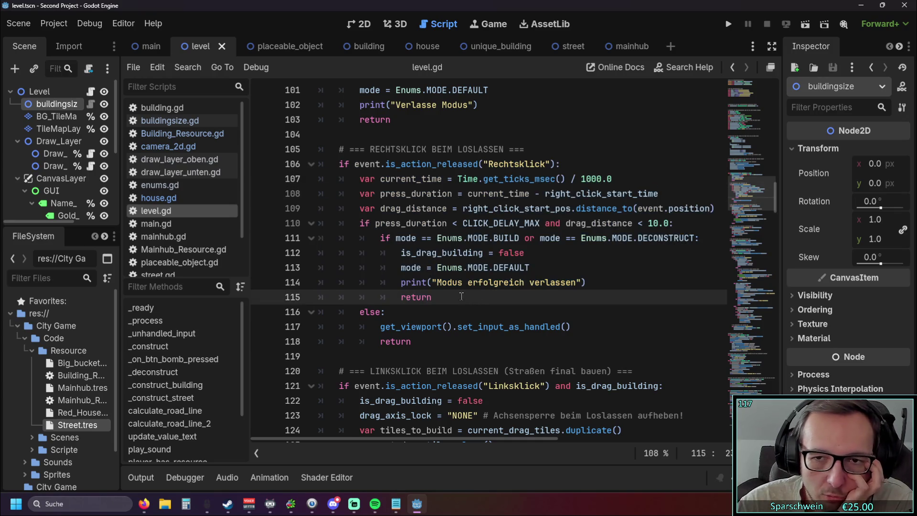
pyautogui.scroll(1, 461, 297)
pyautogui.scroll(1, 564, 193)
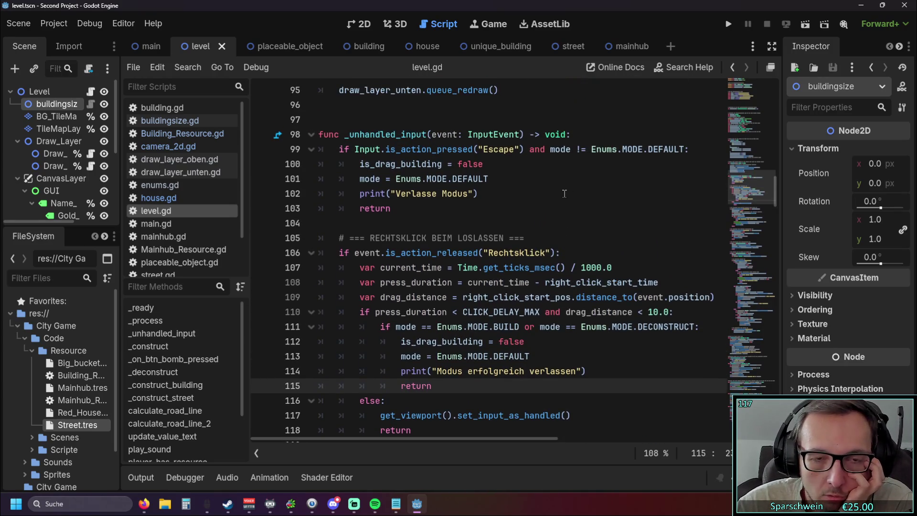
pyautogui.scroll(-1, 562, 193)
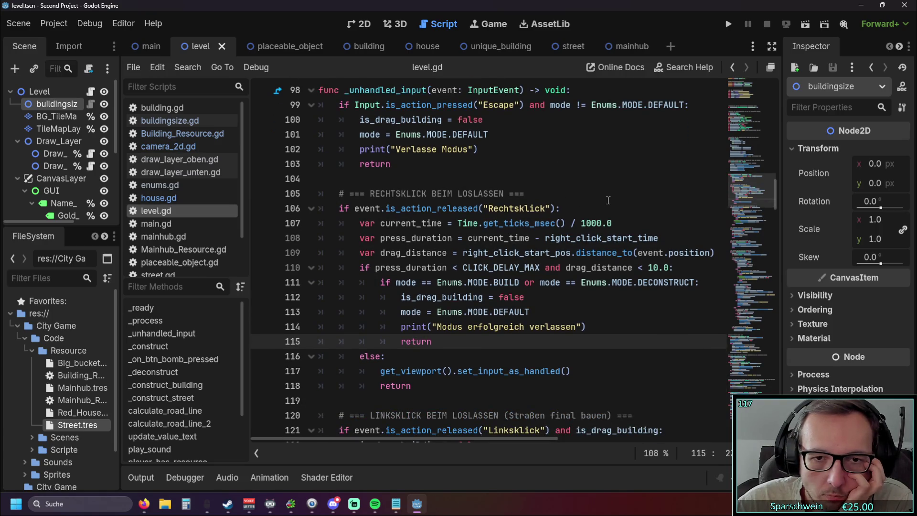
pyautogui.scroll(1, 608, 200)
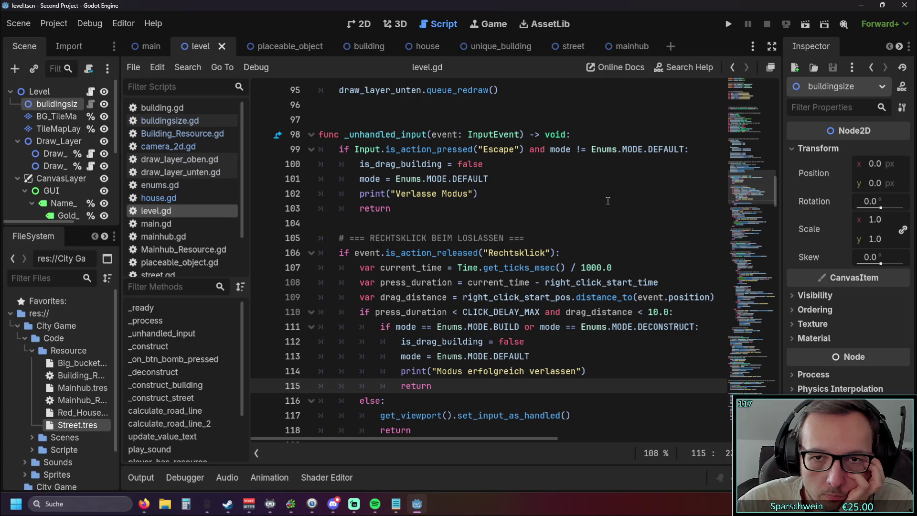
pyautogui.scroll(-17, 608, 200)
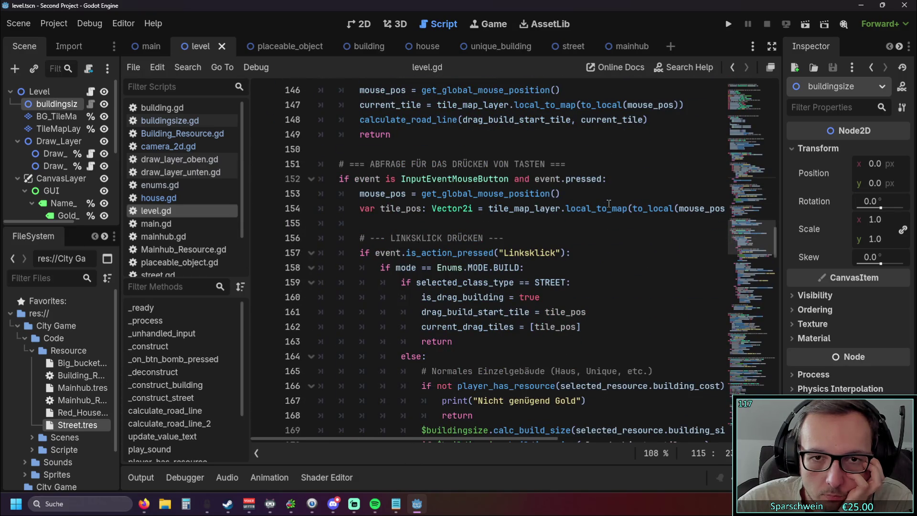
pyautogui.scroll(-17, 608, 203)
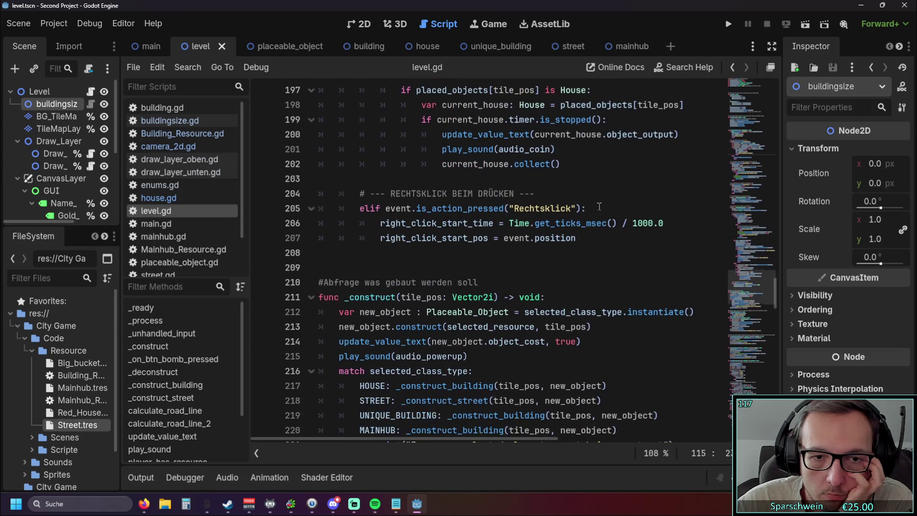
pyautogui.scroll(-3, 600, 206)
pyautogui.scroll(-5, 597, 206)
pyautogui.scroll(-10, 531, 214)
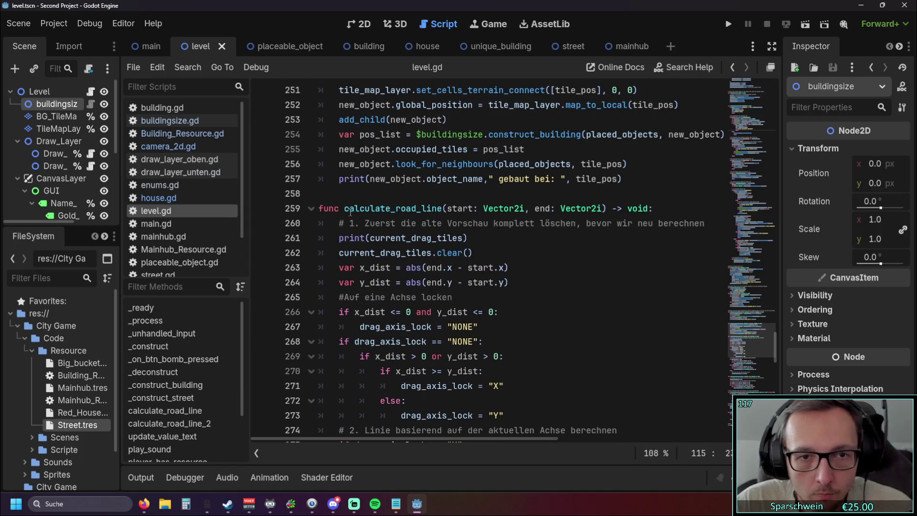
pyautogui.doubleClick(345, 210)
# Search level.gd for calculate_road_line and find its call on line 148 of the mouse-motion handler
pyautogui.hotkey('ctrl', 'f')
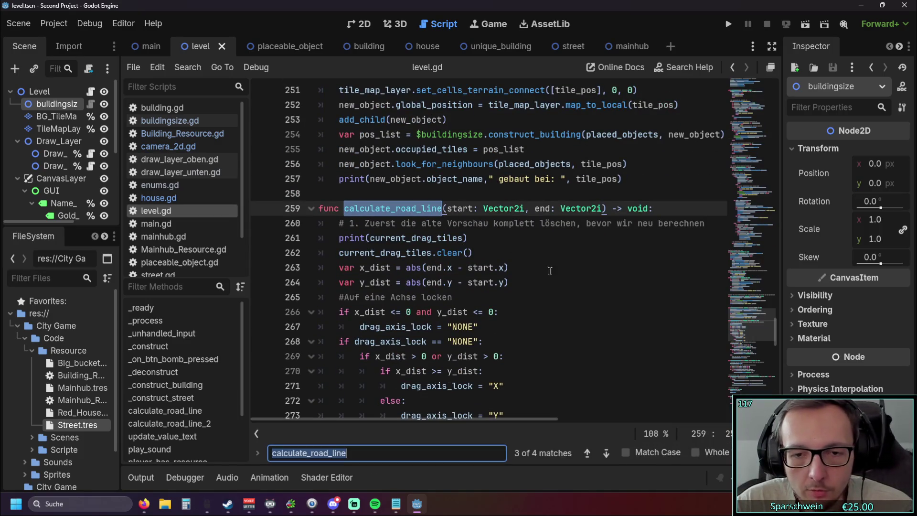
pyautogui.click(587, 452)
pyautogui.click(563, 327)
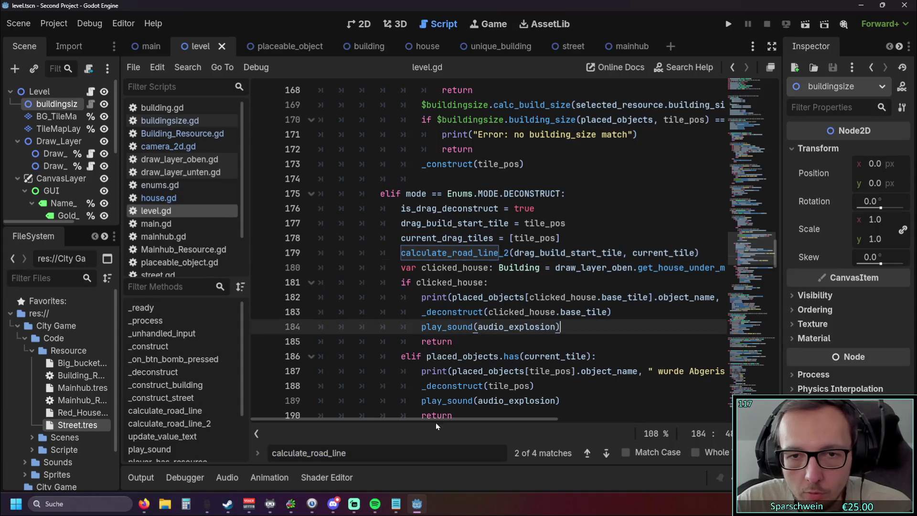
pyautogui.click(587, 453)
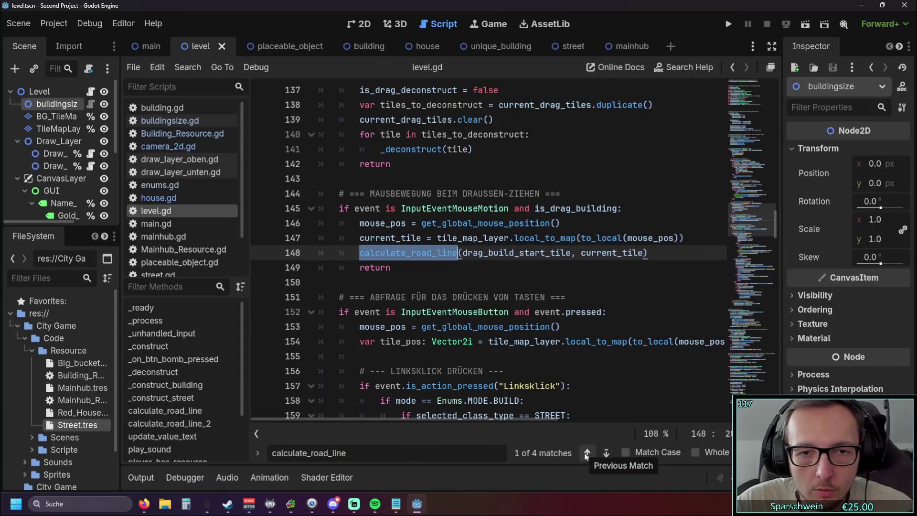
pyautogui.press('Down')
pyautogui.press('Down')
pyautogui.moveTo(405, 422)
pyautogui.mouseDown()
pyautogui.moveTo(420, 422)
pyautogui.moveTo(371, 423)
pyautogui.mouseUp()
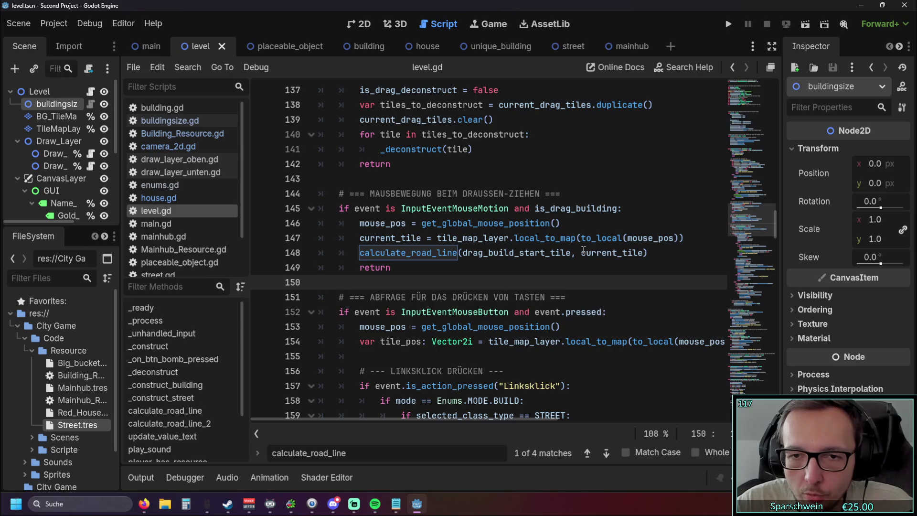
pyautogui.moveTo(583, 252)
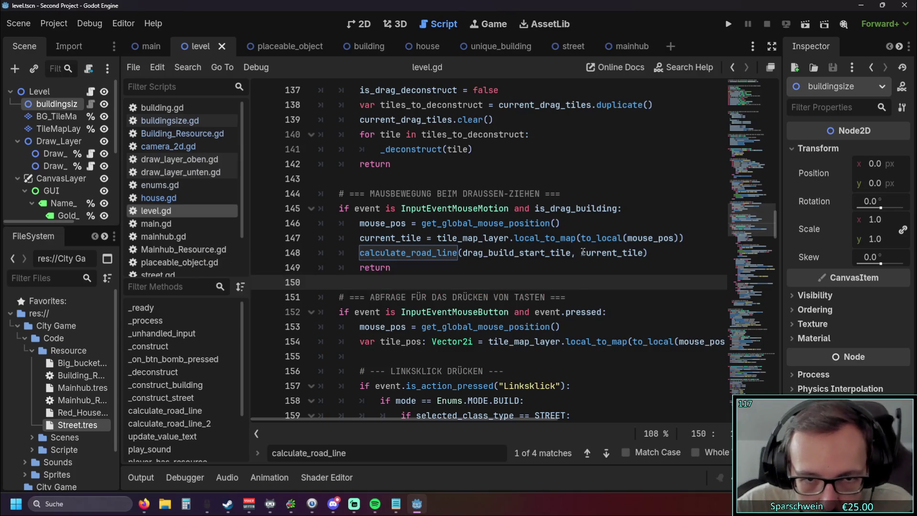
pyautogui.click(603, 270)
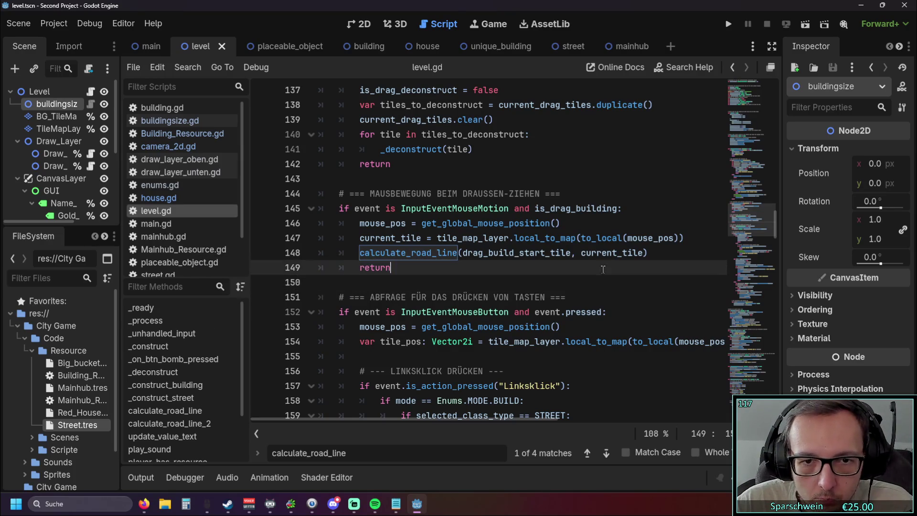
# Add print(current_tile) just before the calculate_road_line call and run the project
pyautogui.click(691, 238)
pyautogui.press('Return')
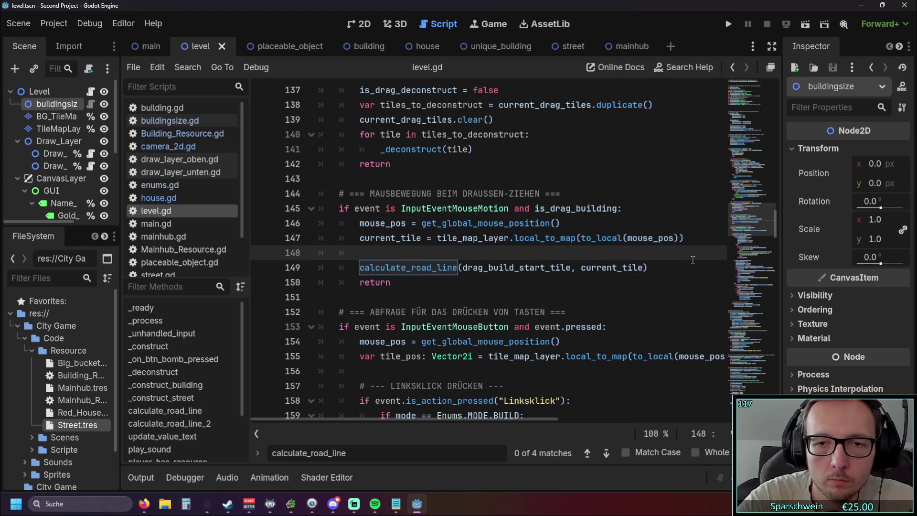
pyautogui.write('print')
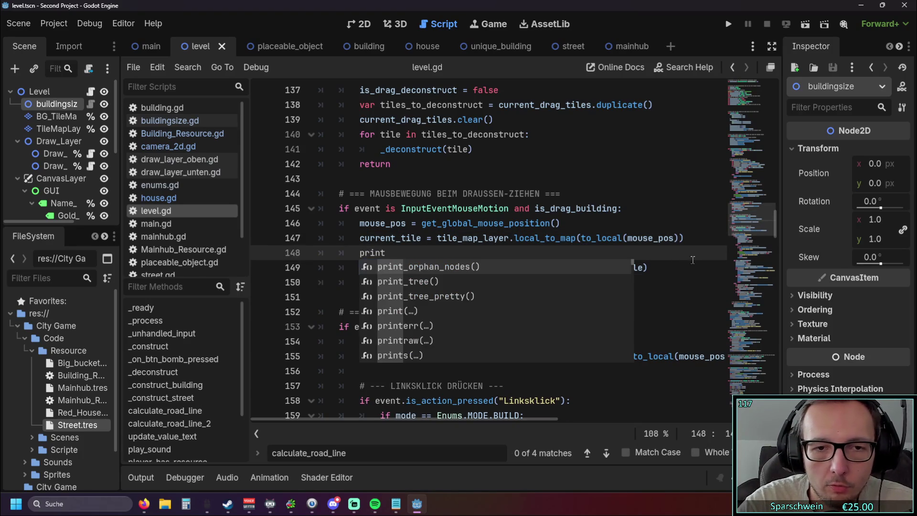
pyautogui.write('(')
pyautogui.write('curr')
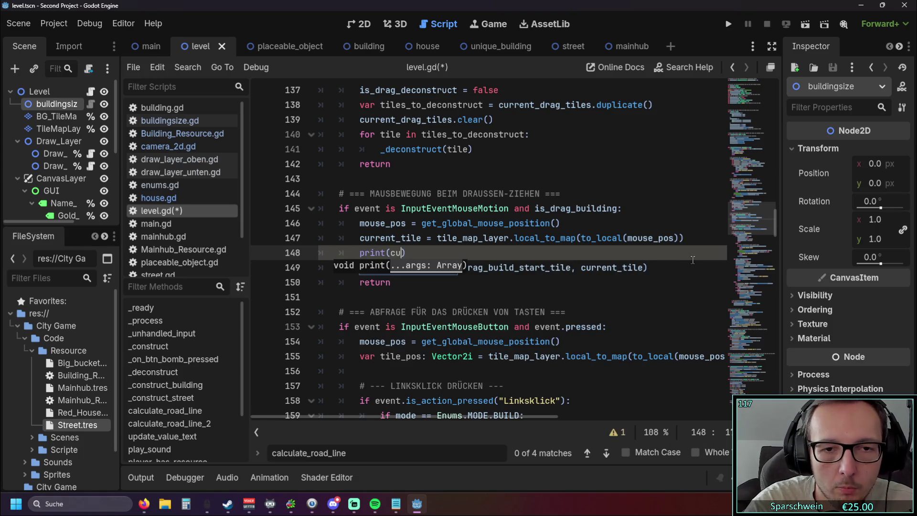
pyautogui.click(457, 283)
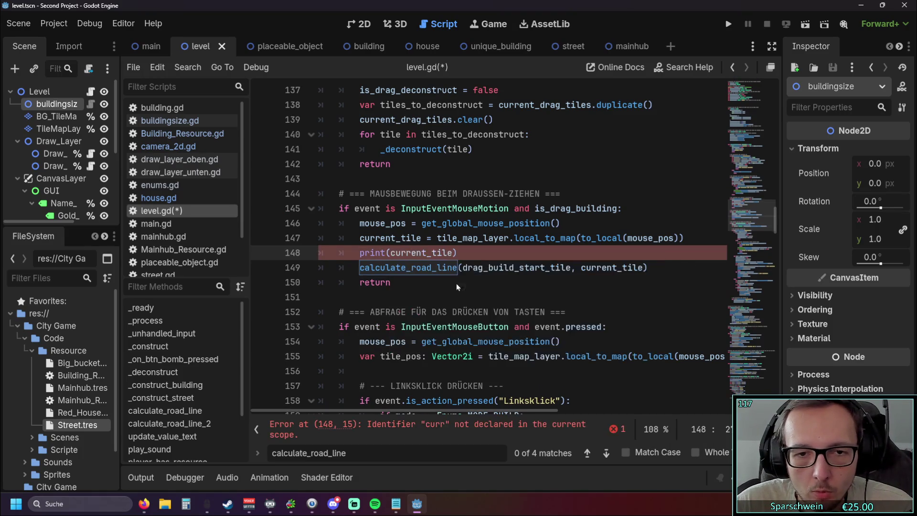
pyautogui.click(731, 26)
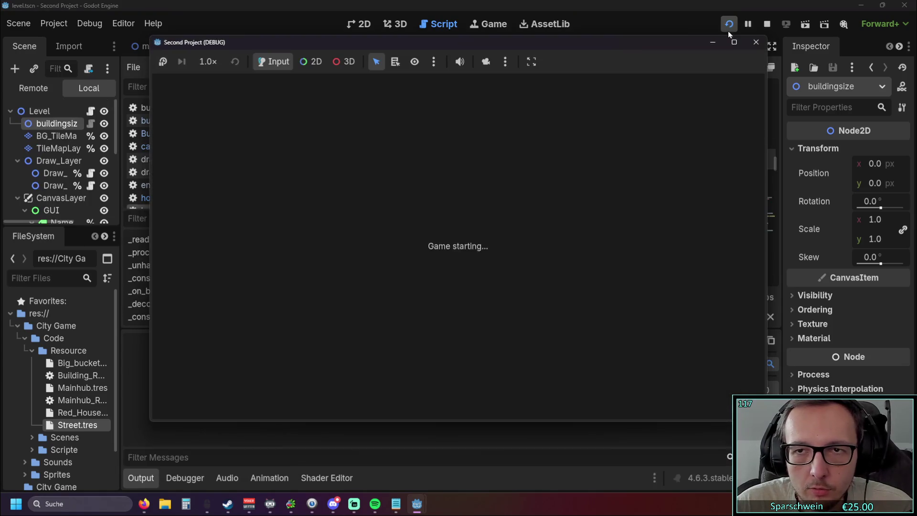
# Build a single street tile at (4, 5) in the running game, then close it
pyautogui.click(477, 390)
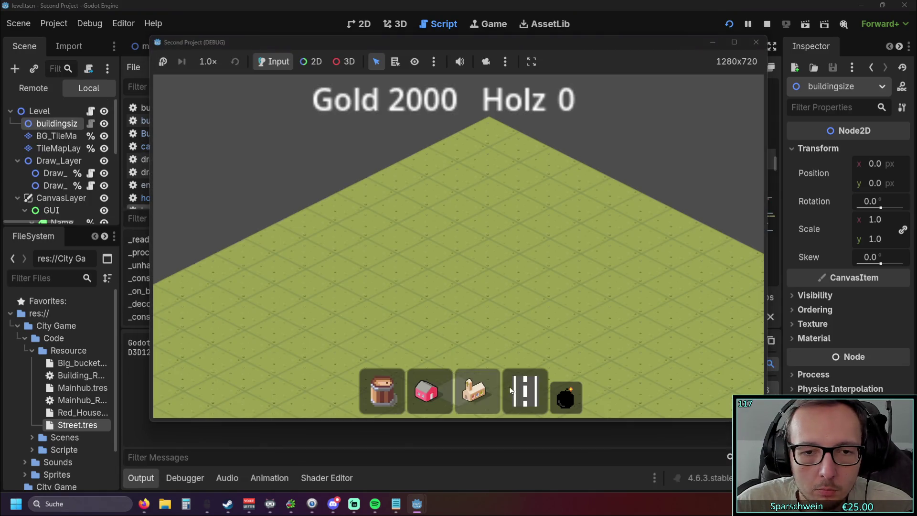
pyautogui.click(472, 268)
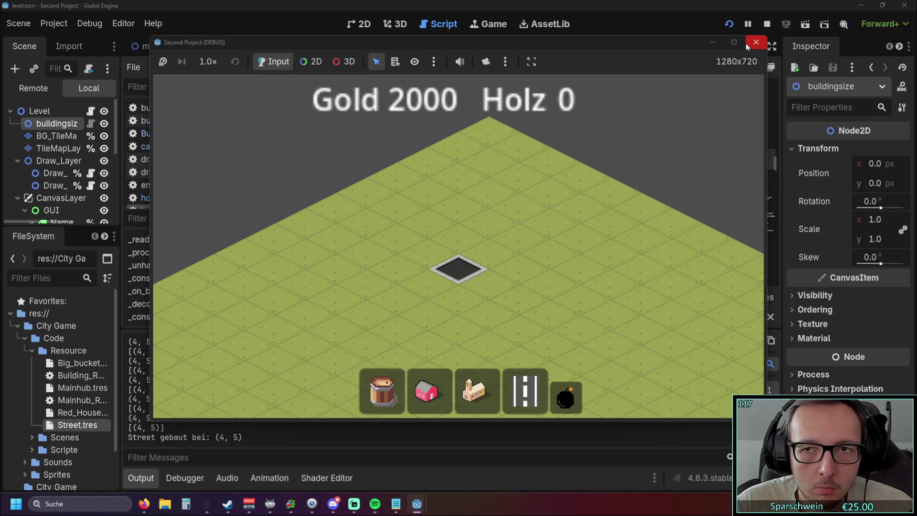
pyautogui.click(756, 42)
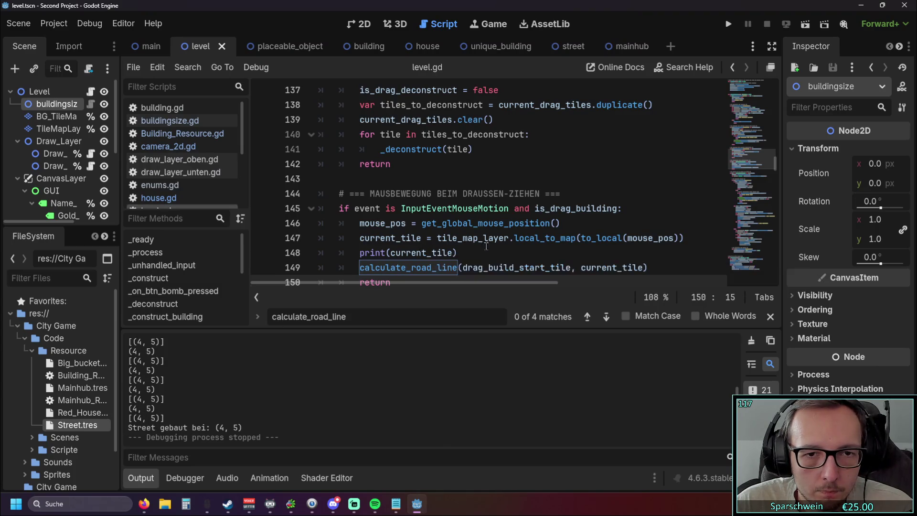
# Delete the print(current_tile) line and its leftover blank line from the drag handler
pyautogui.scroll(-1, 520, 244)
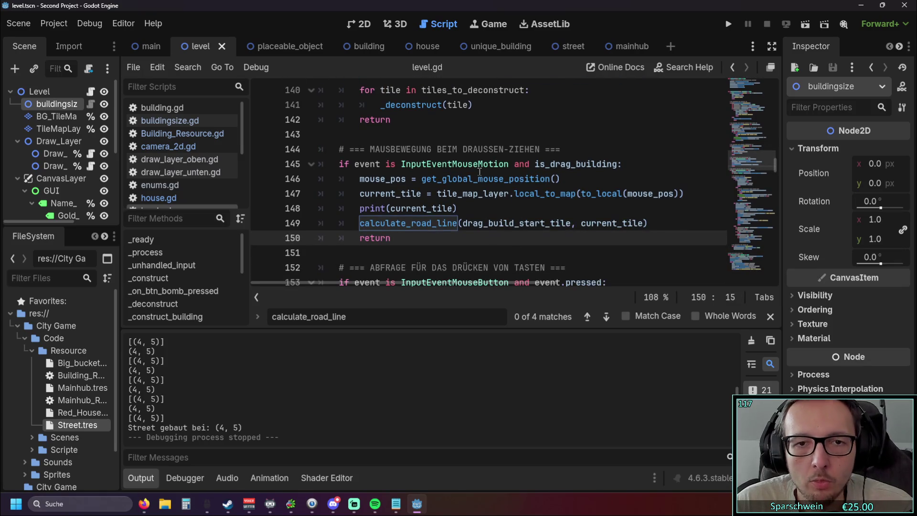
pyautogui.press('Up')
pyautogui.press('Up')
pyautogui.press('End')
pyautogui.hotkey('shift', 'Home')
pyautogui.press('BackSpace')
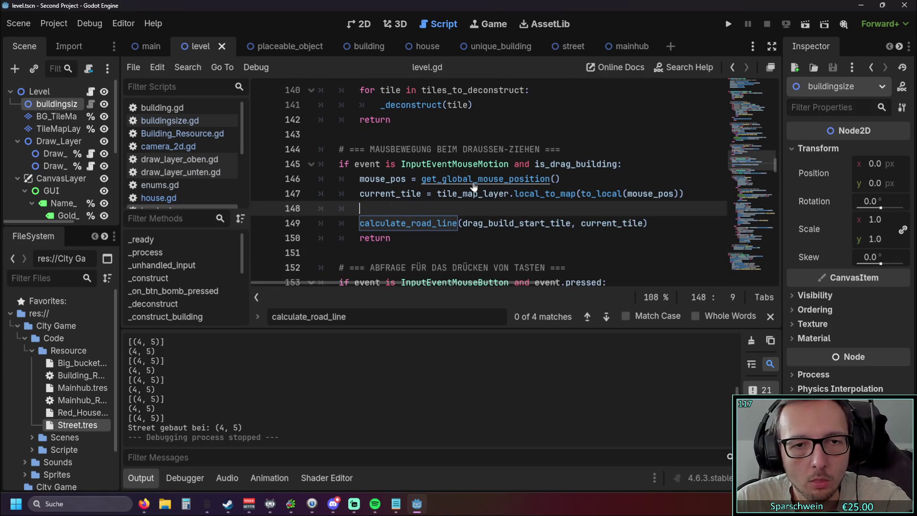
pyautogui.press('BackSpace')
pyautogui.press('BackSpace')
pyautogui.press('BackSpace')
pyautogui.scroll(1, 461, 209)
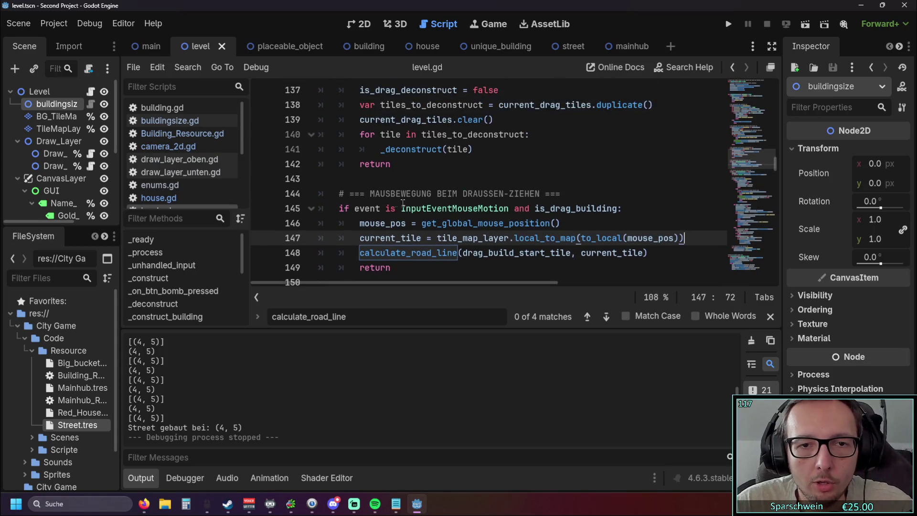
pyautogui.moveTo(337, 208); pyautogui.dragTo(626, 209)
pyautogui.hotkey('ctrl', 'z')
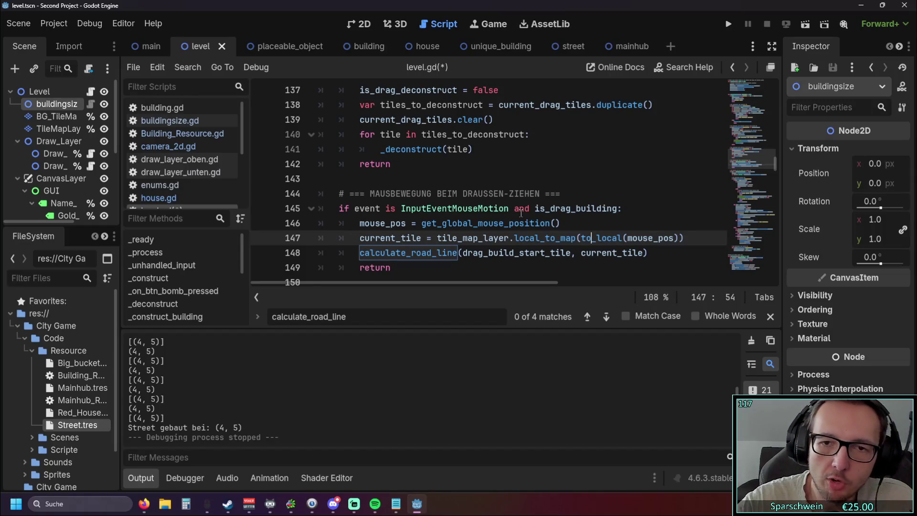
pyautogui.click(630, 206)
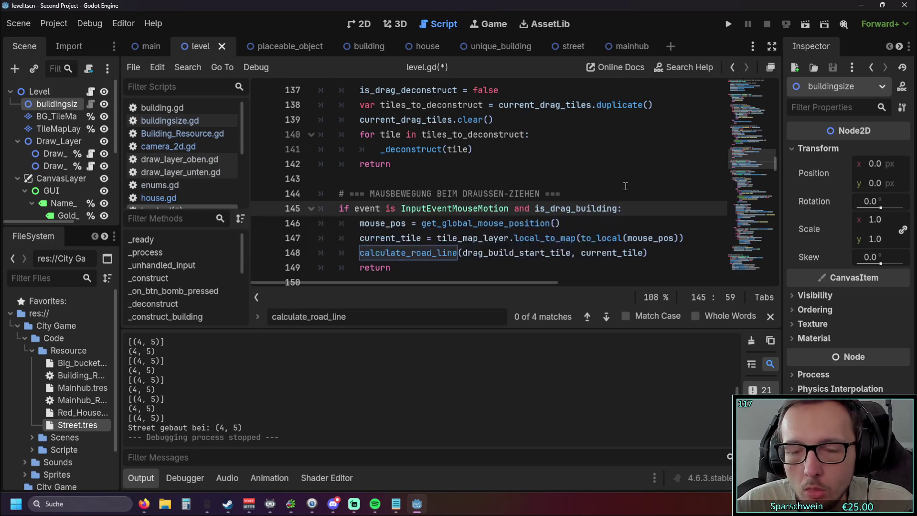
pyautogui.scroll(8, 625, 191)
pyautogui.scroll(16, 625, 191)
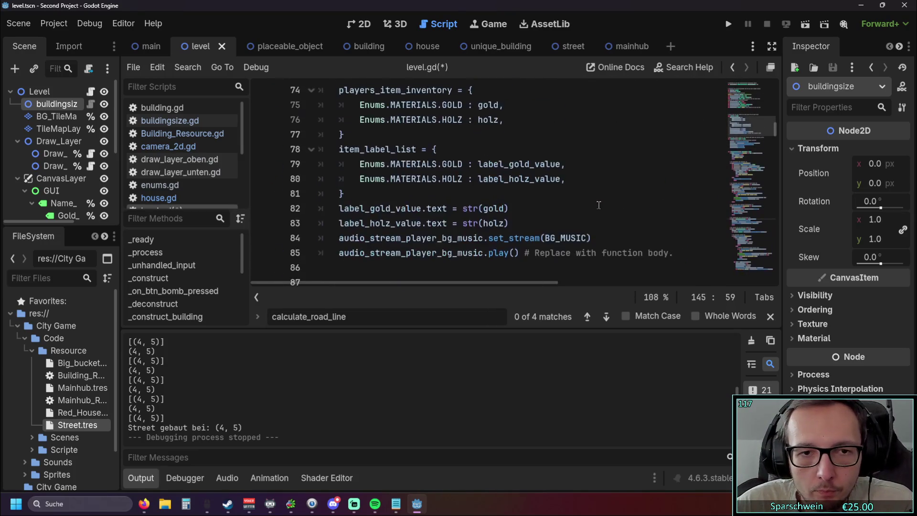
pyautogui.scroll(3, 591, 209)
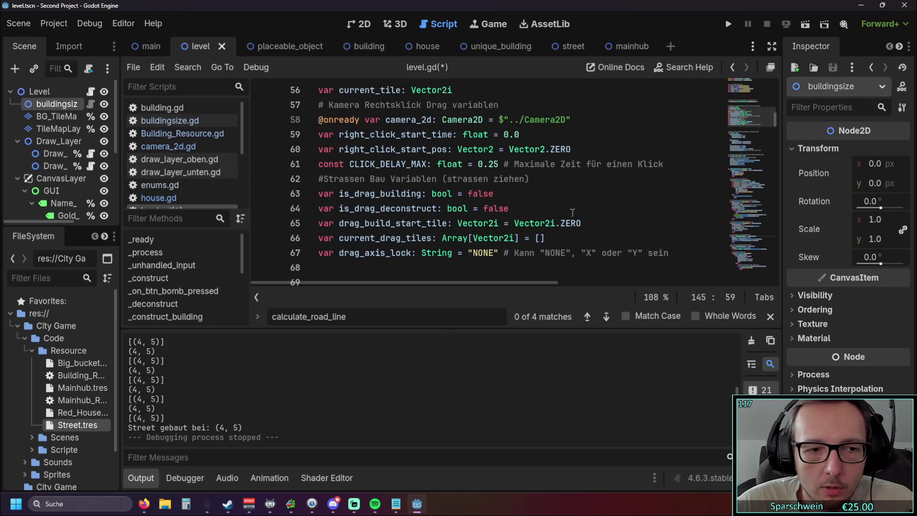
pyautogui.scroll(-7, 479, 219)
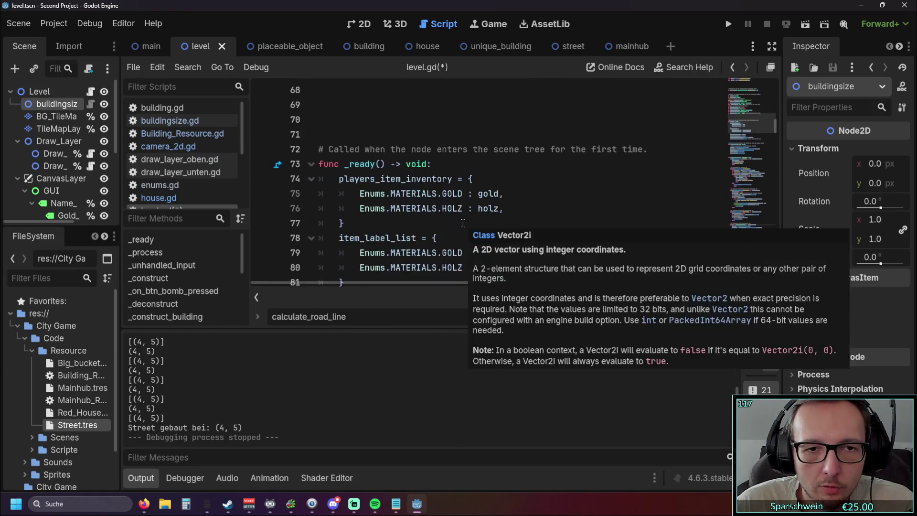
pyautogui.scroll(16, 479, 222)
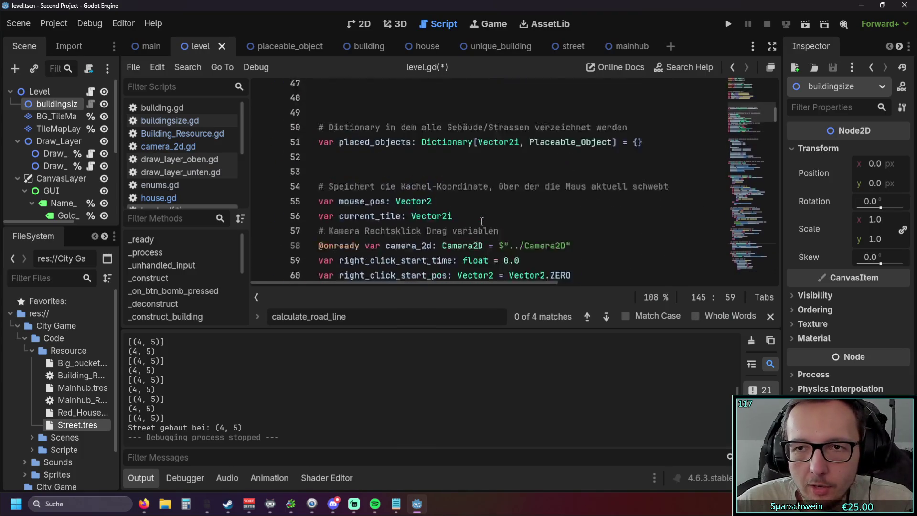
pyautogui.scroll(3, 479, 228)
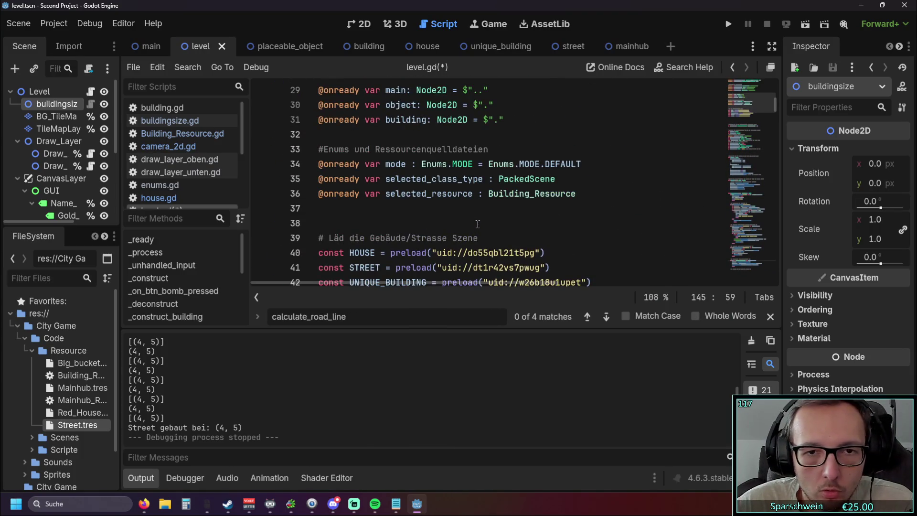
pyautogui.scroll(-5, 478, 224)
pyautogui.scroll(-6, 473, 226)
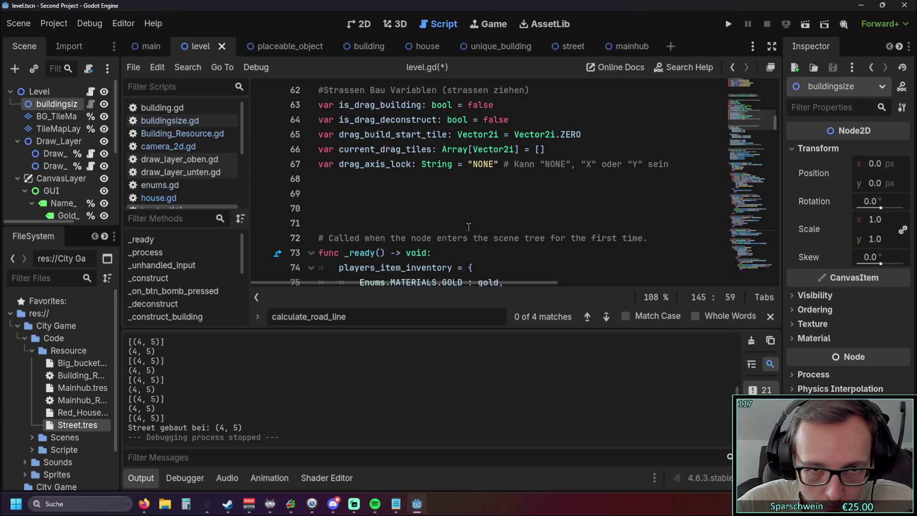
pyautogui.scroll(1, 468, 227)
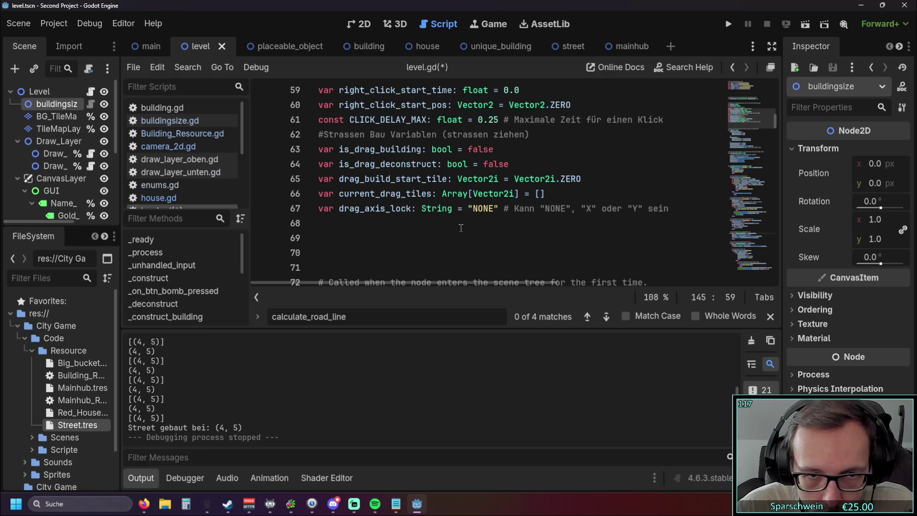
pyautogui.scroll(1, 460, 228)
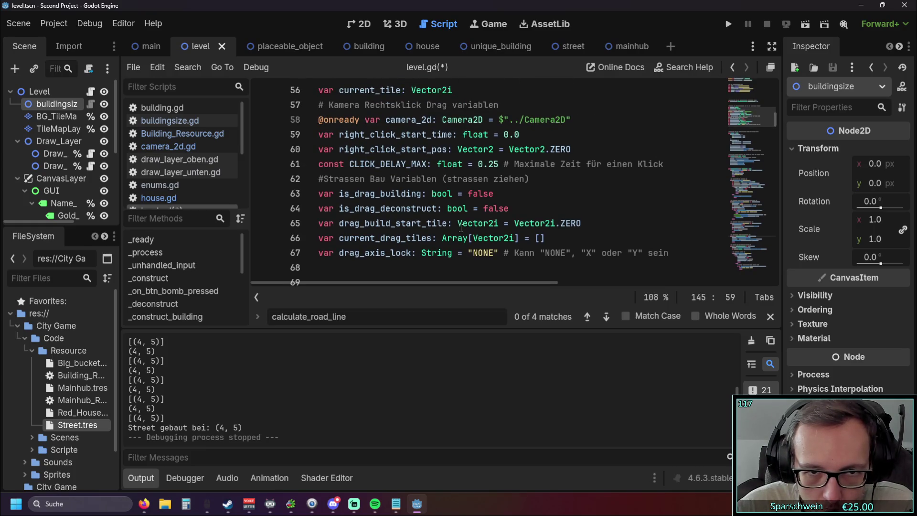
pyautogui.scroll(-5, 461, 227)
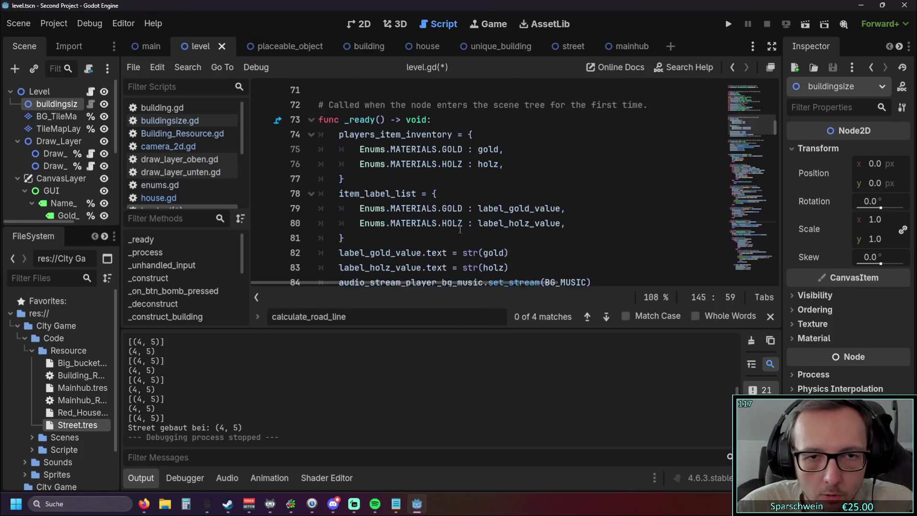
pyautogui.scroll(4, 454, 232)
pyautogui.scroll(6, 452, 232)
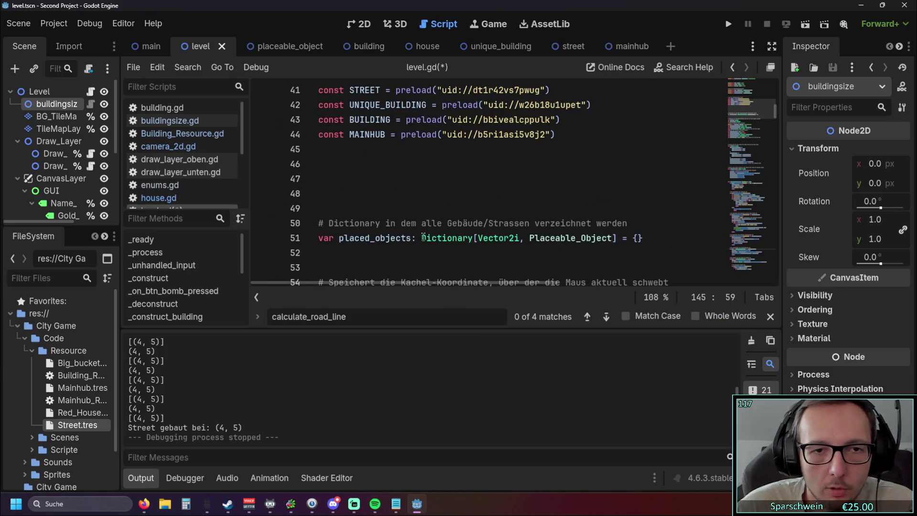
pyautogui.scroll(2, 416, 231)
pyautogui.scroll(2, 416, 231)
pyautogui.scroll(-8, 417, 228)
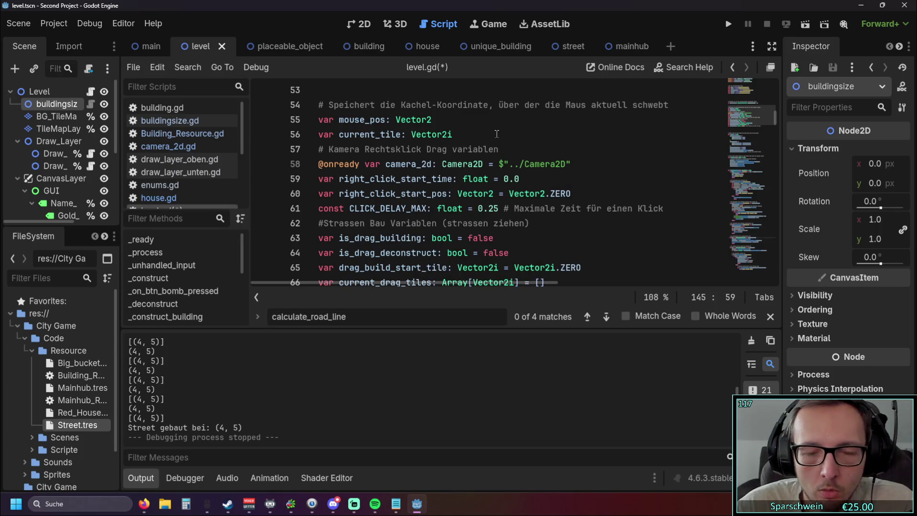
pyautogui.scroll(-1, 496, 134)
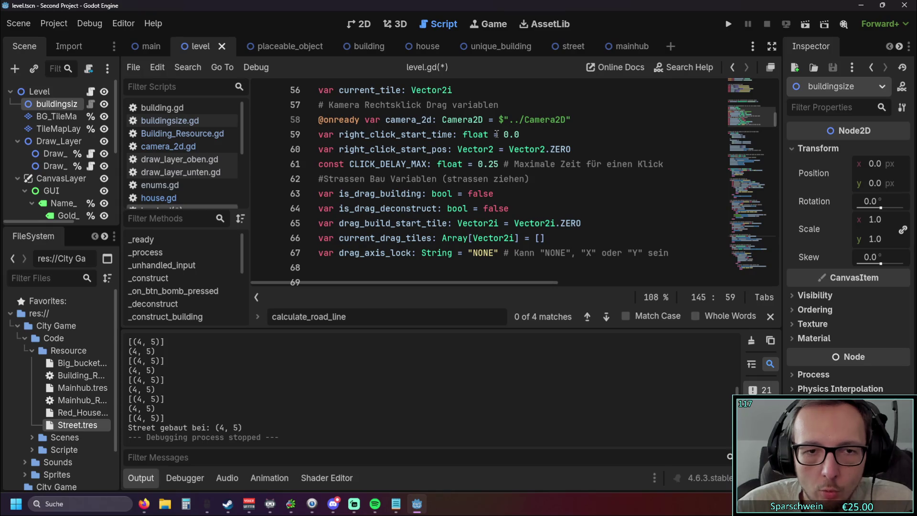
pyautogui.scroll(1, 496, 134)
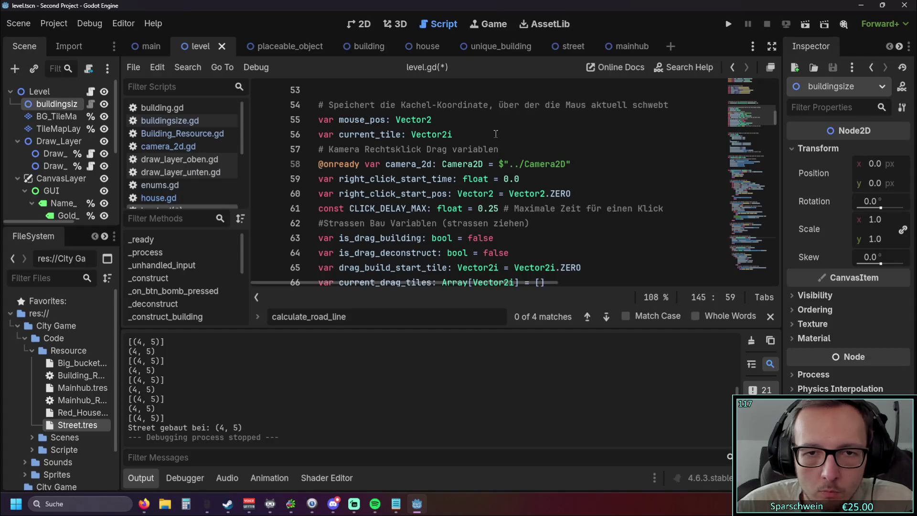
pyautogui.scroll(-18, 496, 134)
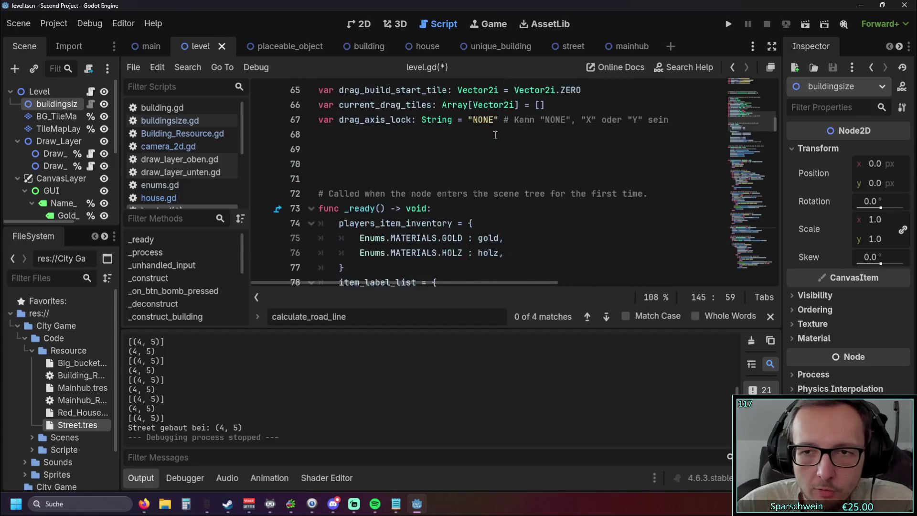
# Scroll through the input-handling code and jump to the calculate_road_line call in the drag handler
pyautogui.scroll(2, 494, 143)
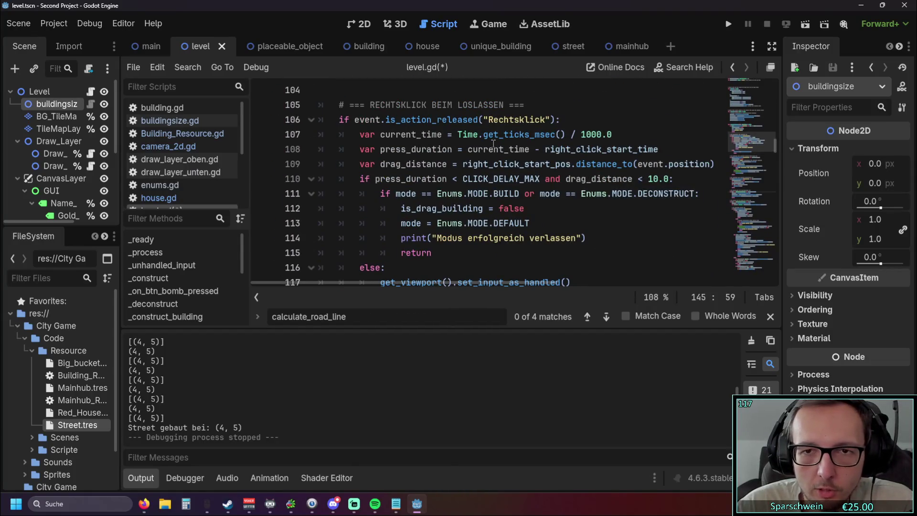
pyautogui.scroll(-5, 494, 143)
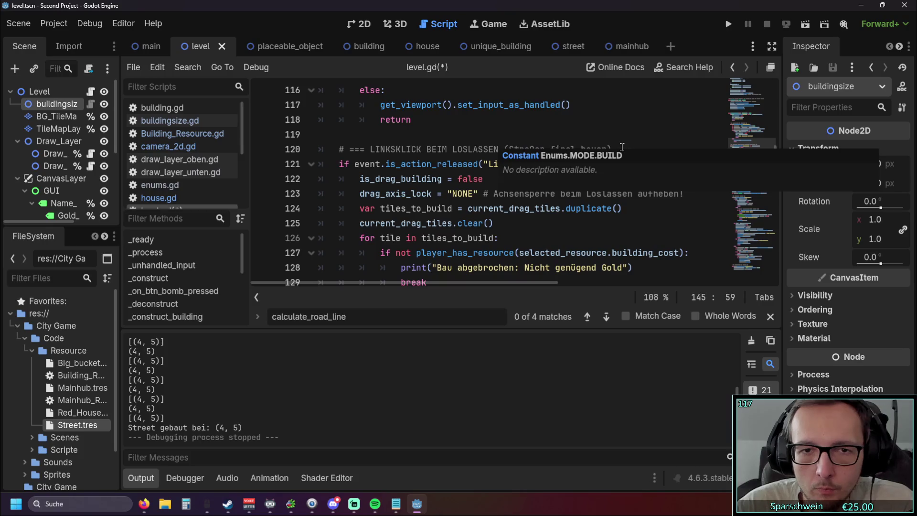
pyautogui.scroll(-4, 621, 147)
pyautogui.scroll(-1, 621, 147)
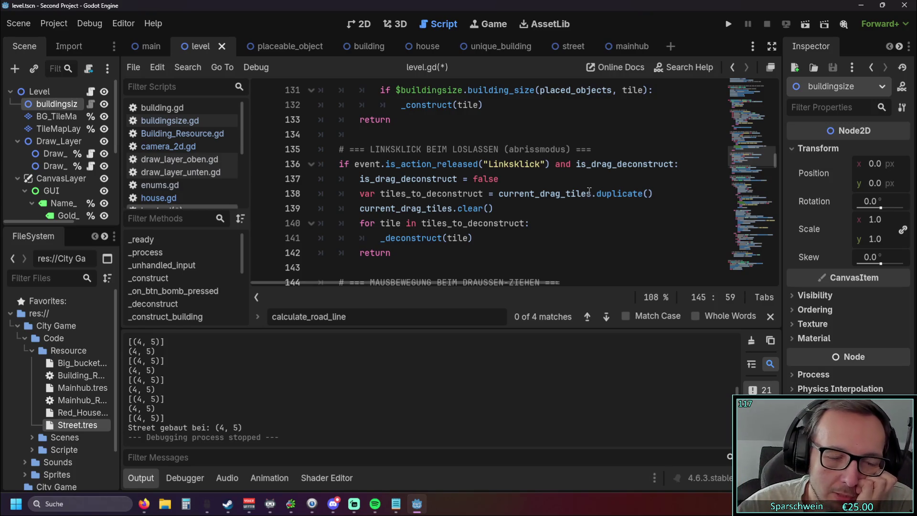
pyautogui.moveTo(442, 282)
pyautogui.mouseDown()
pyautogui.moveTo(458, 280)
pyautogui.moveTo(438, 284)
pyautogui.mouseUp()
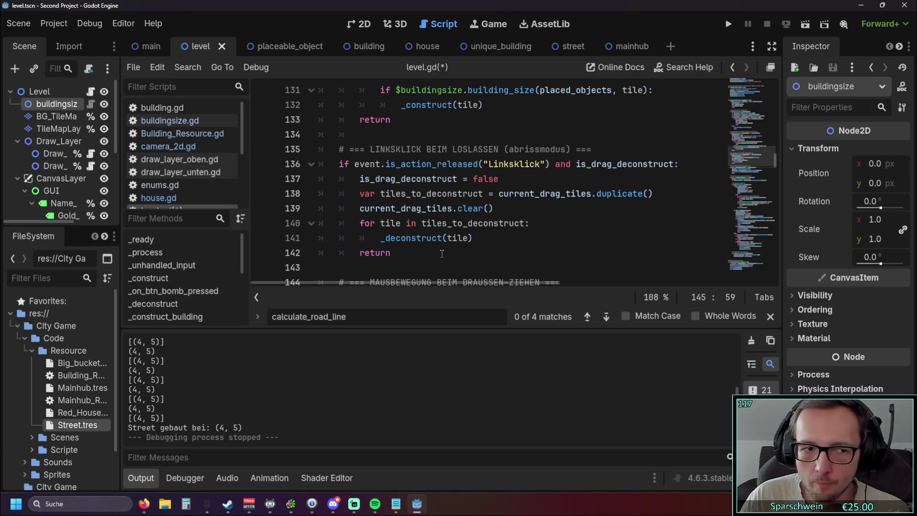
pyautogui.scroll(4, 524, 196)
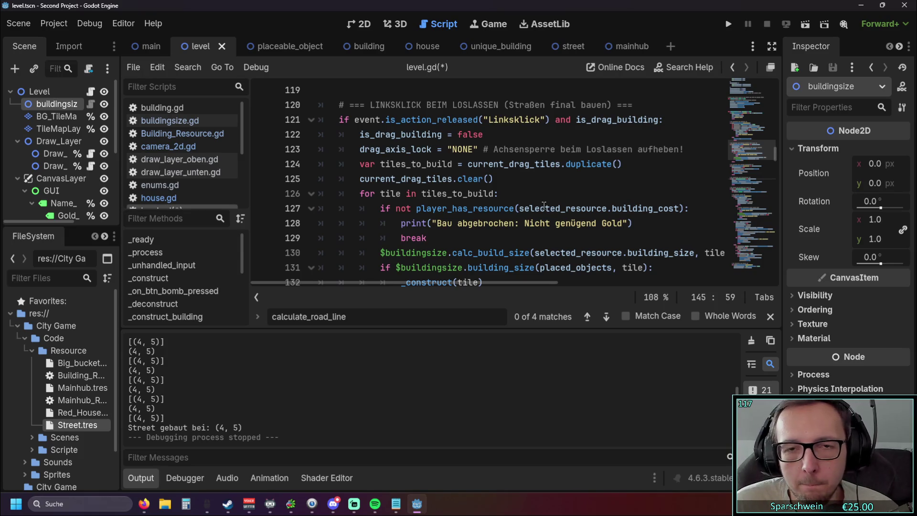
pyautogui.moveTo(544, 205)
pyautogui.scroll(1, 544, 206)
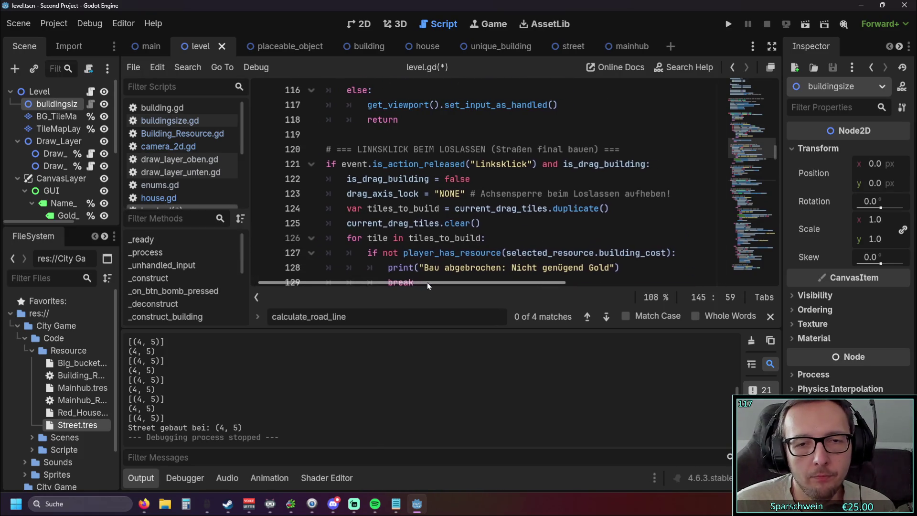
pyautogui.scroll(7, 530, 201)
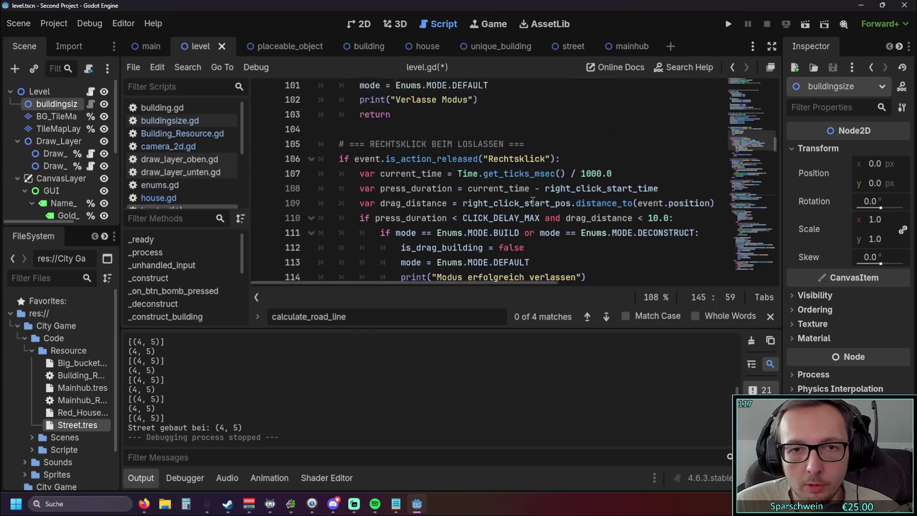
pyautogui.scroll(2, 528, 202)
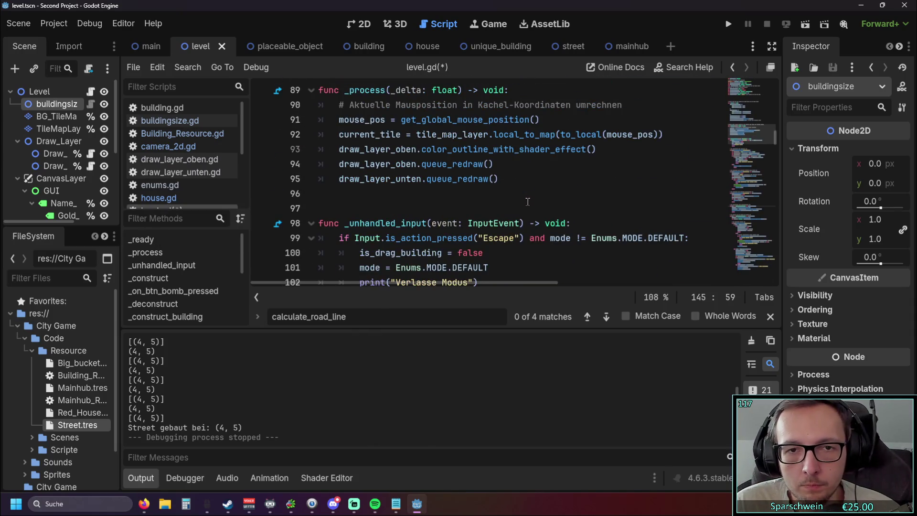
pyautogui.scroll(-10, 528, 201)
pyautogui.click(606, 317)
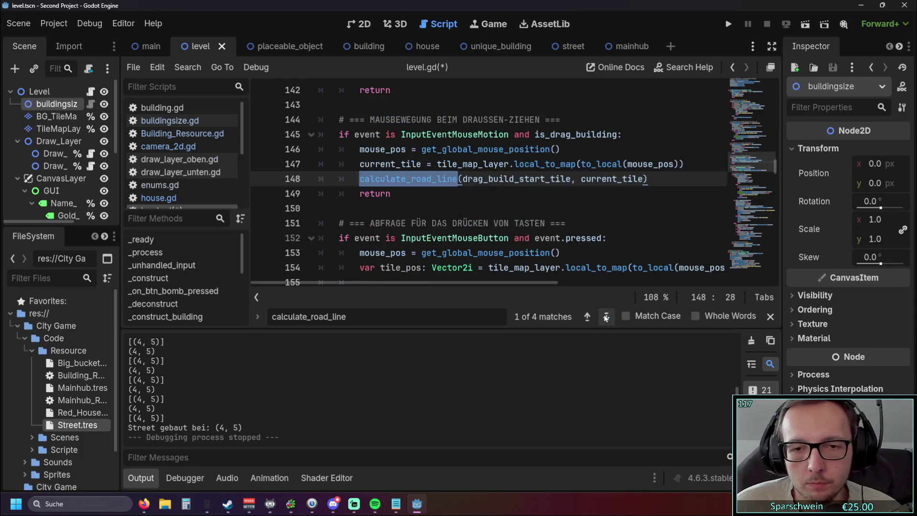
pyautogui.click(573, 223)
pyautogui.scroll(1, 580, 221)
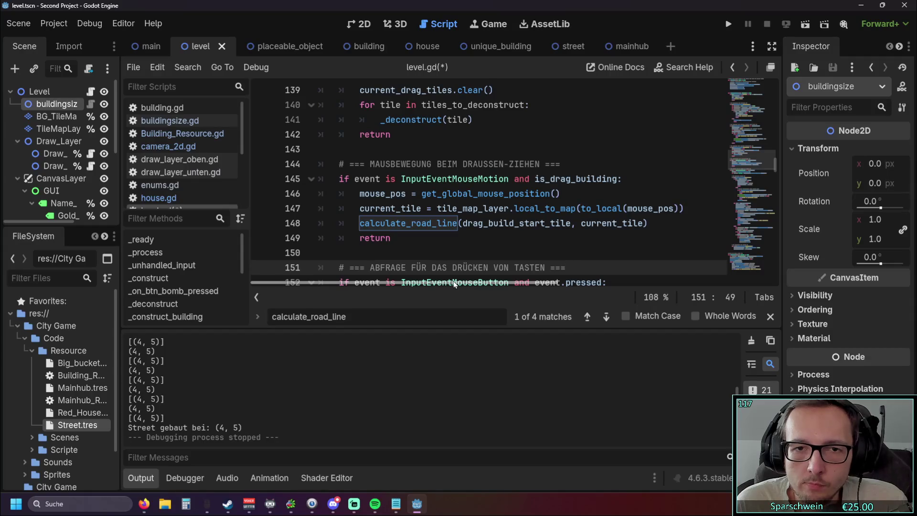
pyautogui.scroll(-3, 465, 253)
pyautogui.scroll(3, 471, 242)
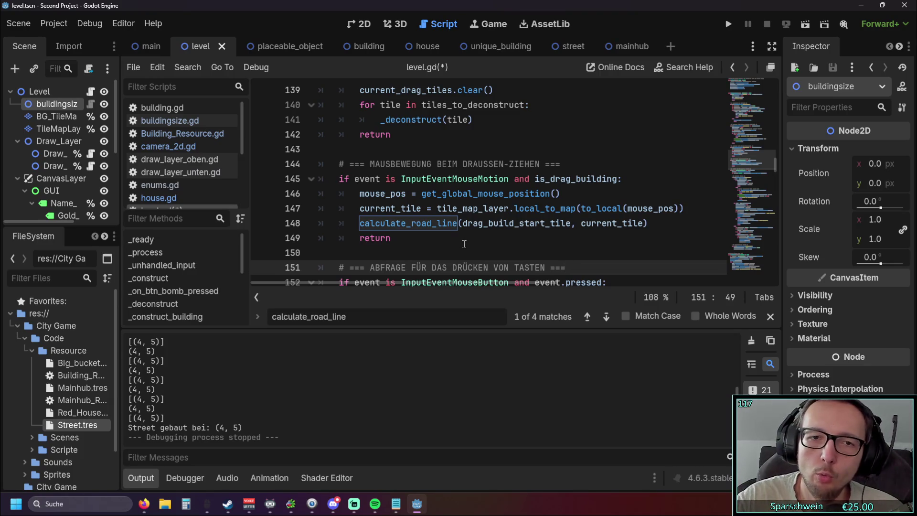
pyautogui.click(618, 180)
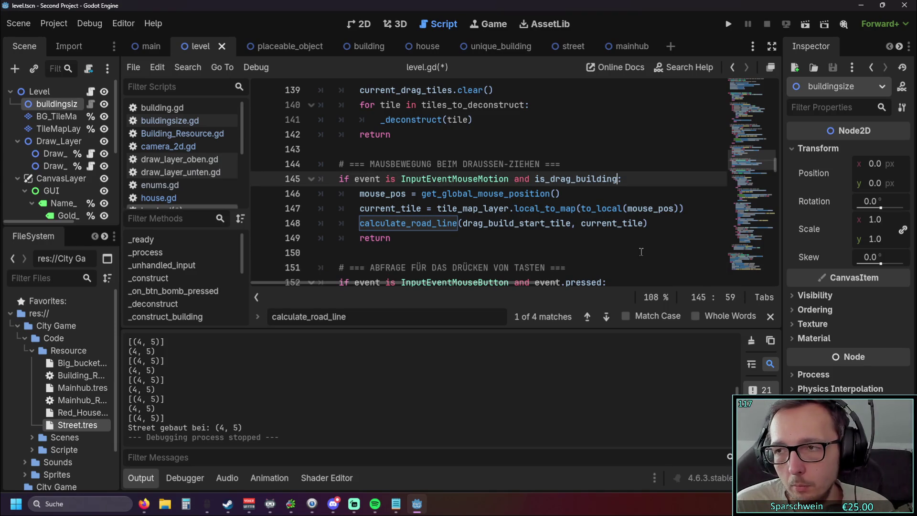
pyautogui.scroll(15, 641, 252)
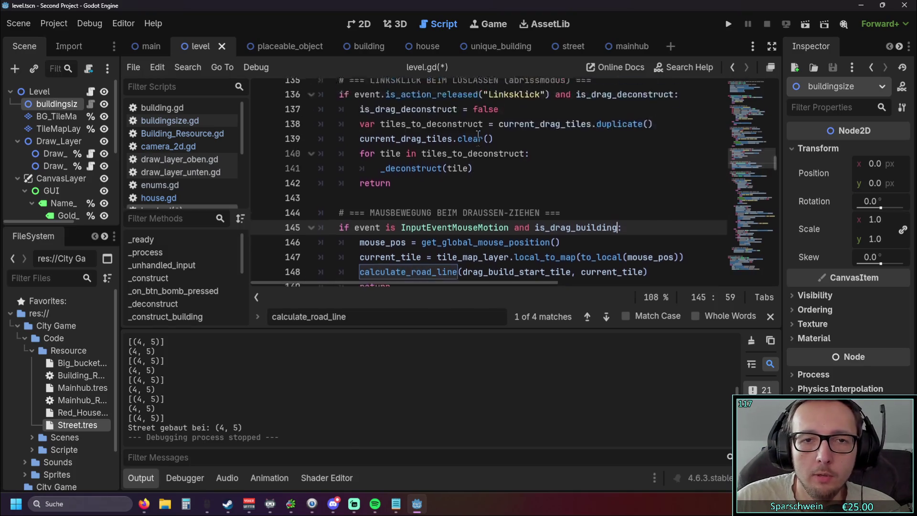
pyautogui.scroll(7, 454, 177)
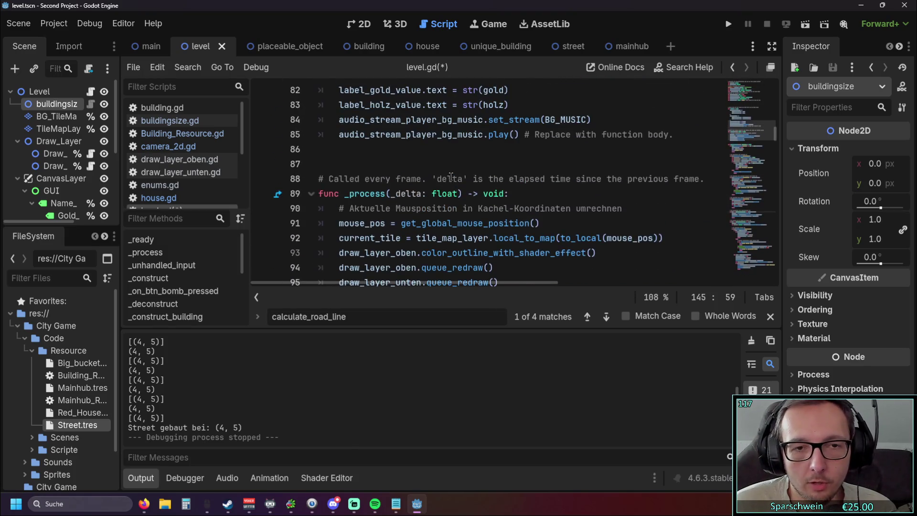
pyautogui.scroll(2, 451, 176)
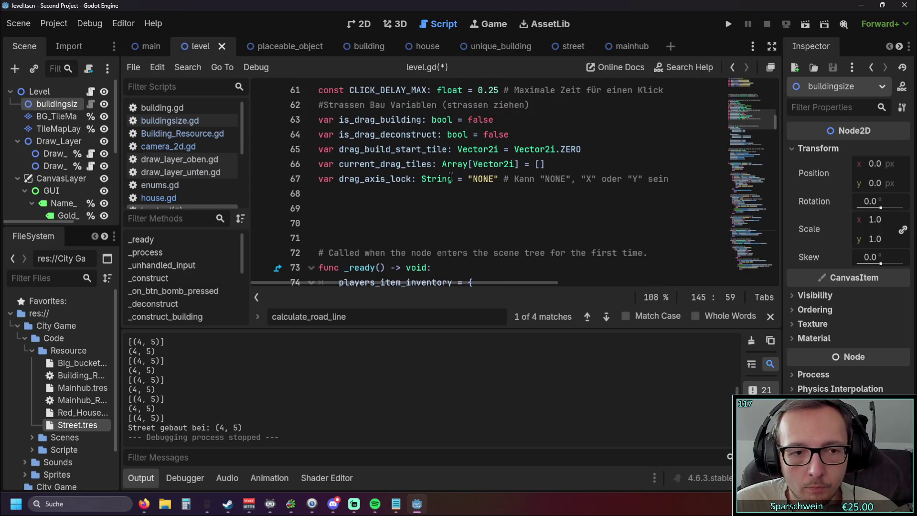
pyautogui.scroll(-2, 453, 239)
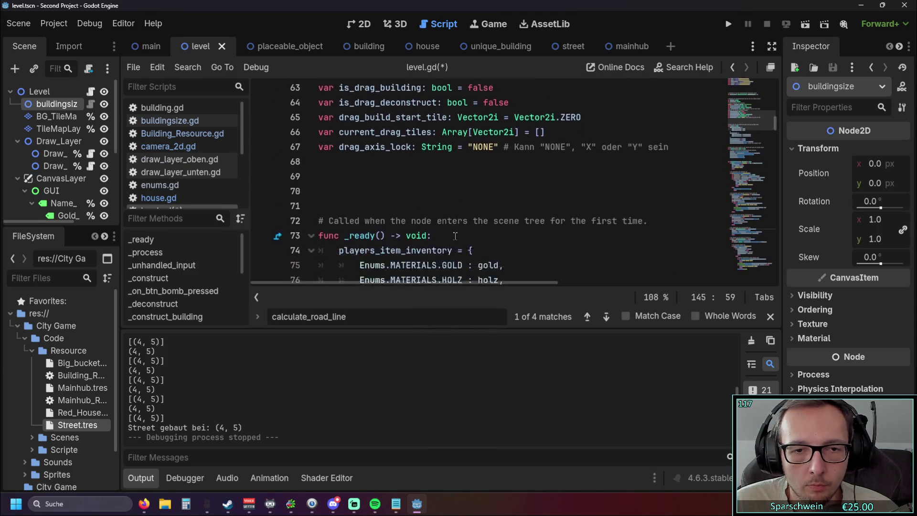
pyautogui.scroll(3, 455, 236)
pyautogui.scroll(-3, 455, 236)
pyautogui.scroll(-1, 455, 236)
pyautogui.scroll(6, 456, 234)
pyautogui.scroll(-4, 459, 230)
pyautogui.scroll(-7, 458, 229)
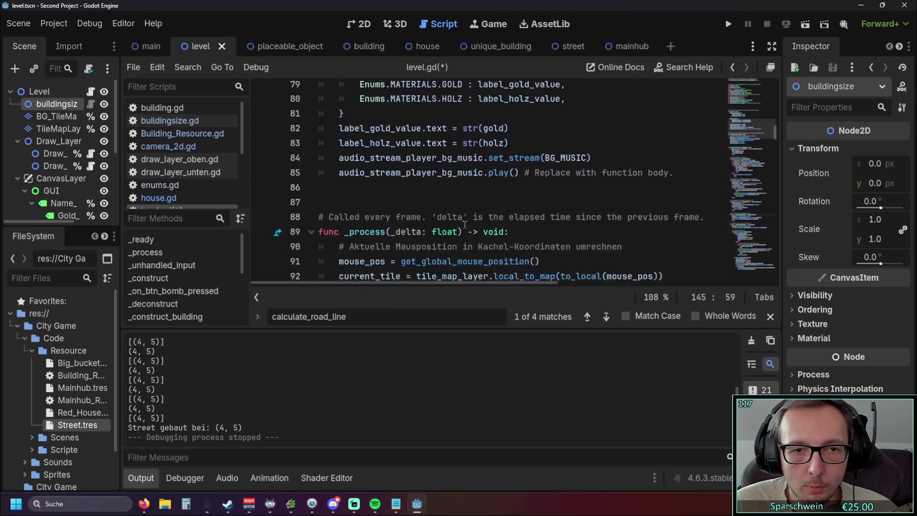
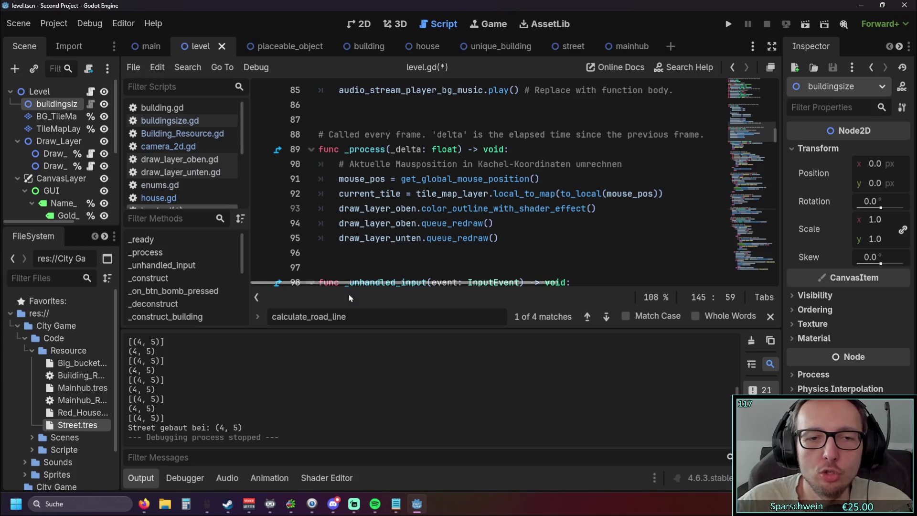
# Search the scripts for 'previ', checking Building_Resource.gd, camera_2d.gd and both draw_layer scripts
pyautogui.doubleClick(270, 317)
pyautogui.hotkey('ctrl', 'c')
pyautogui.press('BackSpace')
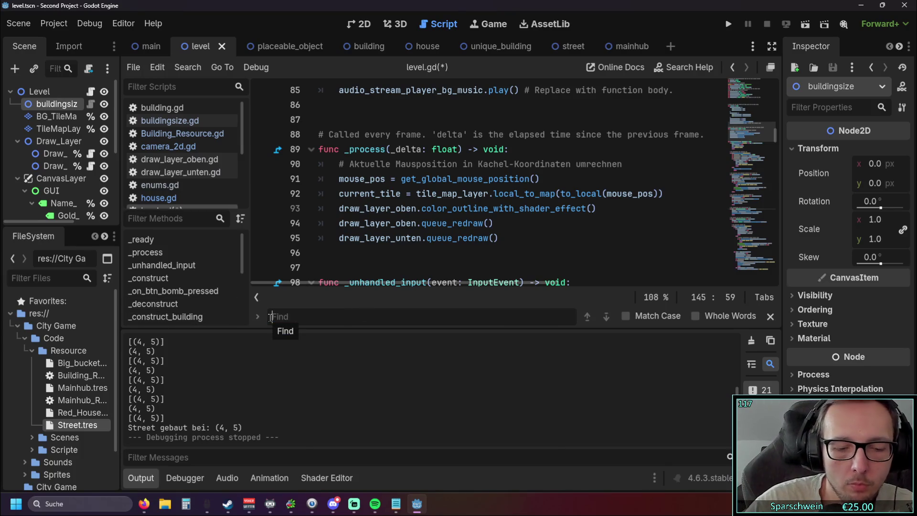
pyautogui.write('pre')
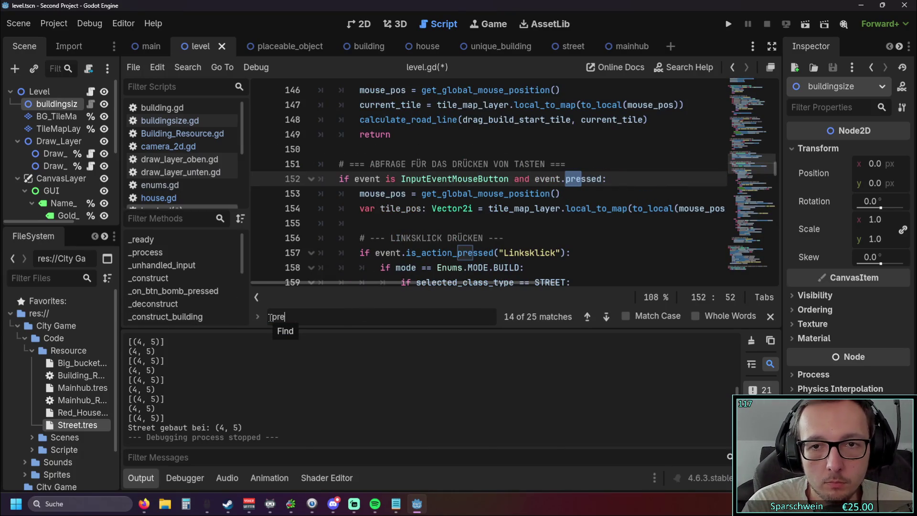
pyautogui.write('vi')
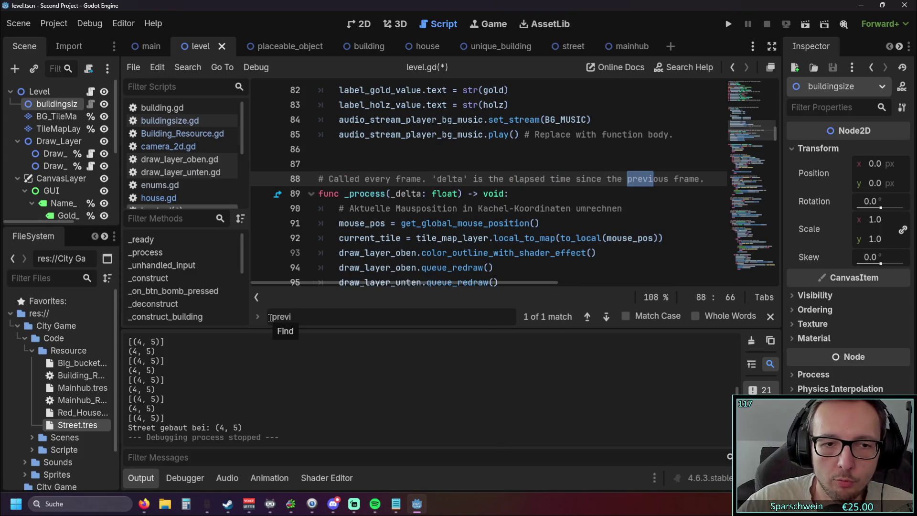
pyautogui.click(177, 133)
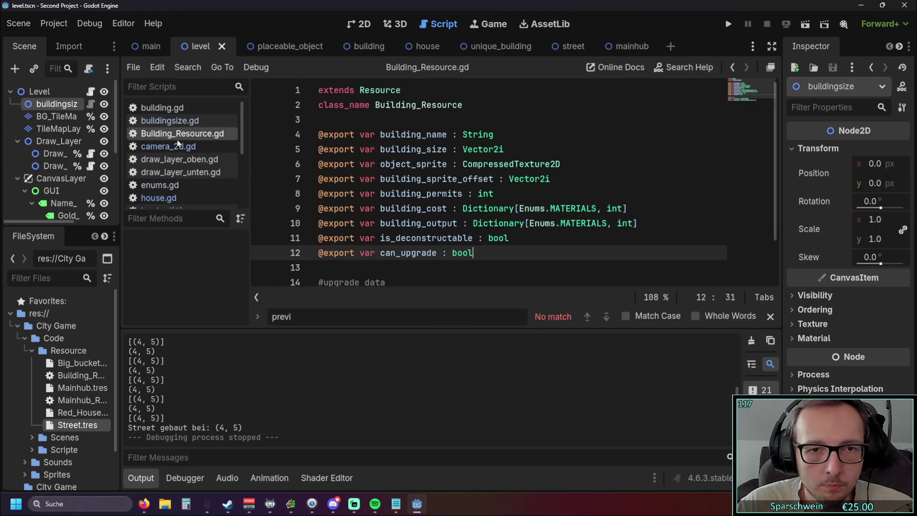
pyautogui.click(178, 146)
pyautogui.click(176, 159)
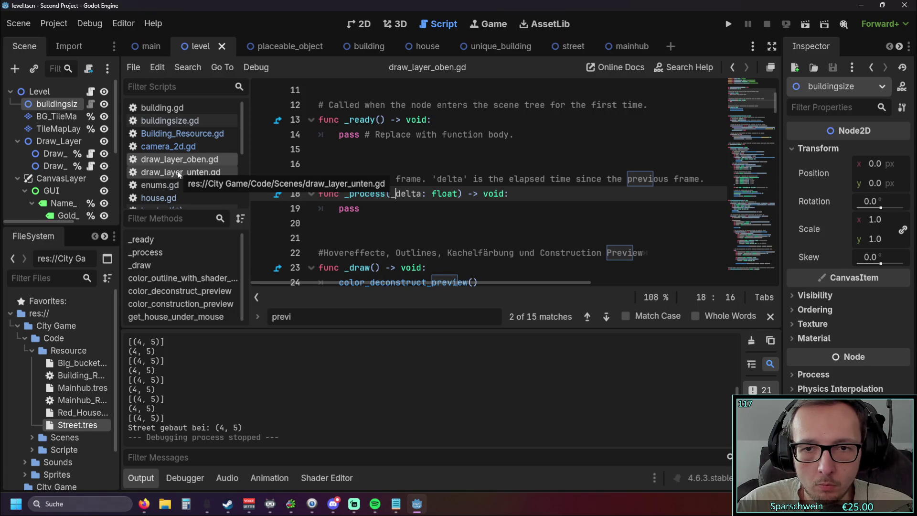
pyautogui.click(177, 173)
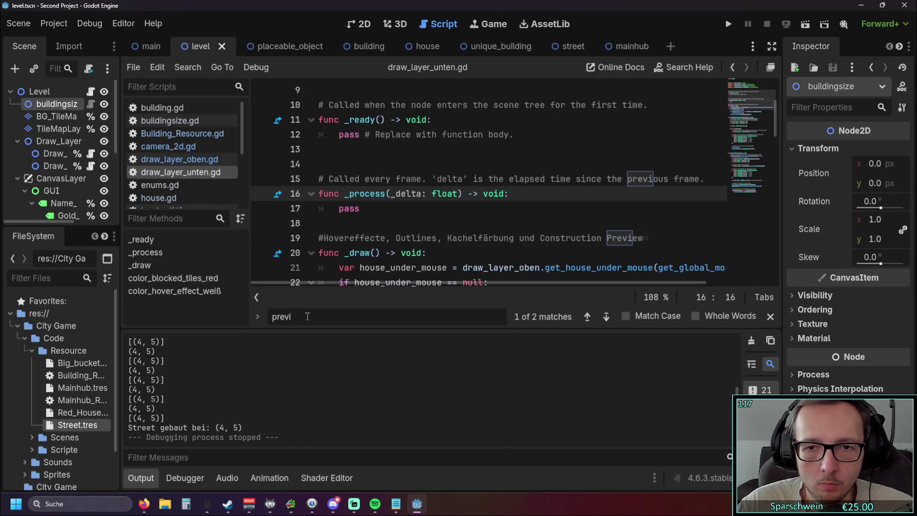
# Refine the search to 'preview', check enums.gd, house.gd and buildingsize.gd, then clear it
pyautogui.write('ewes')
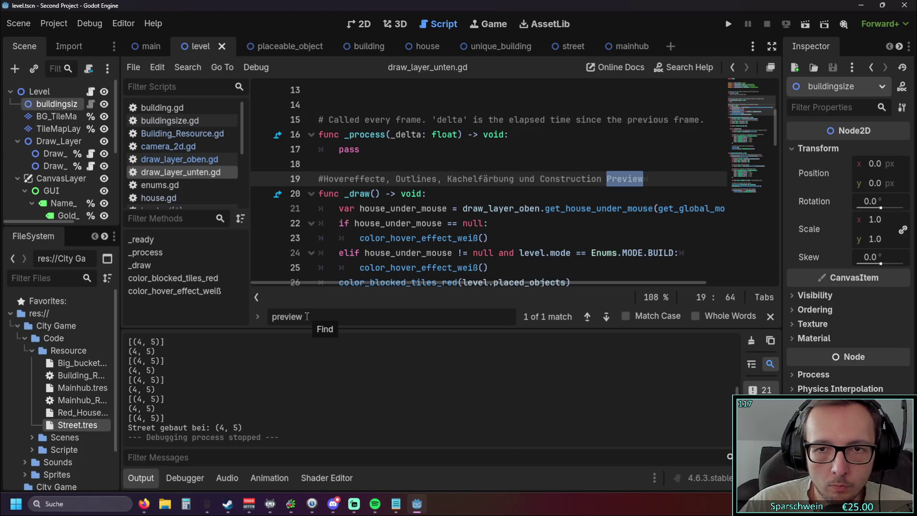
pyautogui.press('BackSpace')
pyautogui.press('BackSpace')
pyautogui.click(163, 185)
pyautogui.click(175, 199)
pyautogui.click(181, 172)
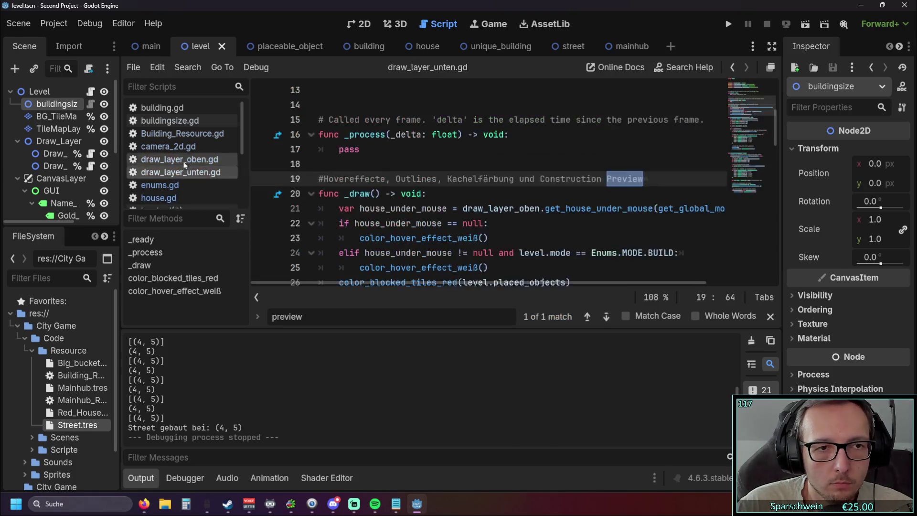
pyautogui.click(184, 133)
pyautogui.click(182, 122)
pyautogui.hotkey('ctrl', 'f')
pyautogui.press('BackSpace')
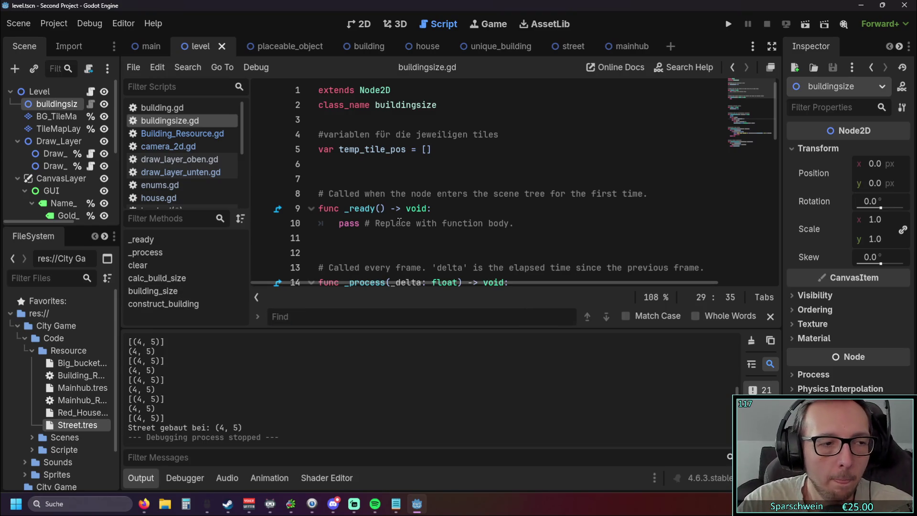
# Return to level.gd and search for the calculate_road_line call
pyautogui.scroll(-1, 408, 223)
pyautogui.scroll(-4, 407, 223)
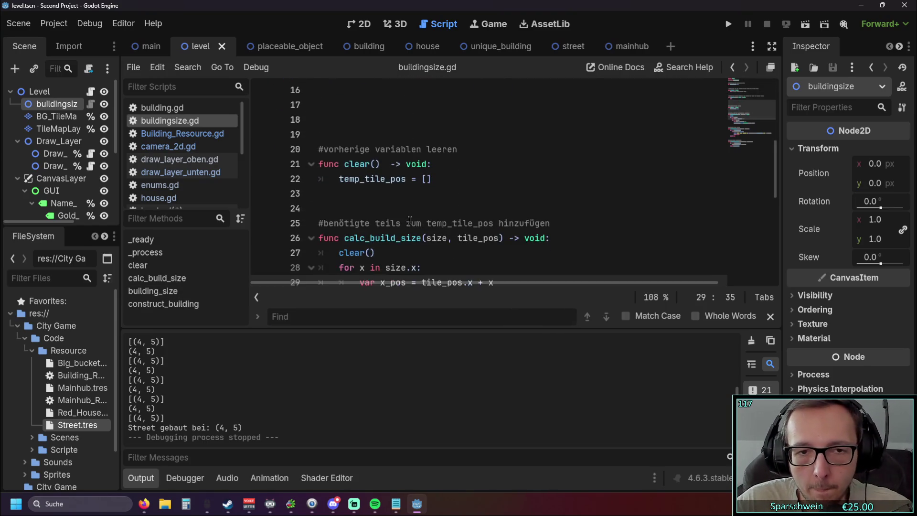
pyautogui.scroll(3, 408, 223)
pyautogui.scroll(-1, 186, 183)
pyautogui.click(172, 199)
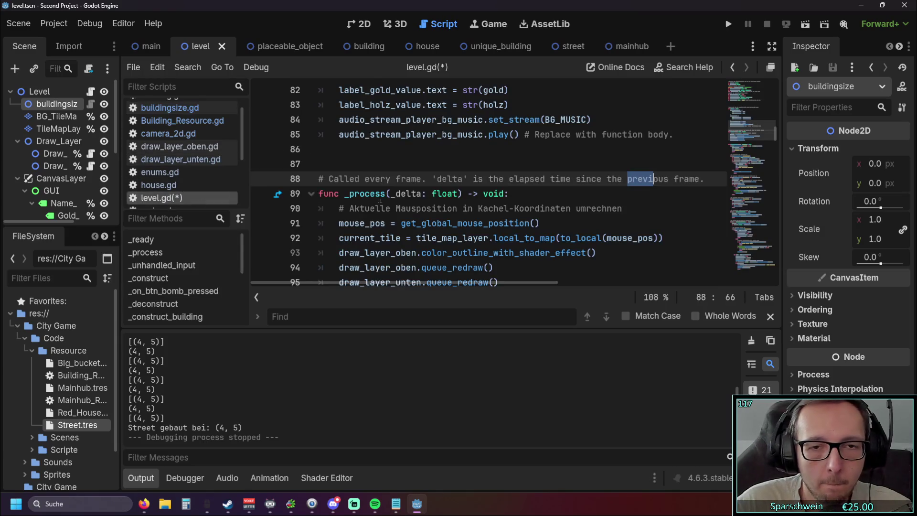
pyautogui.scroll(1, 472, 223)
pyautogui.scroll(15, 472, 222)
pyautogui.scroll(-5, 470, 222)
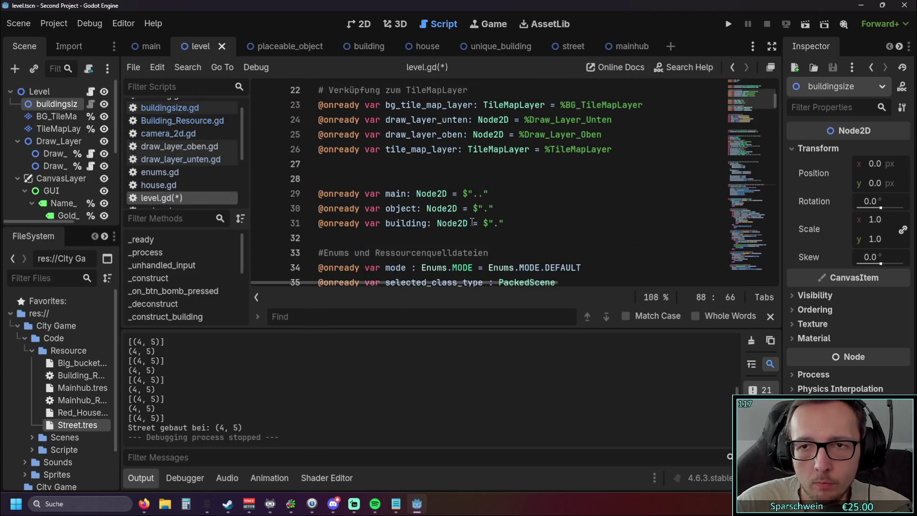
pyautogui.scroll(-2, 467, 221)
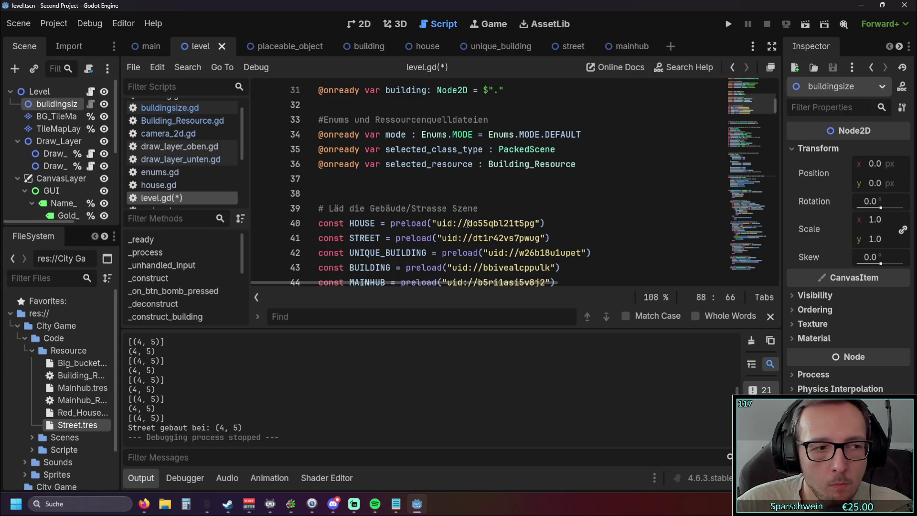
pyautogui.scroll(-2, 465, 222)
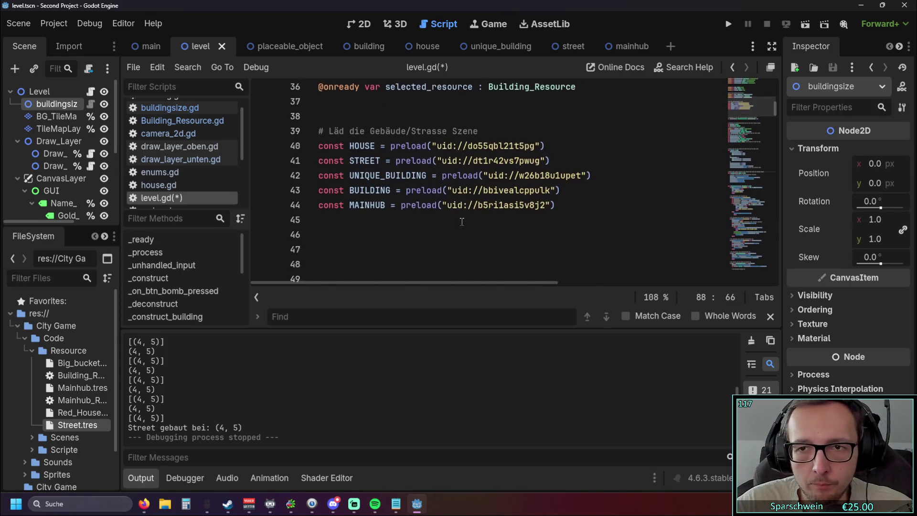
pyautogui.scroll(-3, 462, 221)
pyautogui.scroll(-15, 458, 220)
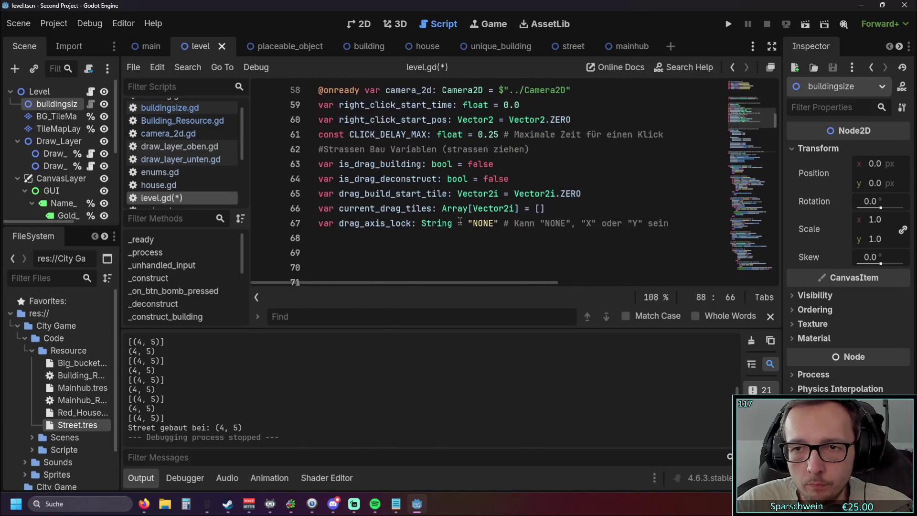
pyautogui.click(412, 308)
pyautogui.hotkey('ctrl', 'v')
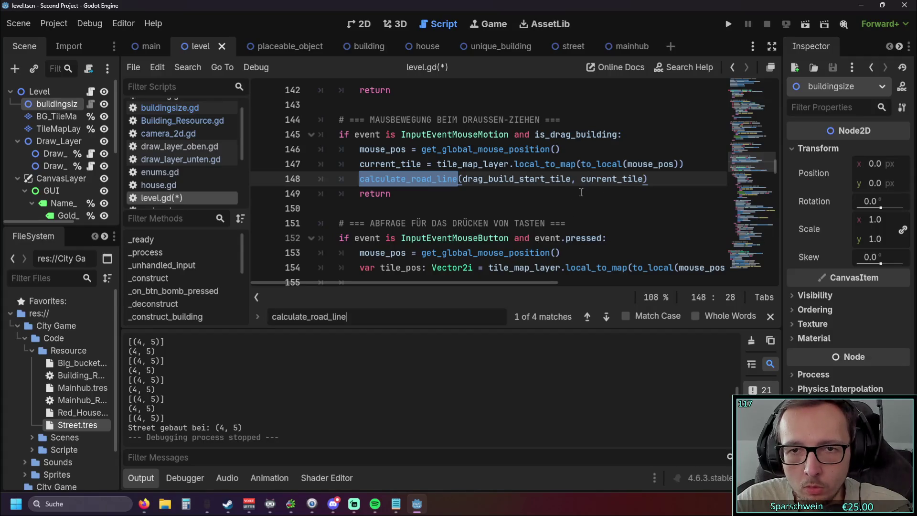
pyautogui.moveTo(393, 288)
pyautogui.mouseDown()
pyautogui.moveTo(438, 281)
pyautogui.moveTo(382, 283)
pyautogui.mouseUp()
# Append 'and current_tile != current_tile' after is_drag_building on line 145, then run the game
pyautogui.click(617, 135)
pyautogui.write('and ')
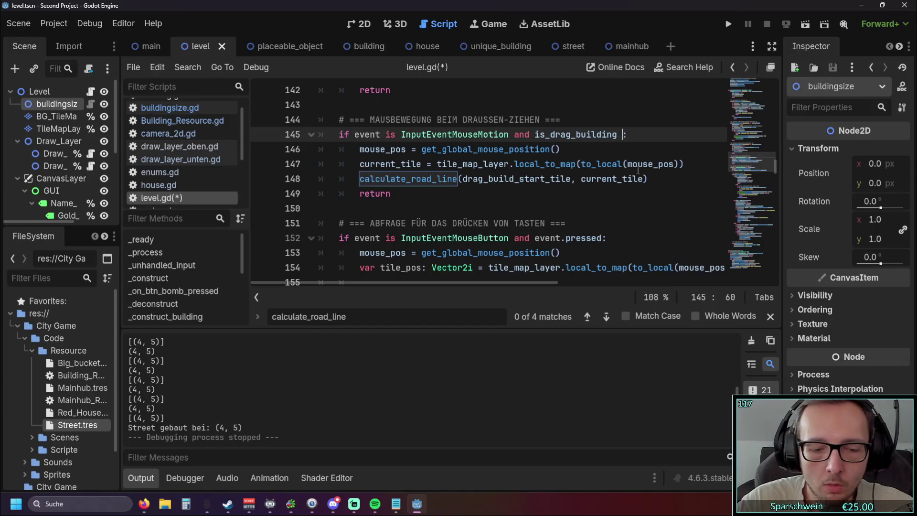
pyautogui.write('curr')
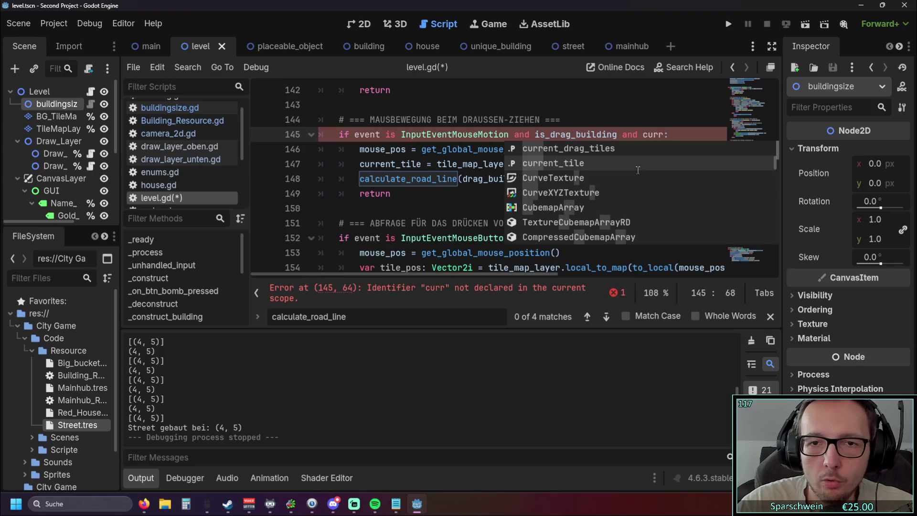
pyautogui.click(630, 168)
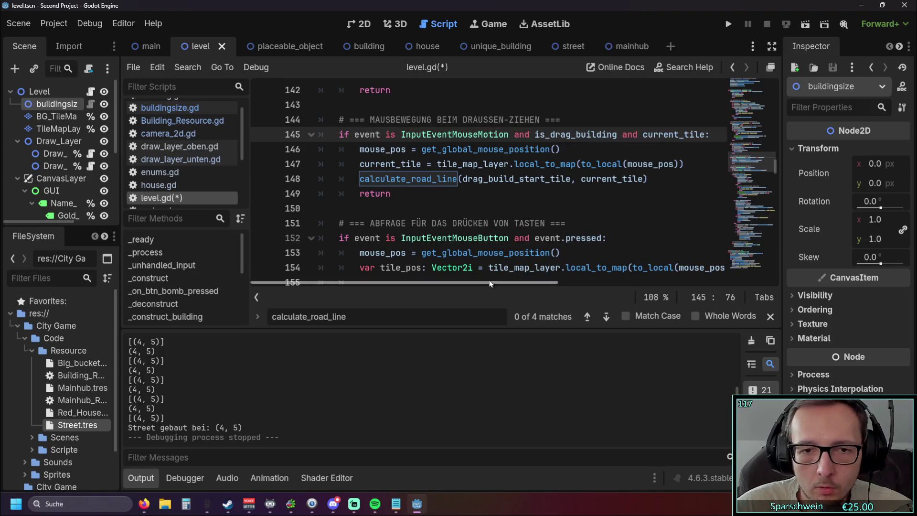
pyautogui.hscroll(3, 489, 282)
pyautogui.write('!= ')
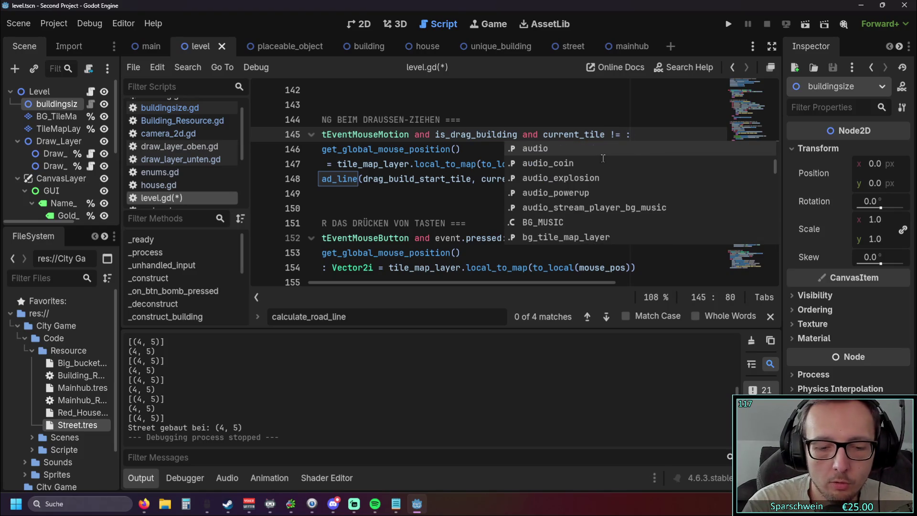
pyautogui.write('curr')
pyautogui.click(573, 164)
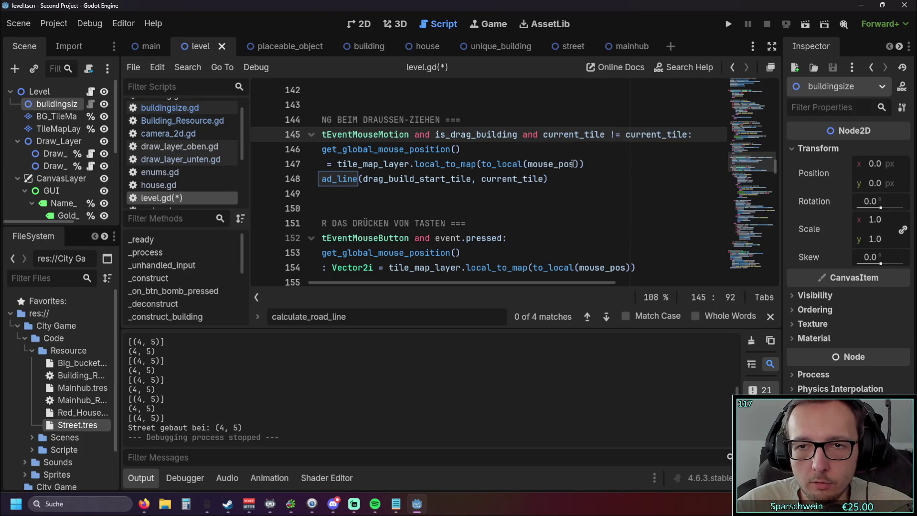
pyautogui.click(576, 208)
pyautogui.moveTo(477, 282)
pyautogui.mouseDown()
pyautogui.moveTo(529, 282)
pyautogui.moveTo(478, 281)
pyautogui.mouseUp()
pyautogui.click(728, 24)
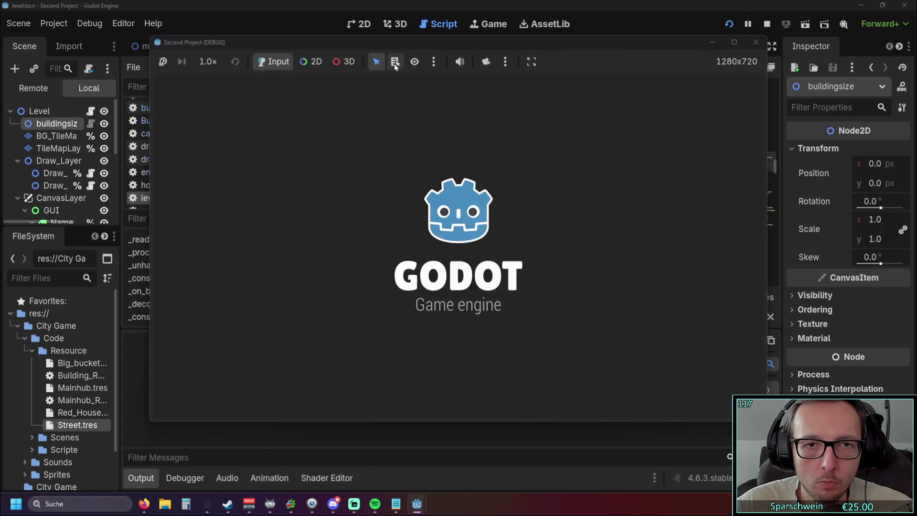
# Place one street tile in the running game, then stop it with F8
pyautogui.moveTo(510, 44); pyautogui.dragTo(701, 50)
pyautogui.click(715, 395)
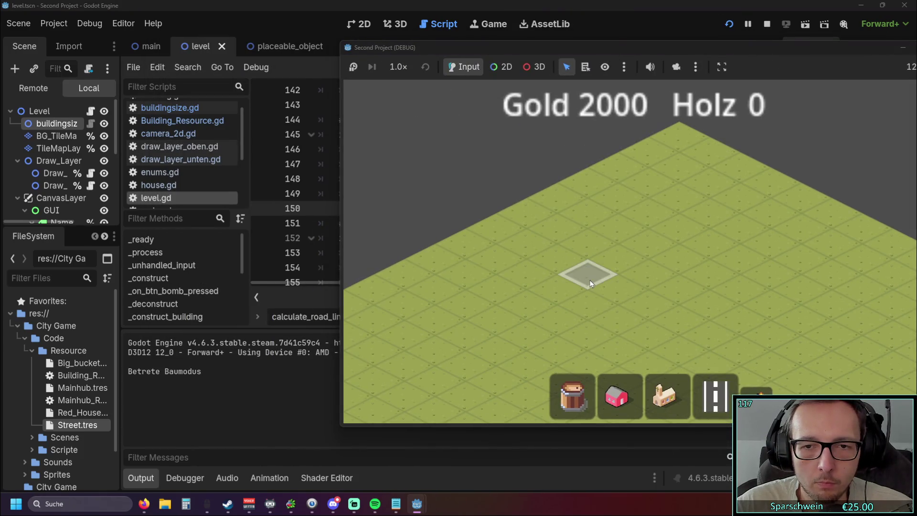
pyautogui.click(592, 284)
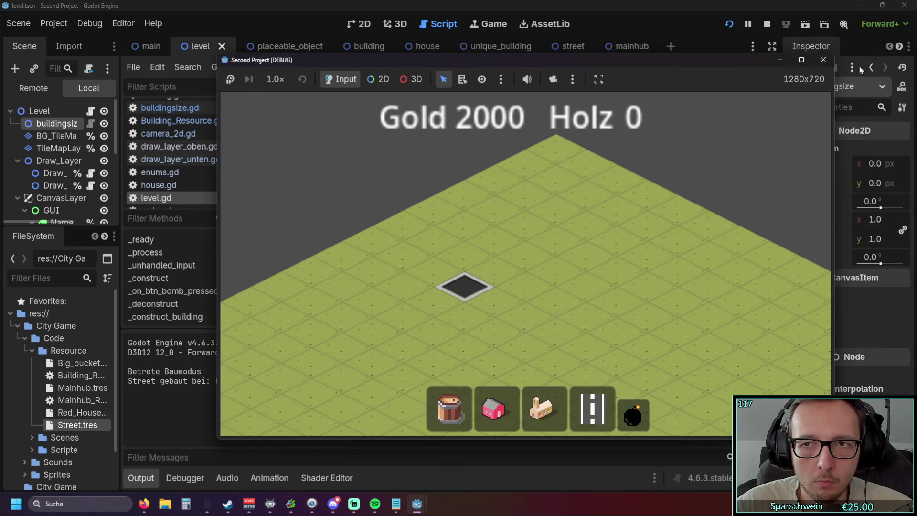
pyautogui.press('F8')
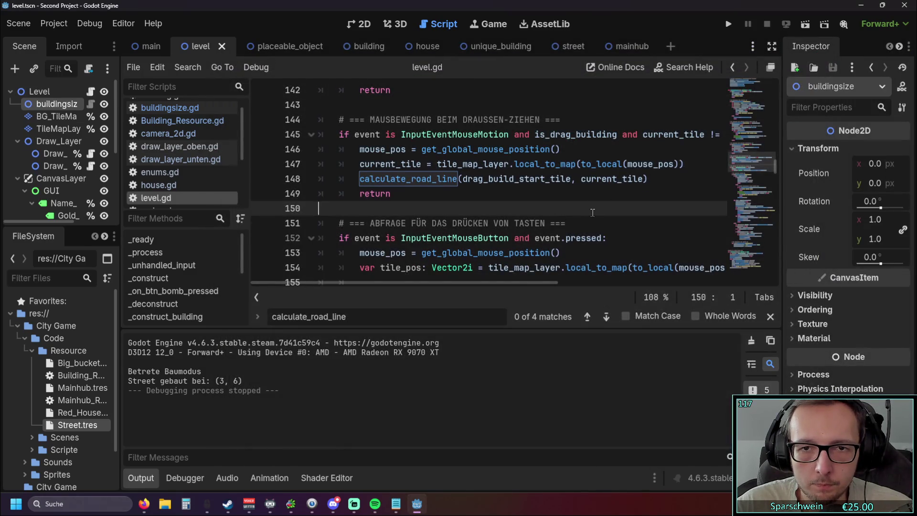
# Insert '=' into line 145's != comparison, rerun the game, draw a two-tile street, and stop
pyautogui.moveTo(476, 283)
pyautogui.mouseDown()
pyautogui.moveTo(523, 285)
pyautogui.moveTo(510, 289)
pyautogui.mouseUp()
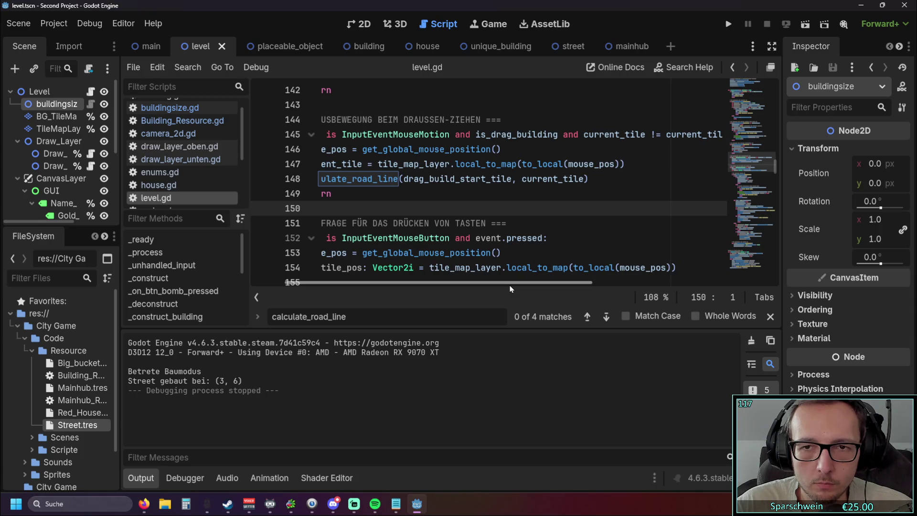
pyautogui.click(651, 136)
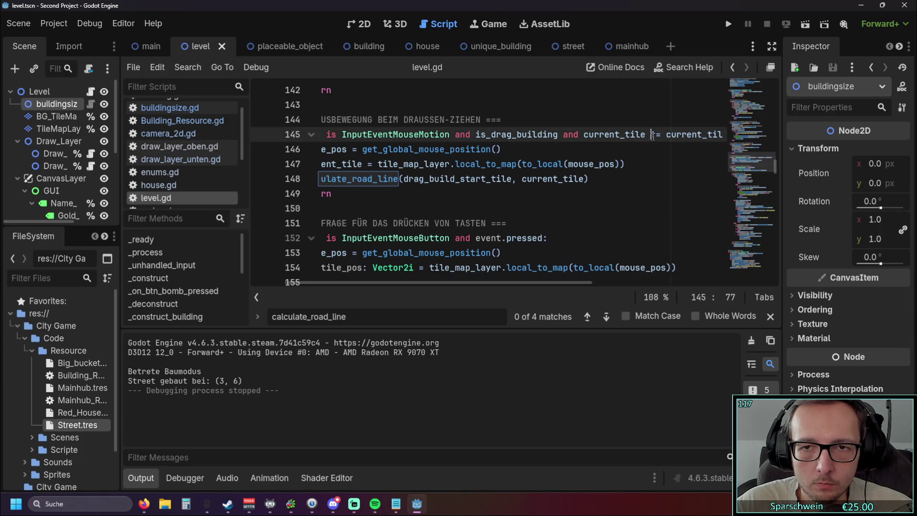
pyautogui.write('=')
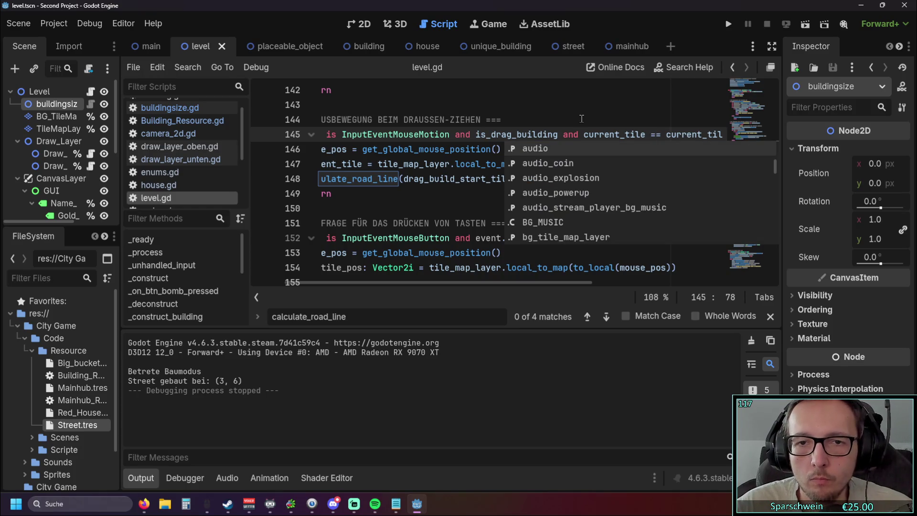
pyautogui.click(678, 120)
pyautogui.click(729, 25)
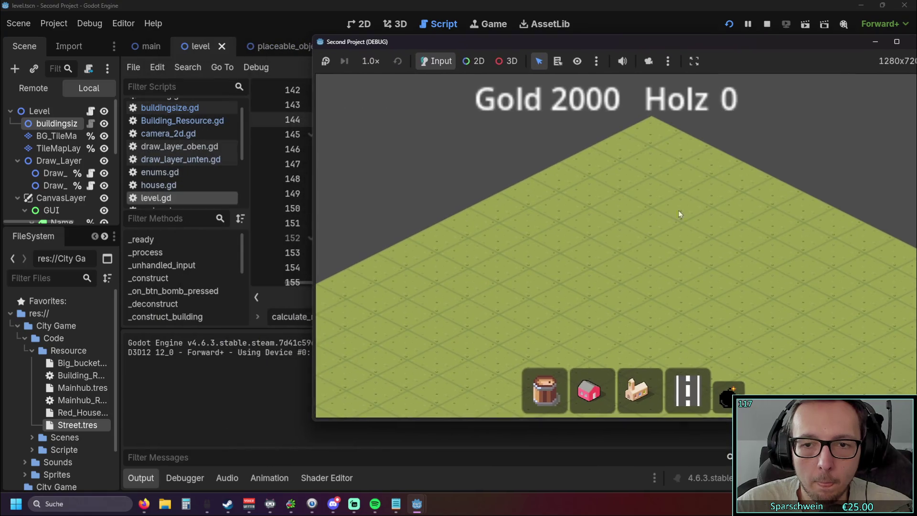
pyautogui.moveTo(560, 268); pyautogui.dragTo(613, 274)
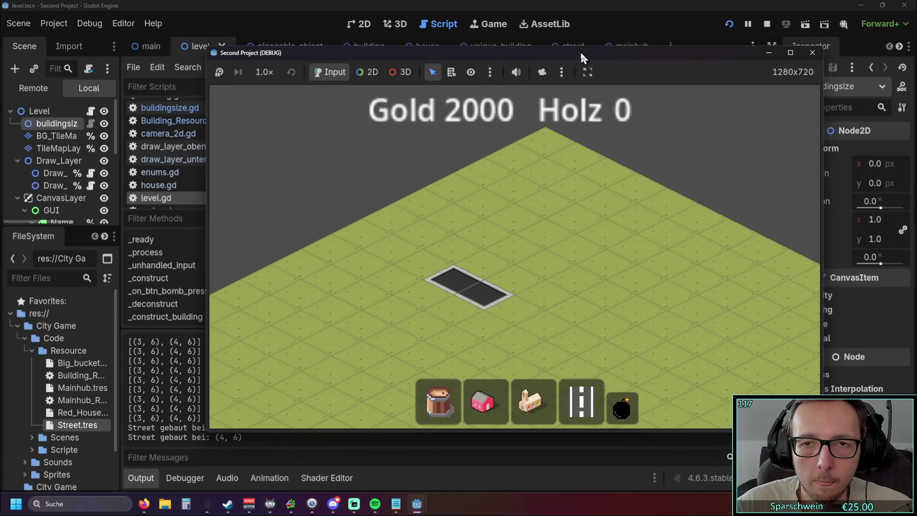
pyautogui.click(812, 50)
# Scroll level.gd back to _process and place the caret at the end of the current_tile line
pyautogui.scroll(1, 611, 186)
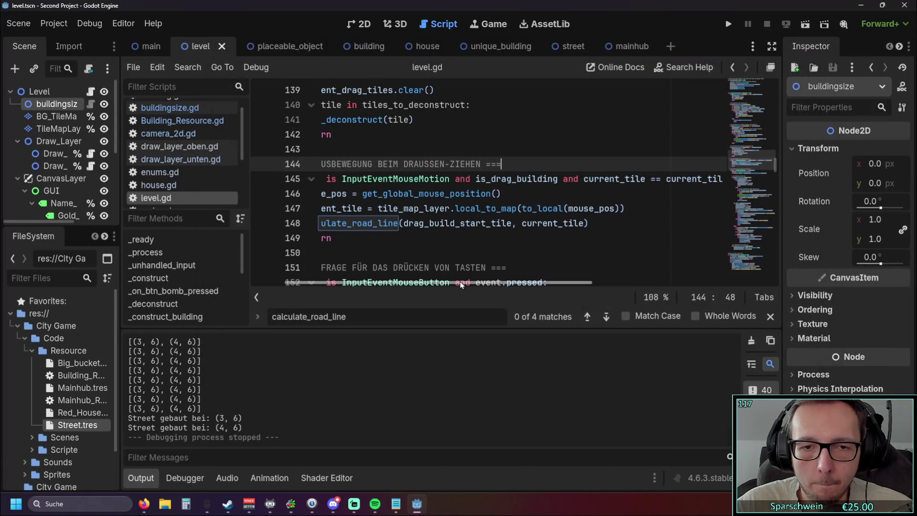
pyautogui.moveTo(460, 281); pyautogui.dragTo(500, 283)
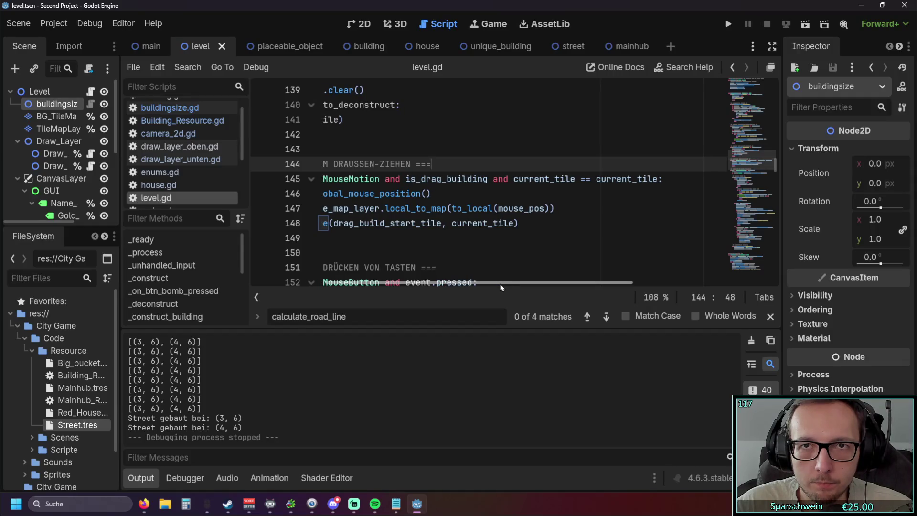
pyautogui.hscroll(-2, 500, 283)
pyautogui.hscroll(-3, 450, 287)
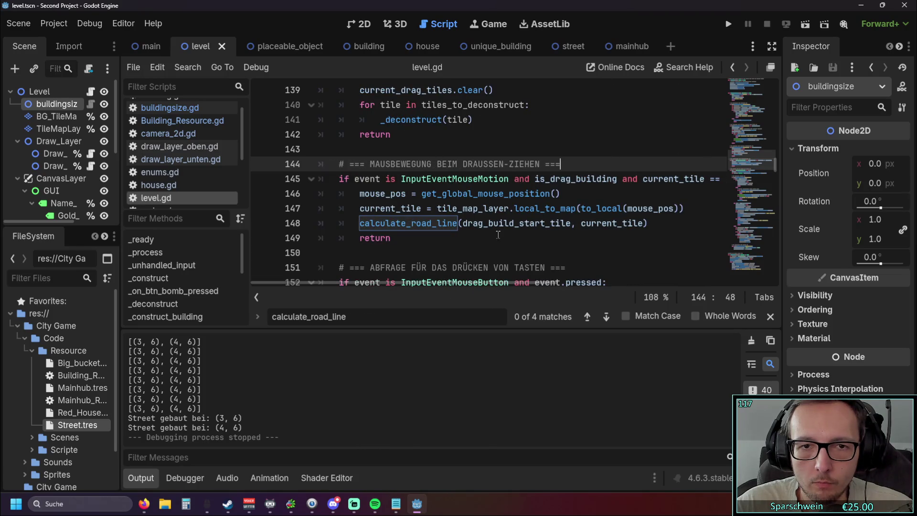
pyautogui.scroll(3, 499, 234)
pyautogui.scroll(-2, 500, 234)
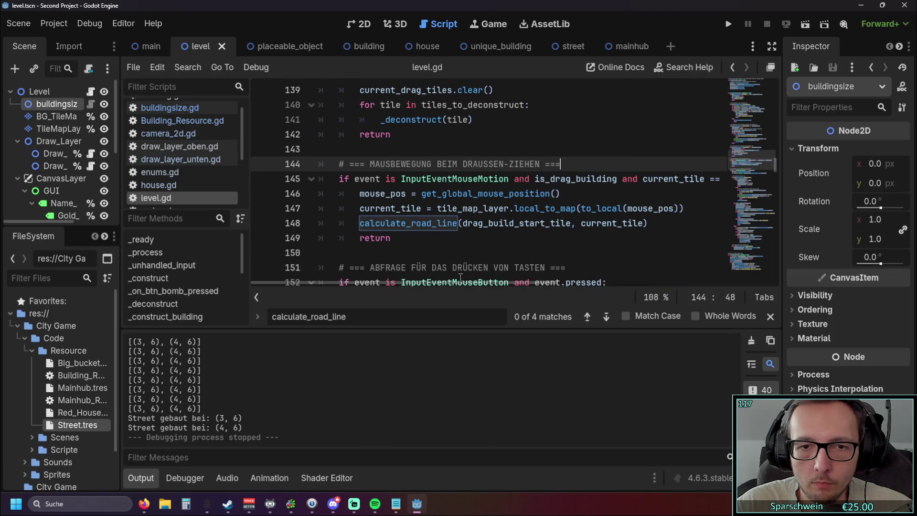
pyautogui.scroll(6, 525, 221)
pyautogui.scroll(12, 526, 221)
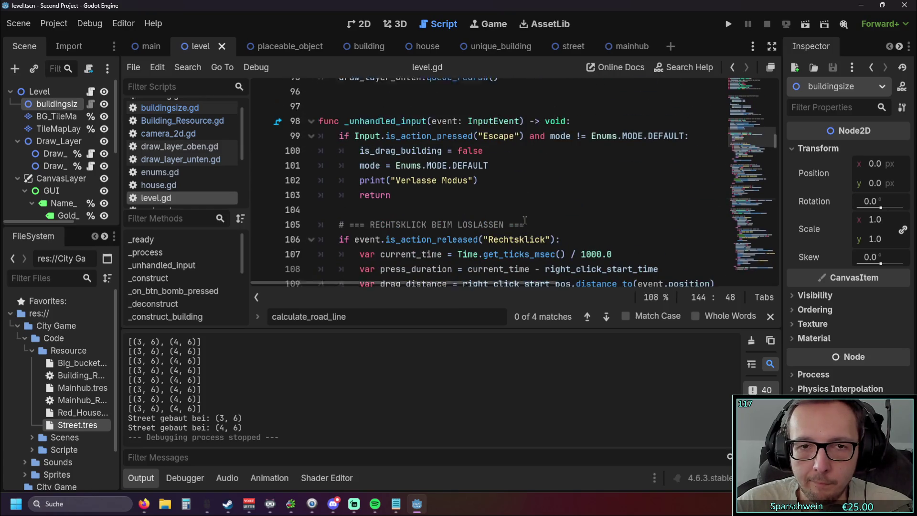
pyautogui.click(672, 191)
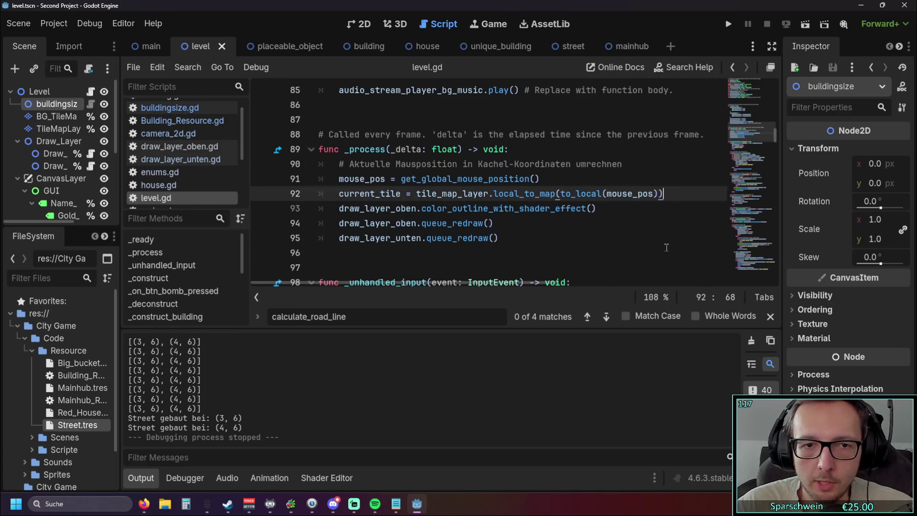
# Start a new line after the current_tile update and search 'previous' in both draw_layer scripts
pyautogui.press('Return')
pyautogui.write('revi')
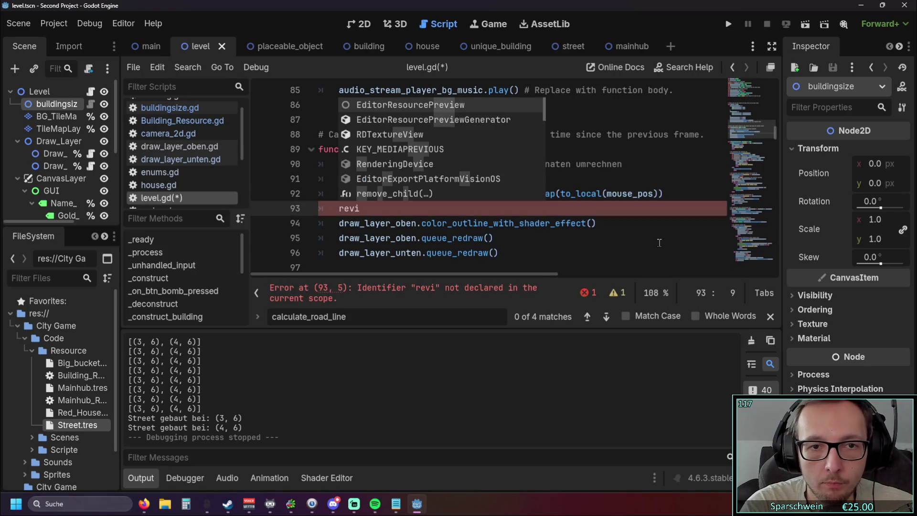
pyautogui.write('ewes')
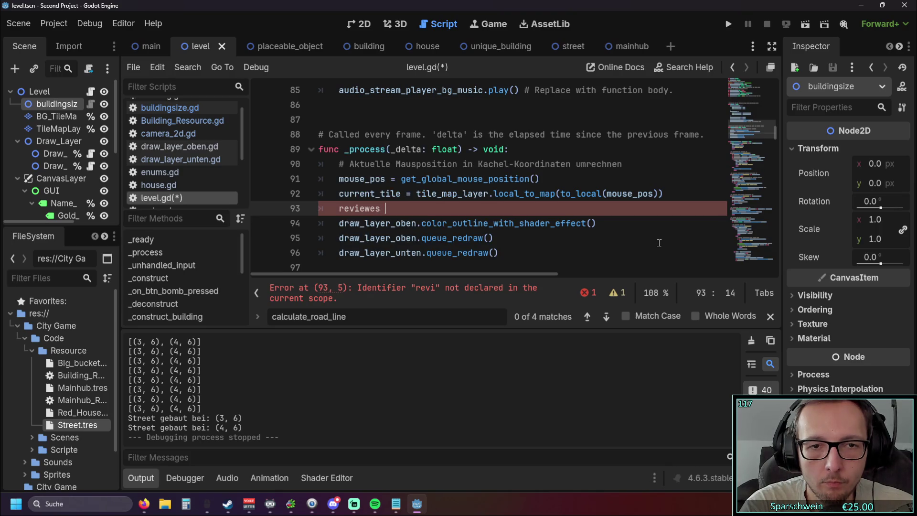
pyautogui.write('_tile')
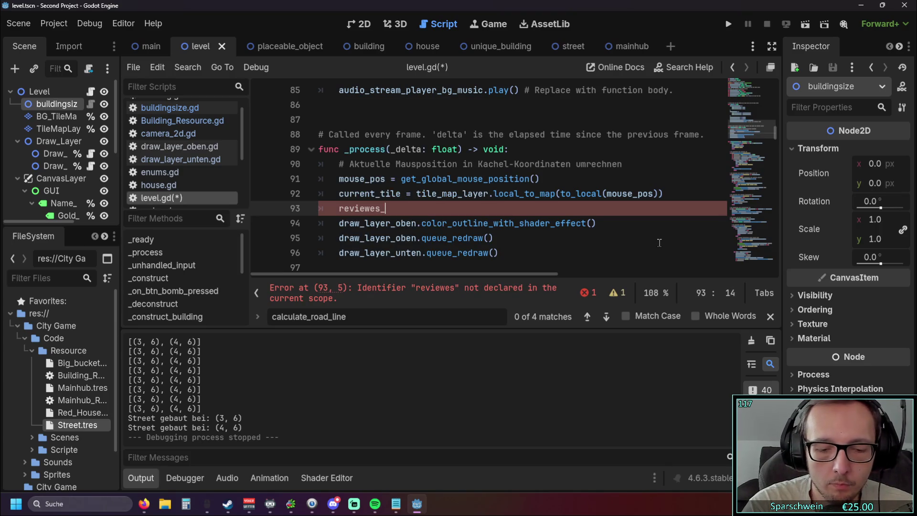
pyautogui.hotkey('alt', 'Tab')
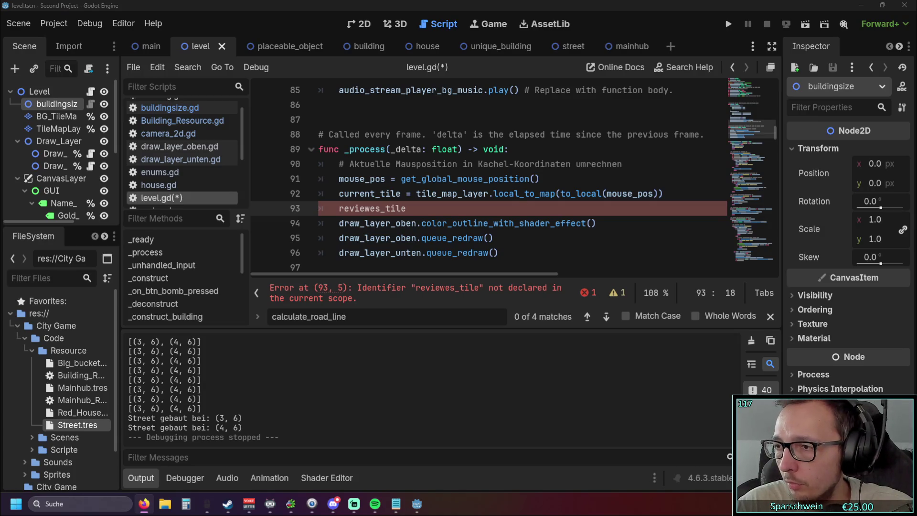
pyautogui.moveTo(347, 316); pyautogui.dragTo(206, 317)
pyautogui.write('previous')
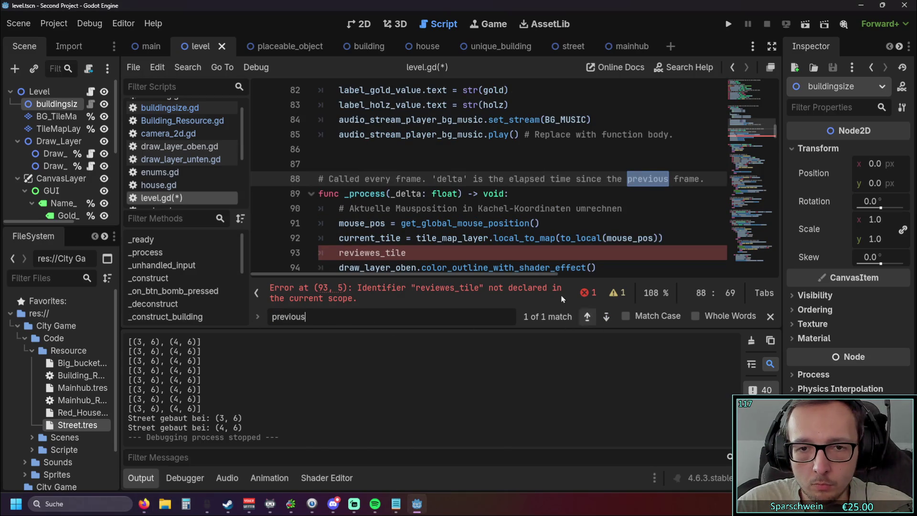
pyautogui.click(179, 147)
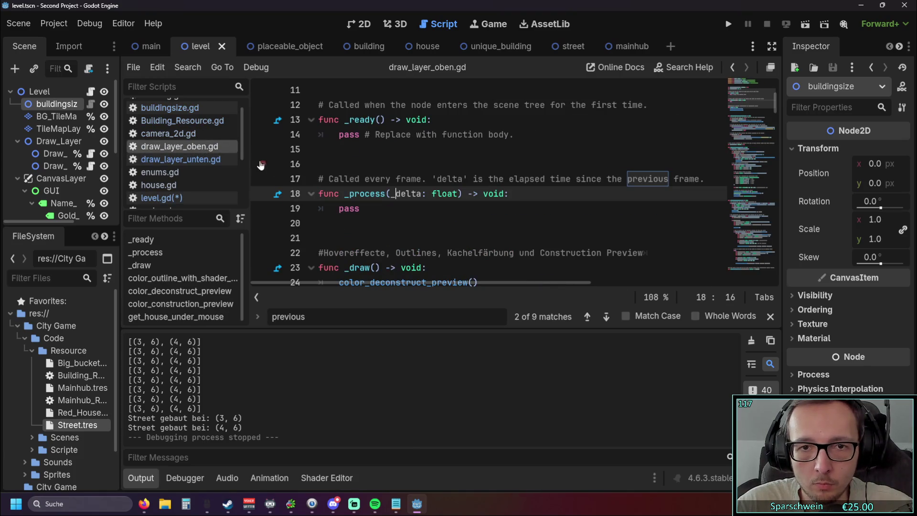
pyautogui.click(229, 160)
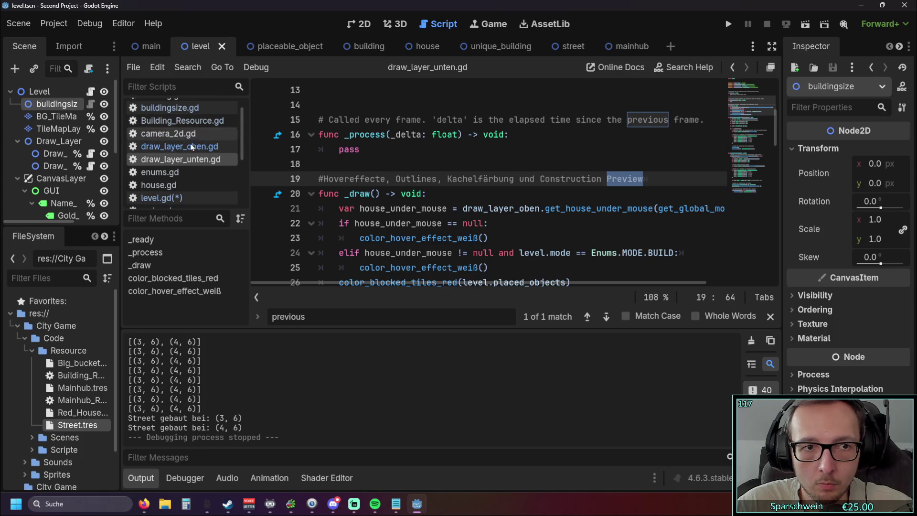
pyautogui.scroll(1, 185, 176)
pyautogui.scroll(-1, 185, 176)
# In level.gd, fix the misspelled variable on line 93 to 'previous_tile ='
pyautogui.click(162, 198)
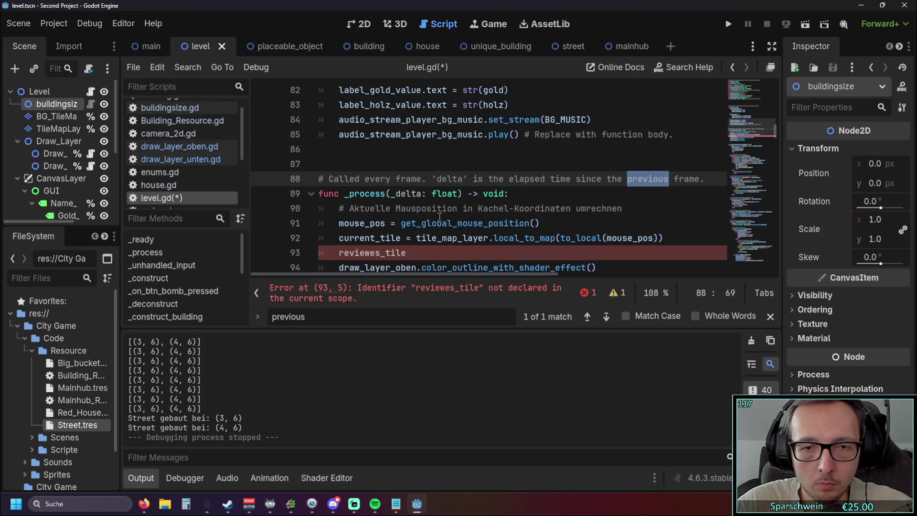
pyautogui.scroll(-1, 447, 200)
pyautogui.moveTo(338, 208); pyautogui.dragTo(385, 210)
pyautogui.click(345, 208)
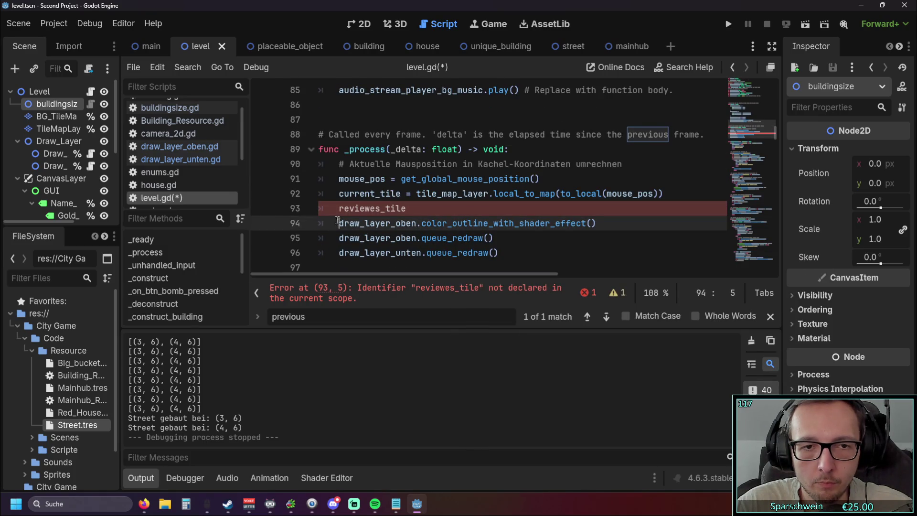
pyautogui.doubleClick(367, 208)
pyautogui.write('previous')
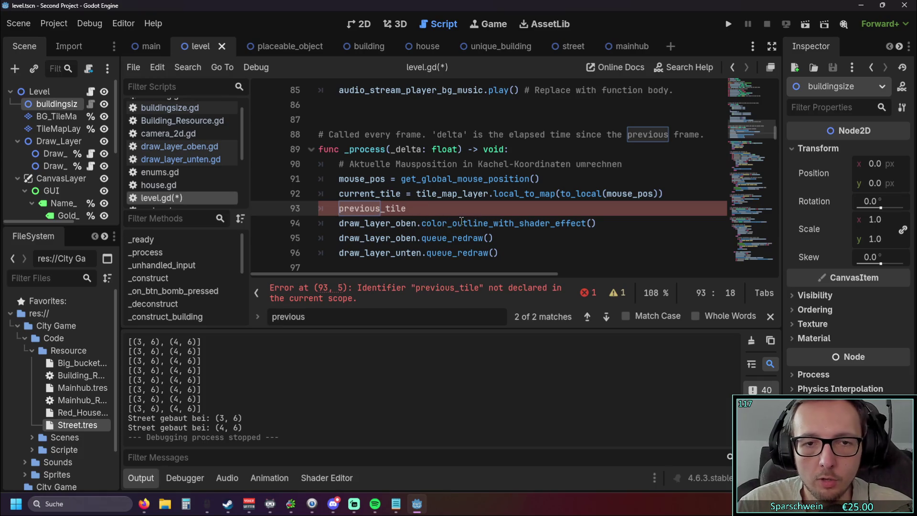
pyautogui.write('=')
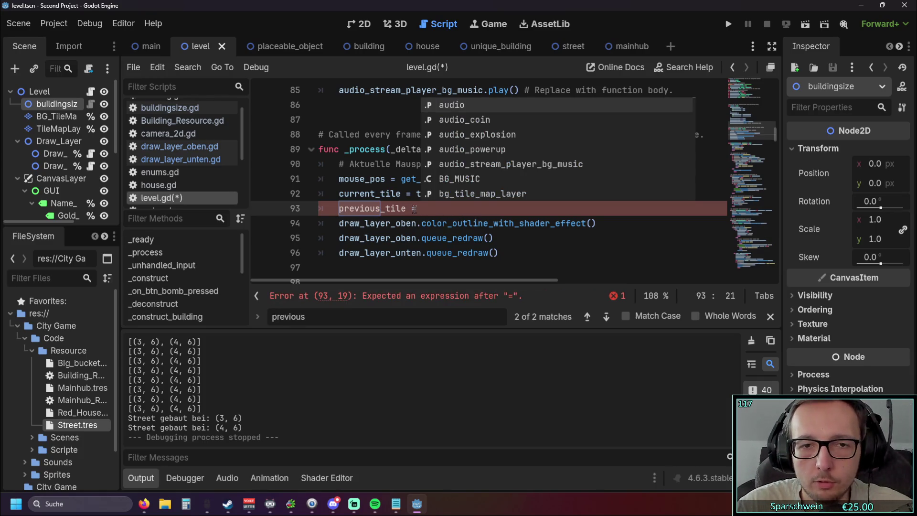
pyautogui.click(433, 238)
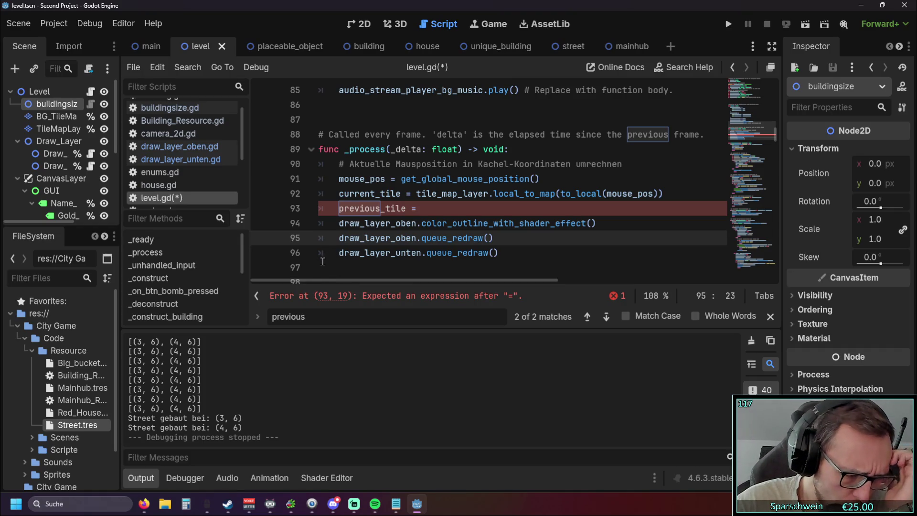
# Add blank lines after the end of the _process function
pyautogui.scroll(-5, 401, 241)
pyautogui.scroll(2, 404, 241)
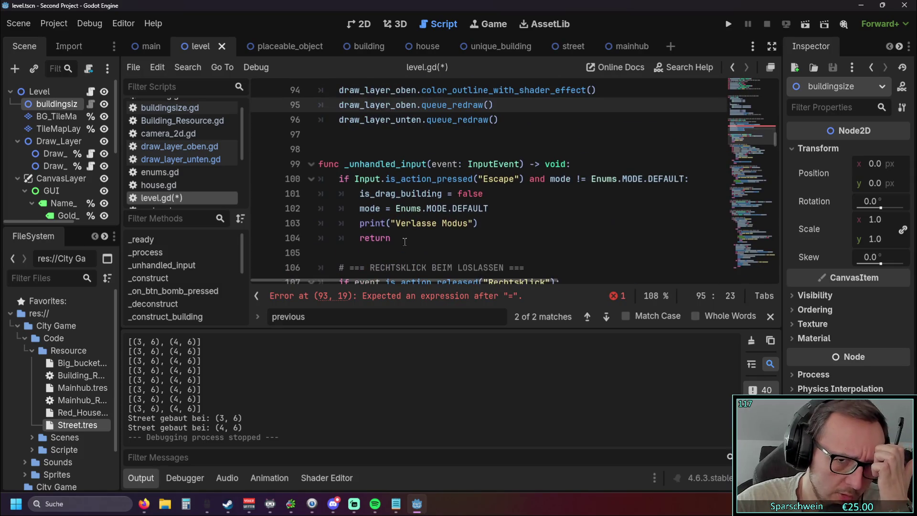
pyautogui.scroll(2, 405, 242)
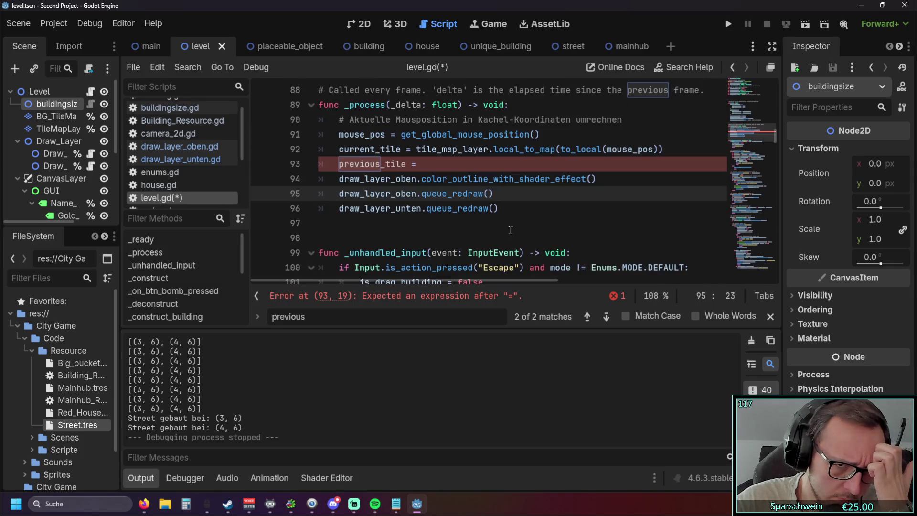
pyautogui.click(515, 213)
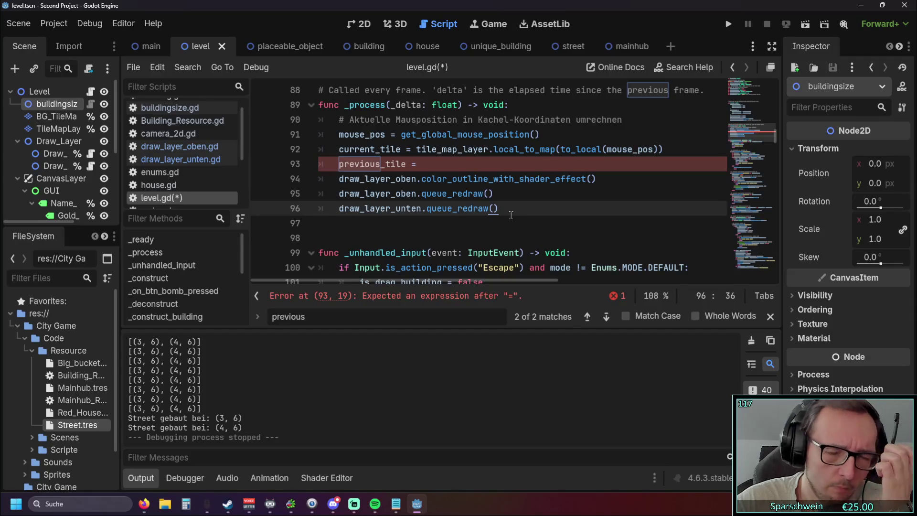
pyautogui.press('Return')
pyautogui.press('Return')
# Start a 'func previous_tile():' function whose body begins with 'if'
pyautogui.press('BackSpace')
pyautogui.write('func ')
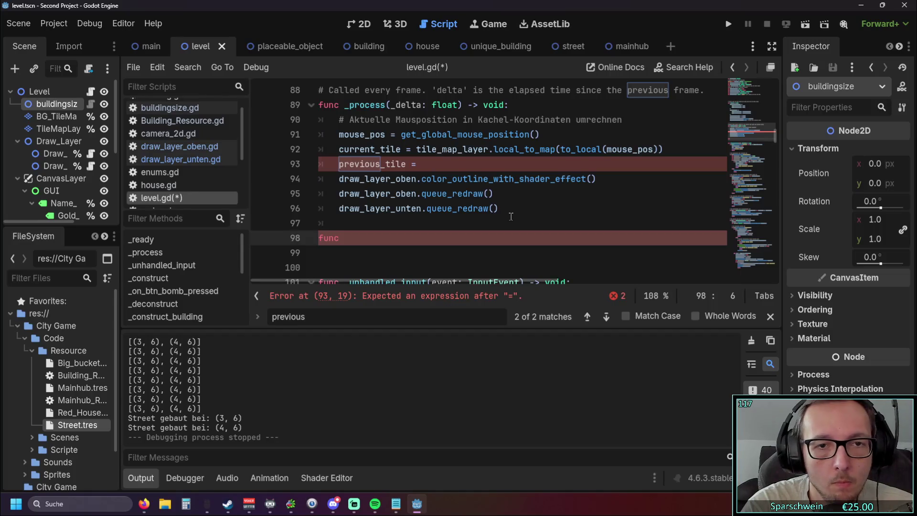
pyautogui.write('previous')
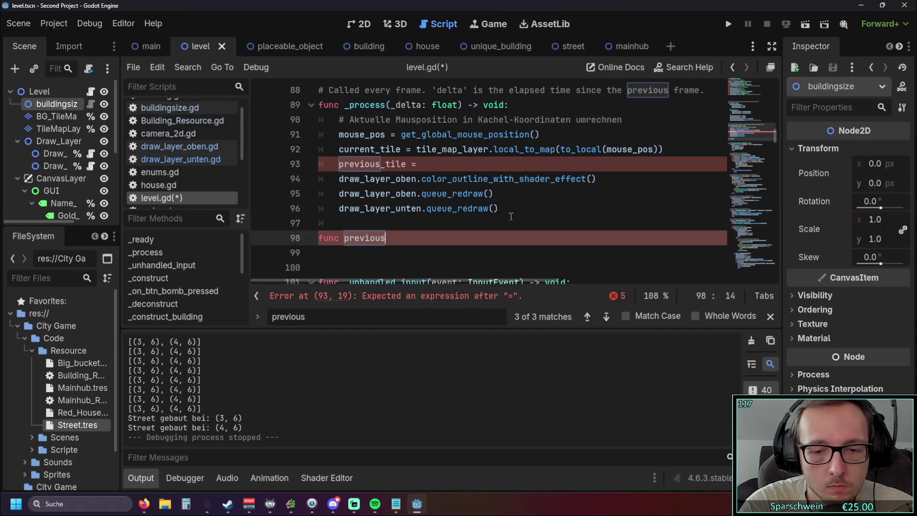
pyautogui.write('_tile()')
pyautogui.scroll(-1, 477, 214)
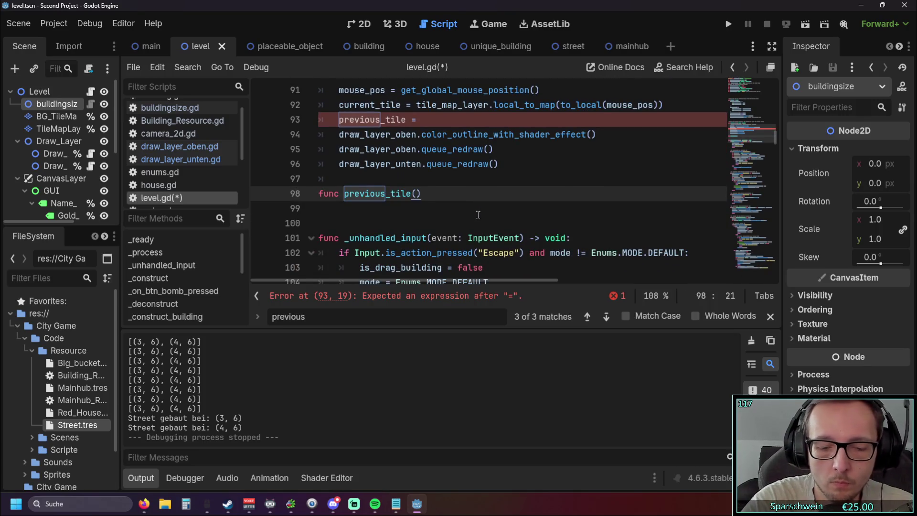
pyautogui.write(':')
pyautogui.press('Return')
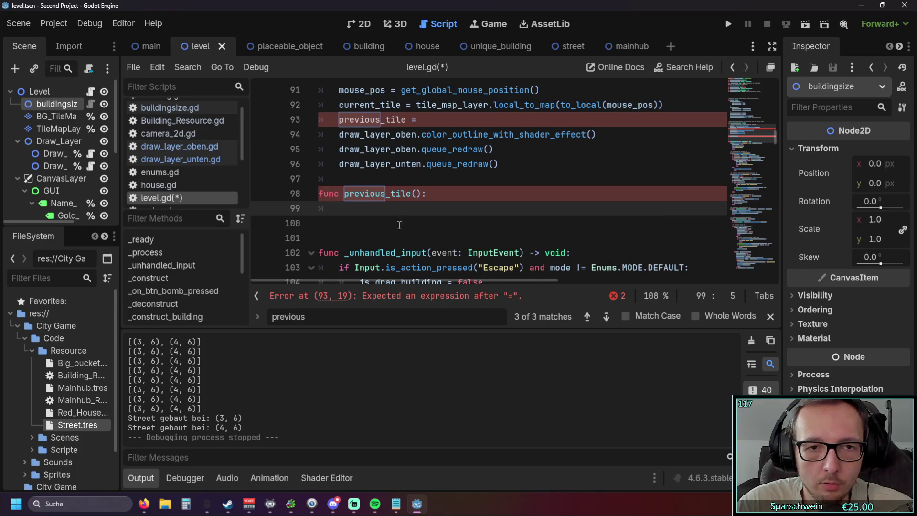
pyautogui.scroll(1, 399, 225)
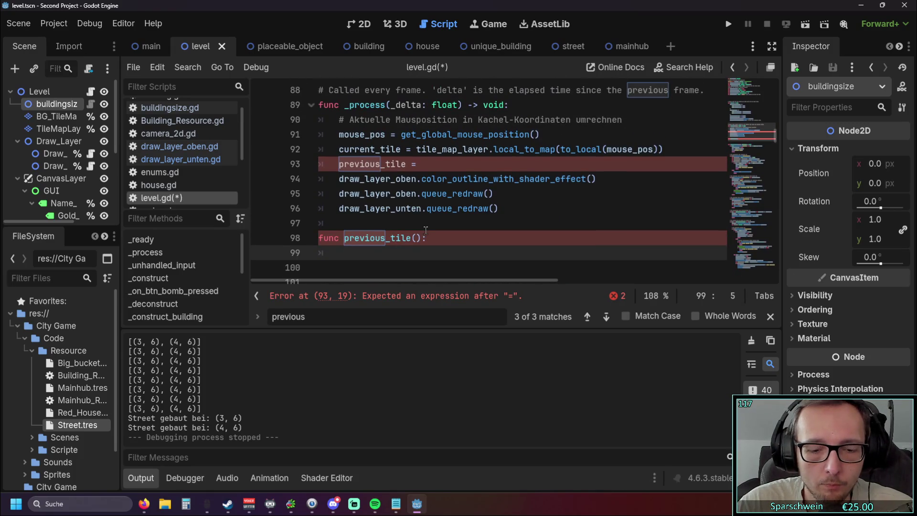
pyautogui.write('if')
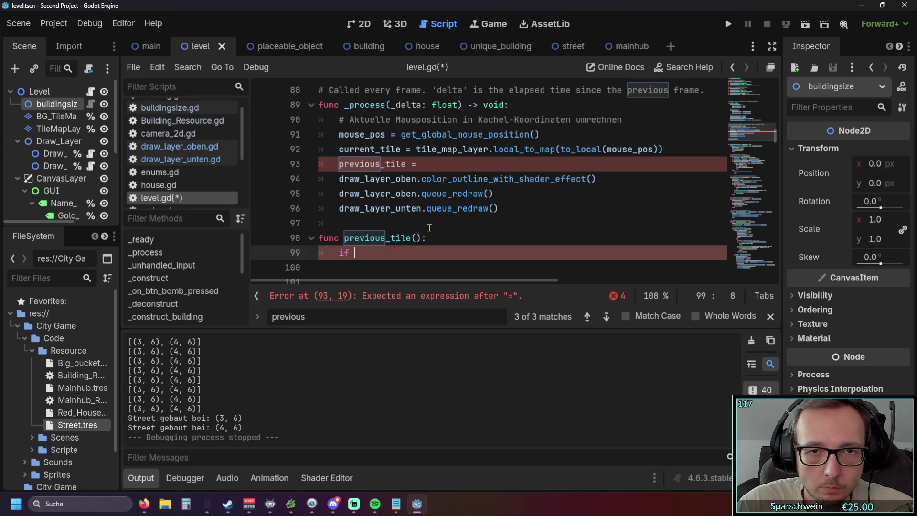
# Copy current_tile from line 92 into the if condition on line 99 and open a new indented line
pyautogui.click(416, 149)
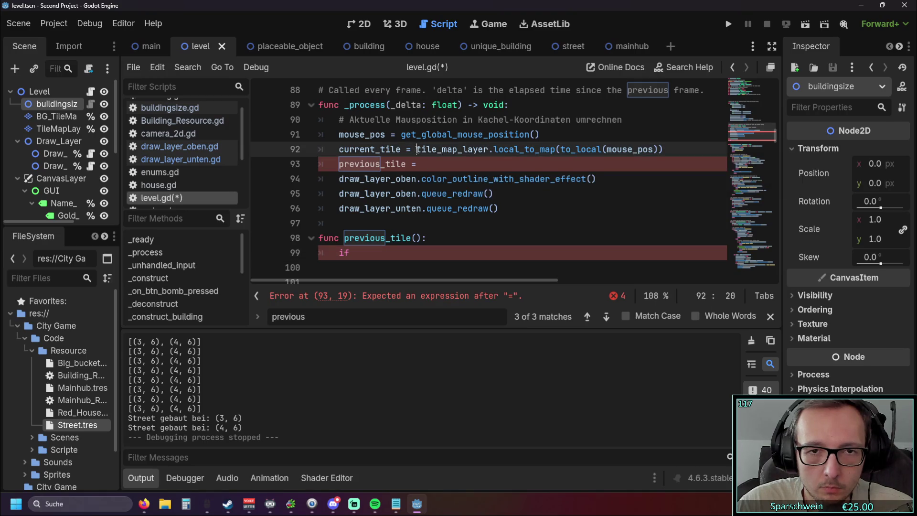
pyautogui.click(420, 149)
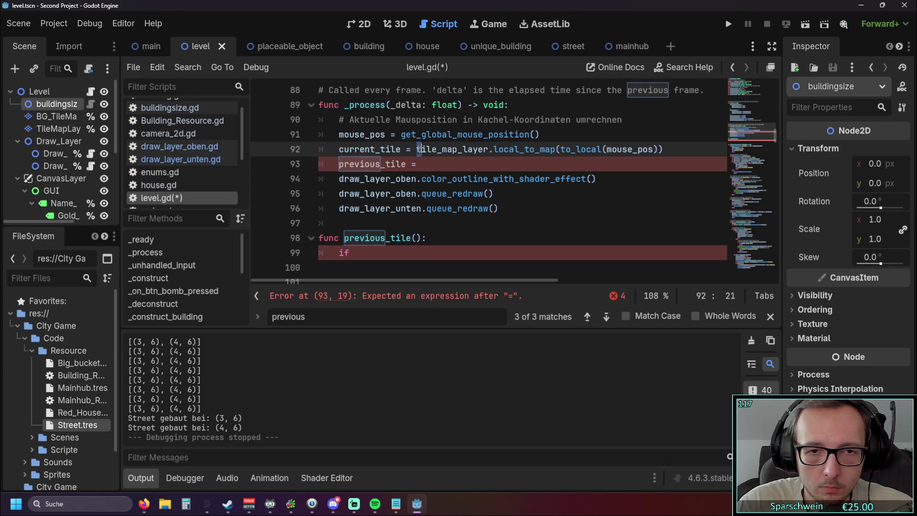
pyautogui.moveTo(418, 150); pyautogui.dragTo(666, 151)
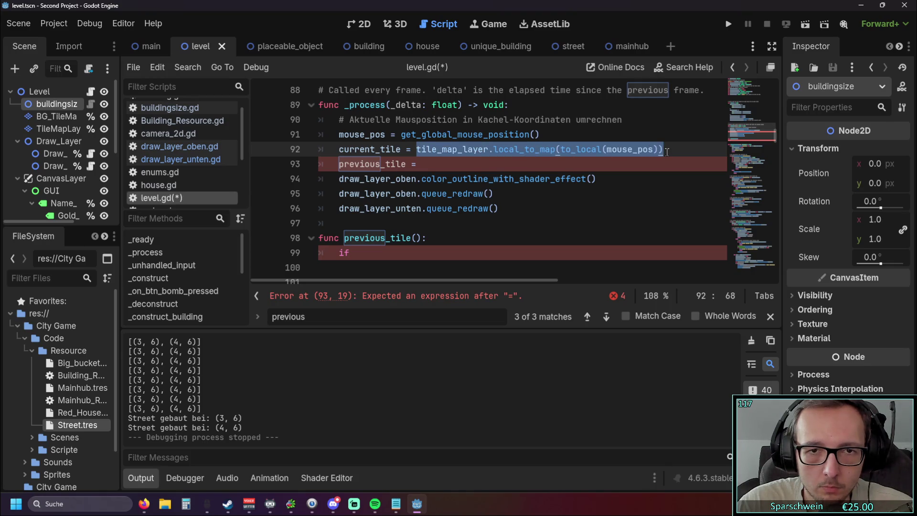
pyautogui.click(356, 237)
pyautogui.moveTo(339, 150); pyautogui.dragTo(401, 152)
pyautogui.hotkey('ctrl', 'c')
pyautogui.click(354, 252)
pyautogui.hotkey('ctrl', 'v')
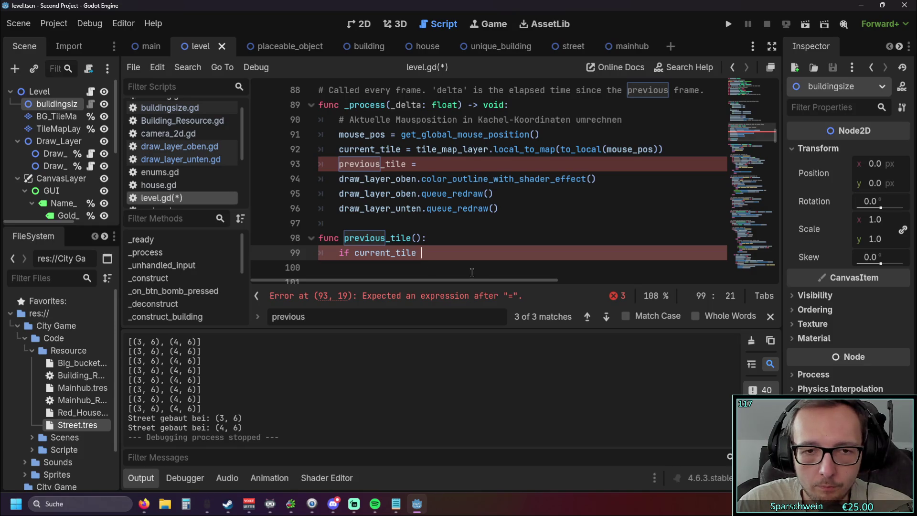
pyautogui.moveTo(339, 150)
pyautogui.mouseDown()
pyautogui.moveTo(657, 151)
pyautogui.moveTo(653, 160)
pyautogui.mouseUp()
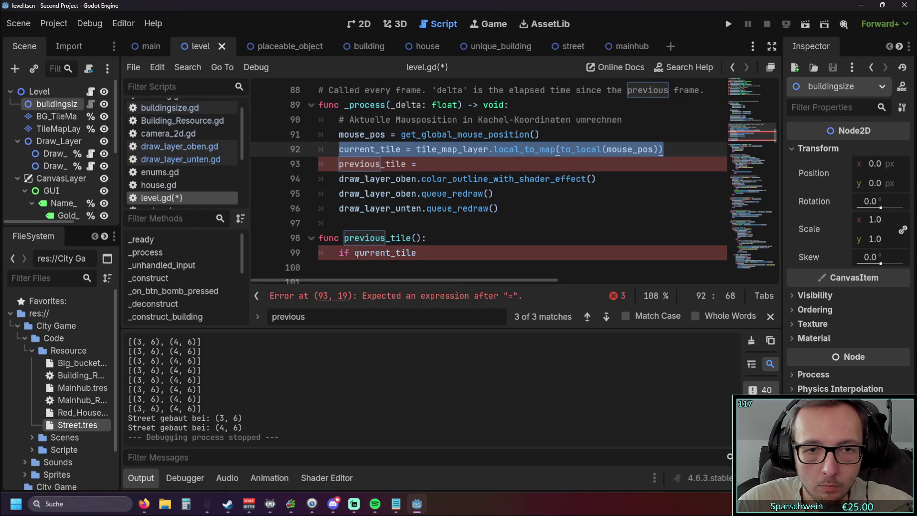
pyautogui.click(417, 252)
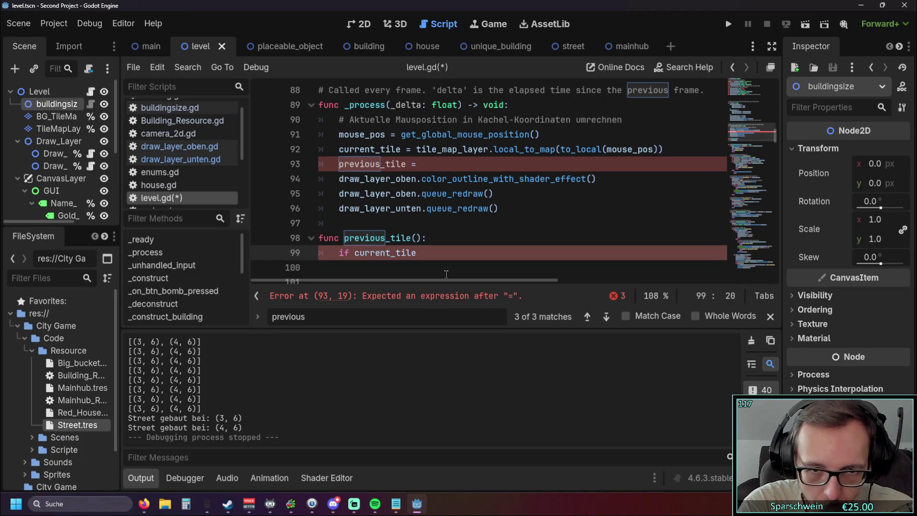
pyautogui.press('Return')
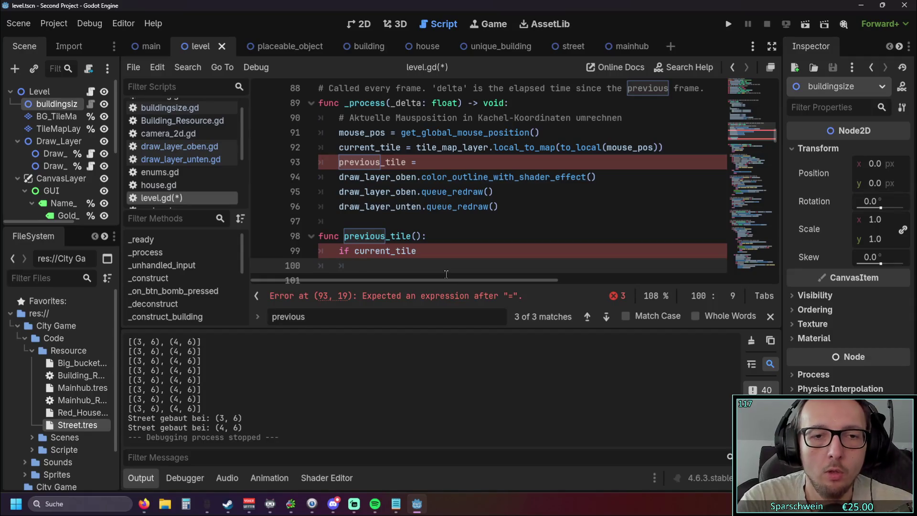
# Select the previous_tile name on line 93 and place the caret after the current_tile declaration
pyautogui.moveTo(339, 164); pyautogui.dragTo(379, 165)
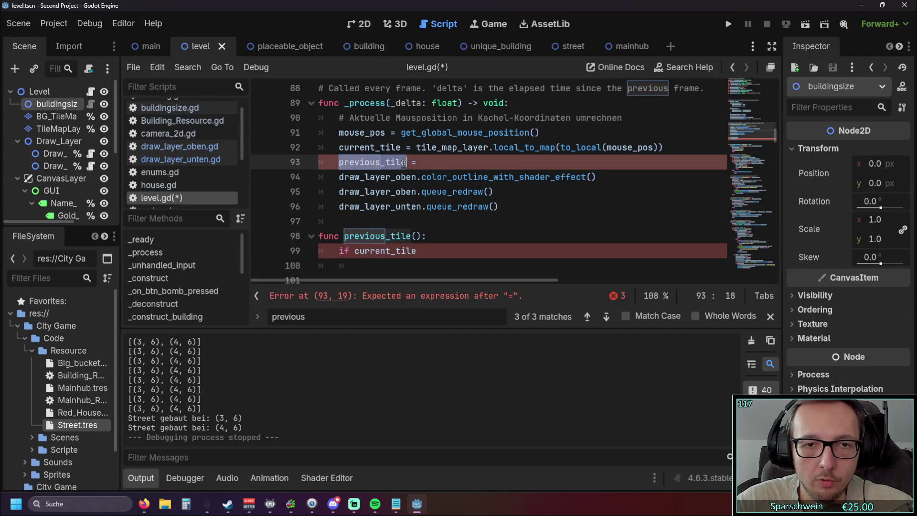
pyautogui.press('Left')
pyautogui.press('Left')
pyautogui.press('Left')
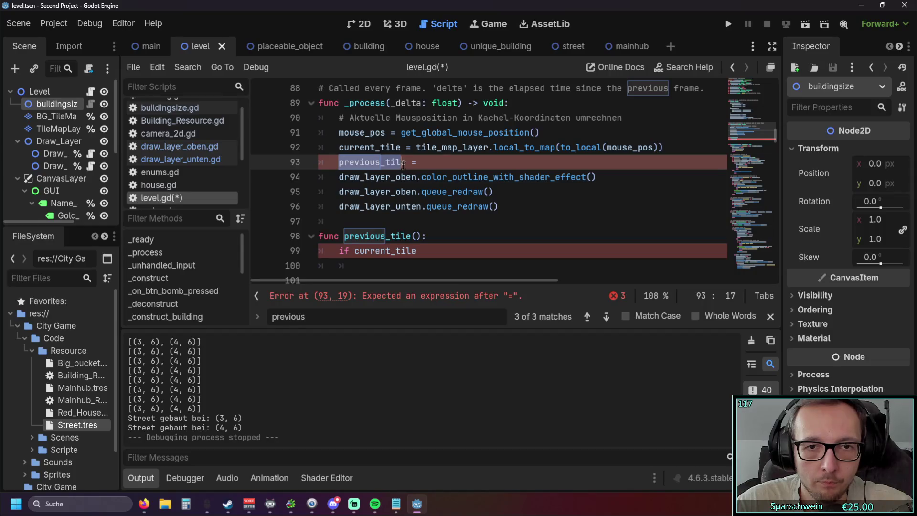
pyautogui.moveTo(338, 162); pyautogui.dragTo(407, 164)
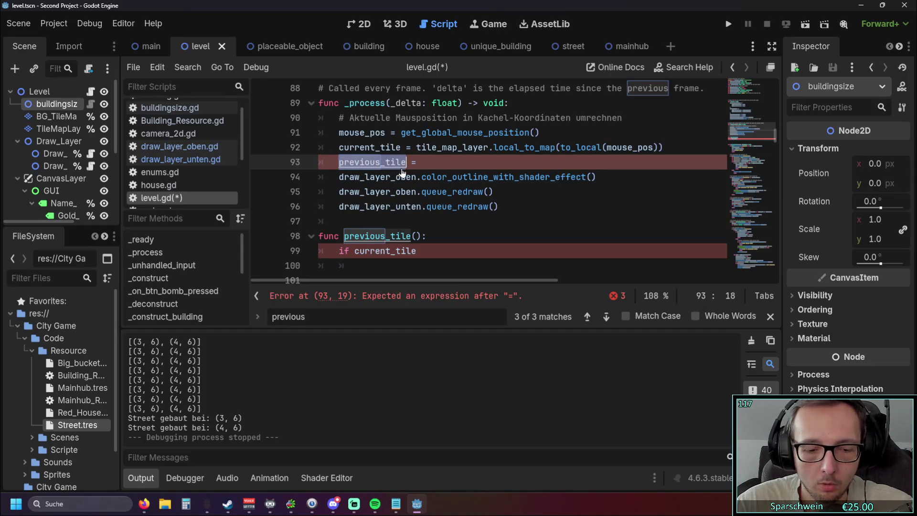
pyautogui.scroll(10, 388, 191)
pyautogui.scroll(2, 406, 196)
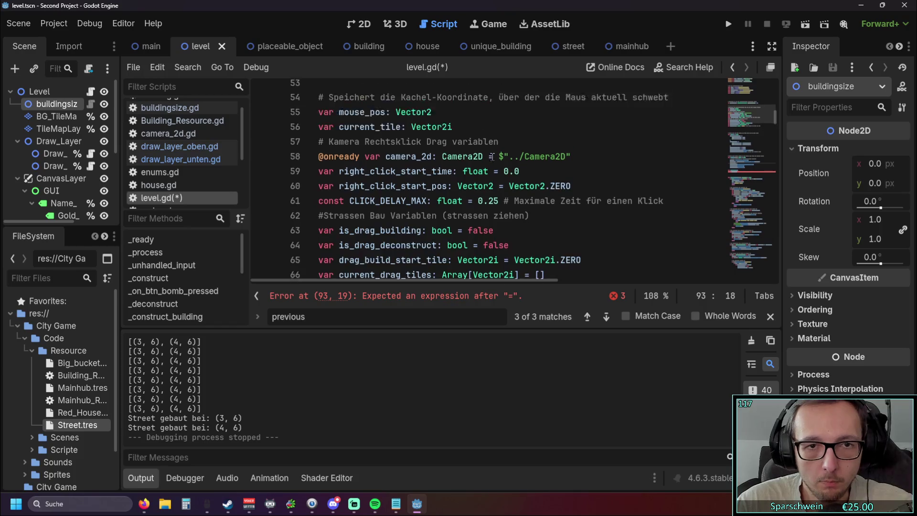
pyautogui.click(466, 191)
# Declare 'var previous_tile: Vector2i' under current_tile and save the script
pyautogui.press('Return')
pyautogui.write('var')
pyautogui.hotkey('ctrl', 'v')
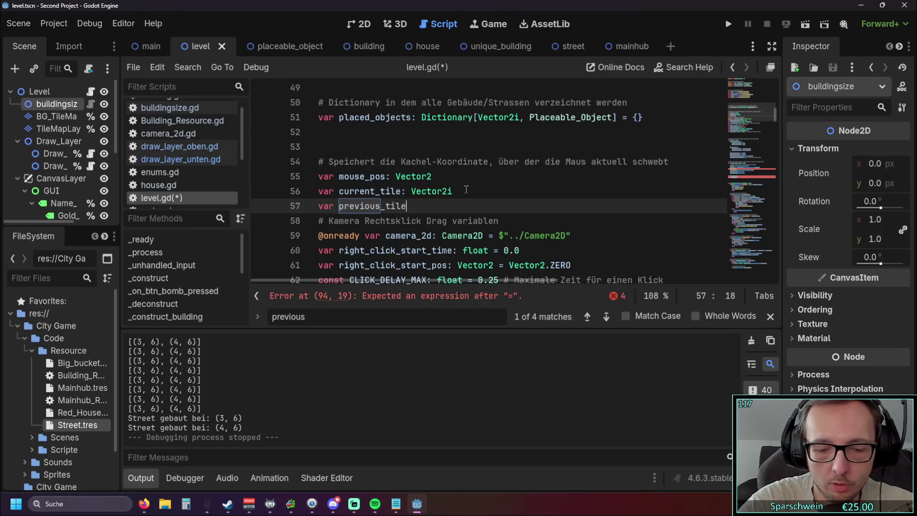
pyautogui.write(': Vector')
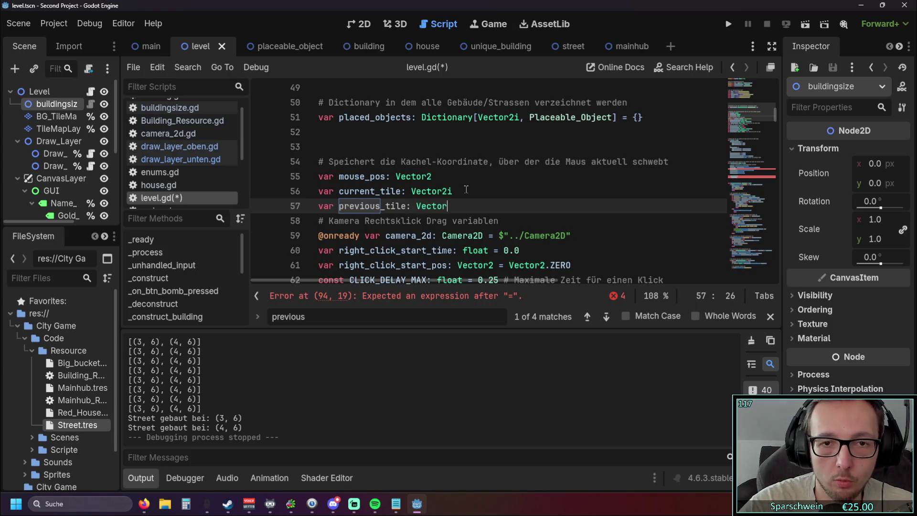
pyautogui.press('Down')
pyautogui.press('Return')
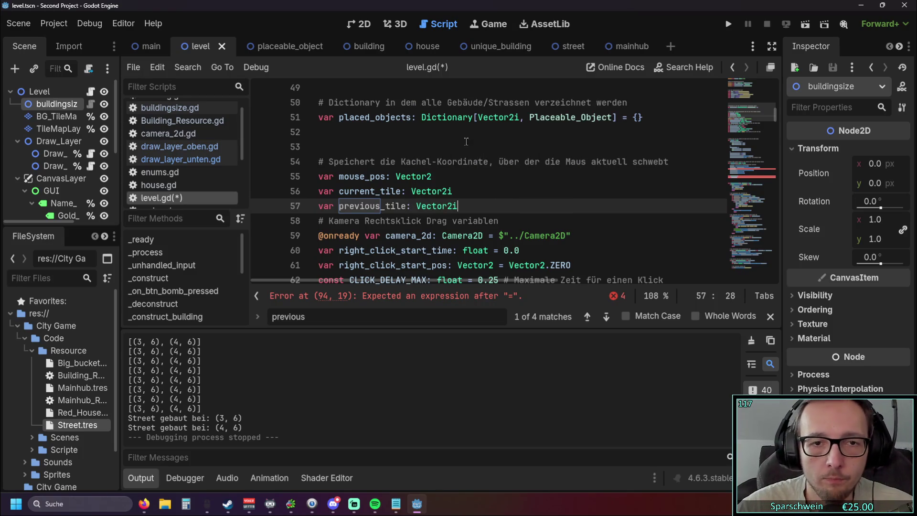
pyautogui.scroll(-5, 480, 152)
pyautogui.scroll(-7, 480, 156)
pyautogui.click(456, 219)
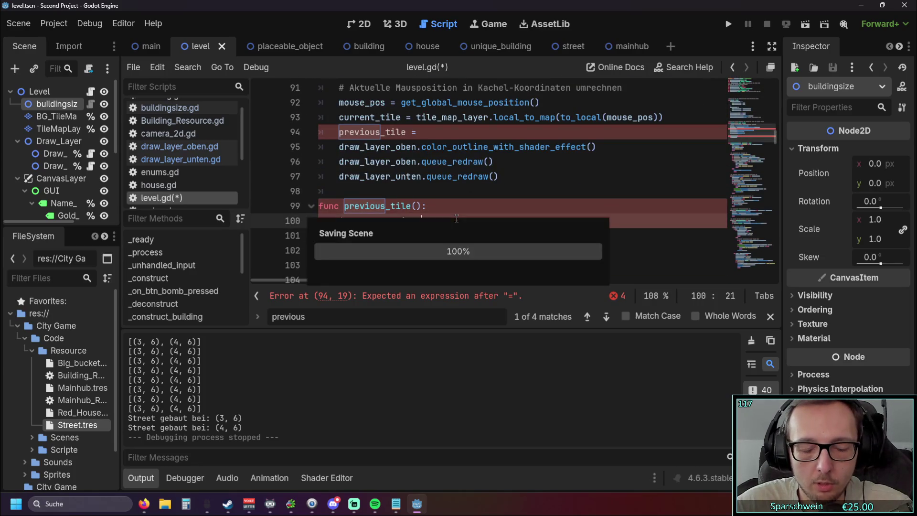
pyautogui.hotkey('ctrl', 's')
# Delete the incomplete 'previous_tile =' line in _process and add an empty indented line
pyautogui.click(451, 190)
pyautogui.scroll(1, 445, 182)
pyautogui.moveTo(433, 177); pyautogui.dragTo(266, 180)
pyautogui.press('BackSpace')
pyautogui.press('BackSpace')
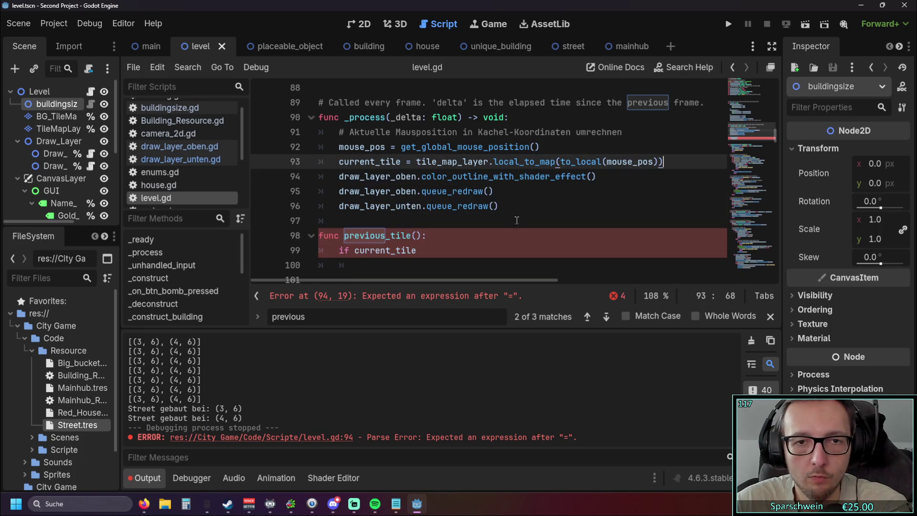
pyautogui.scroll(-1, 511, 218)
pyautogui.press('Return')
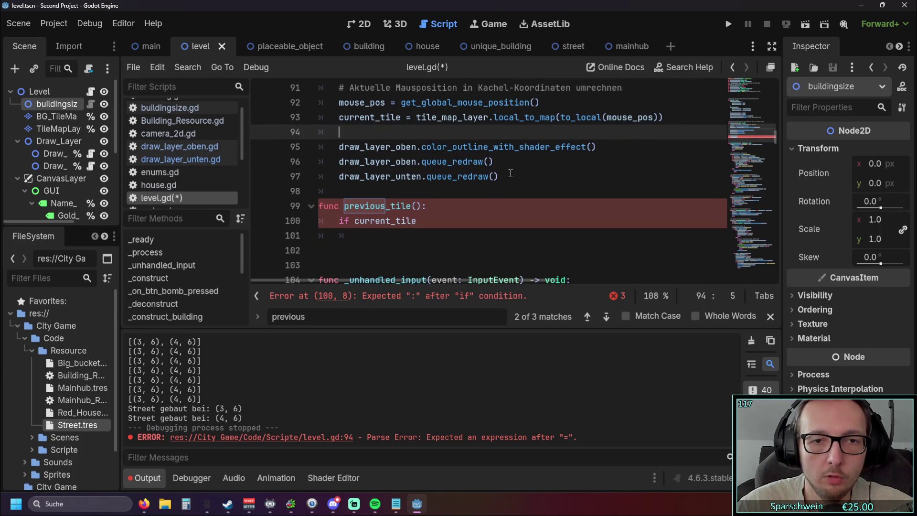
# Insert a previous_tile() call on the empty line 94 in _process
pyautogui.click(344, 206)
pyautogui.hotkey('shift', 'Right')
pyautogui.hotkey('shift', 'Right')
pyautogui.hotkey('shift', 'Right')
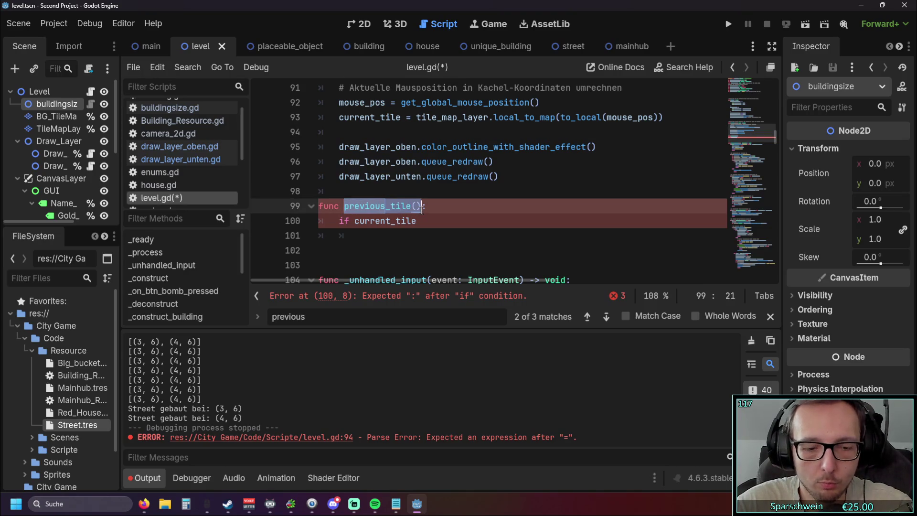
pyautogui.hotkey('ctrl', 'c')
pyautogui.click(350, 128)
pyautogui.hotkey('ctrl', 'v')
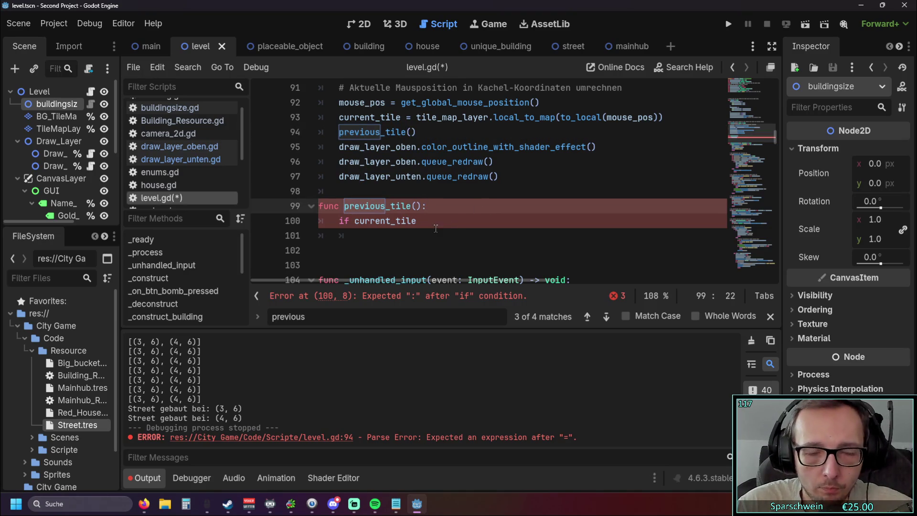
# Write the assignment previous_tile = current_tile in the new function's body
pyautogui.click(433, 228)
pyautogui.click(392, 233)
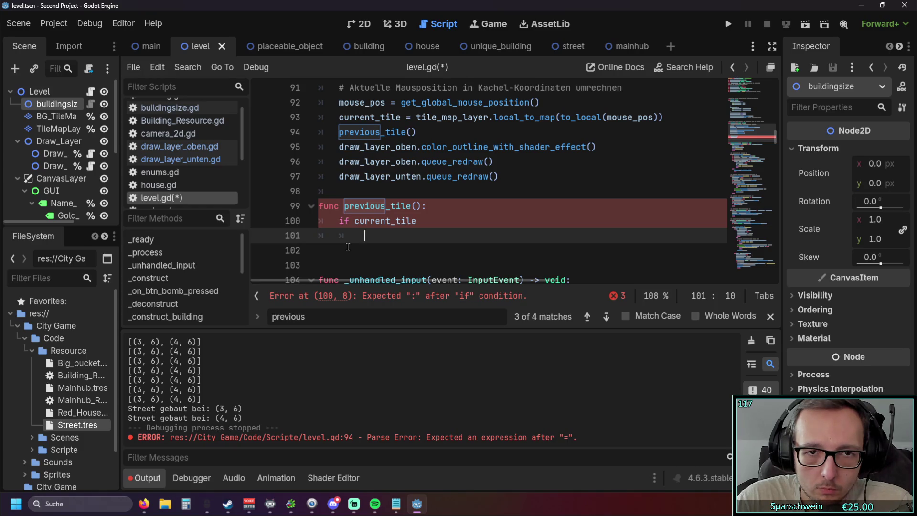
pyautogui.hotkey('ctrl', 'v')
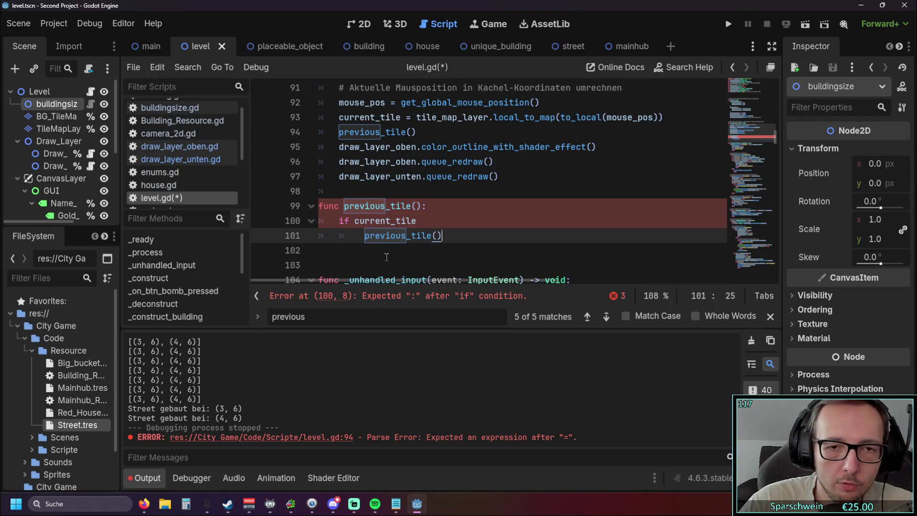
pyautogui.press('BackSpace')
pyautogui.press('BackSpace')
pyautogui.write('=')
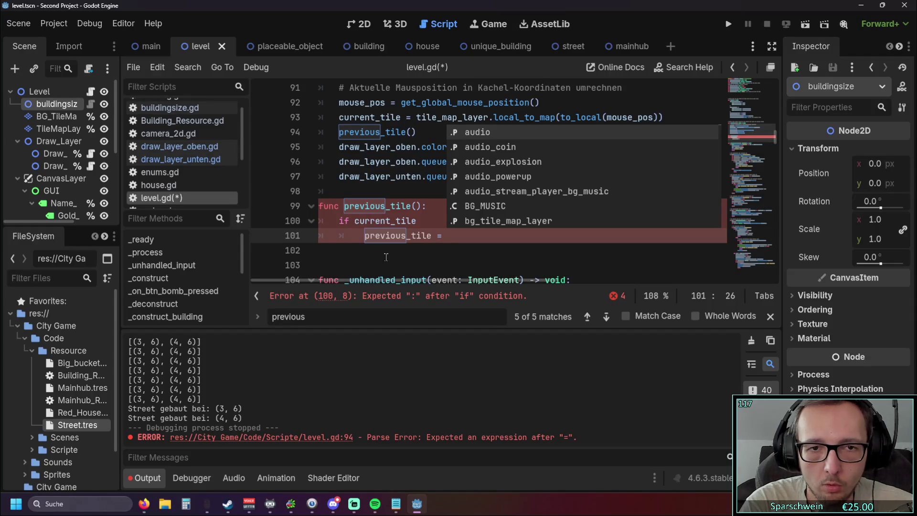
pyautogui.click(365, 235)
pyautogui.doubleClick(355, 221)
pyautogui.hotkey('ctrl', 'c')
pyautogui.click(442, 236)
pyautogui.hotkey('ctrl', 'v')
pyautogui.click(441, 255)
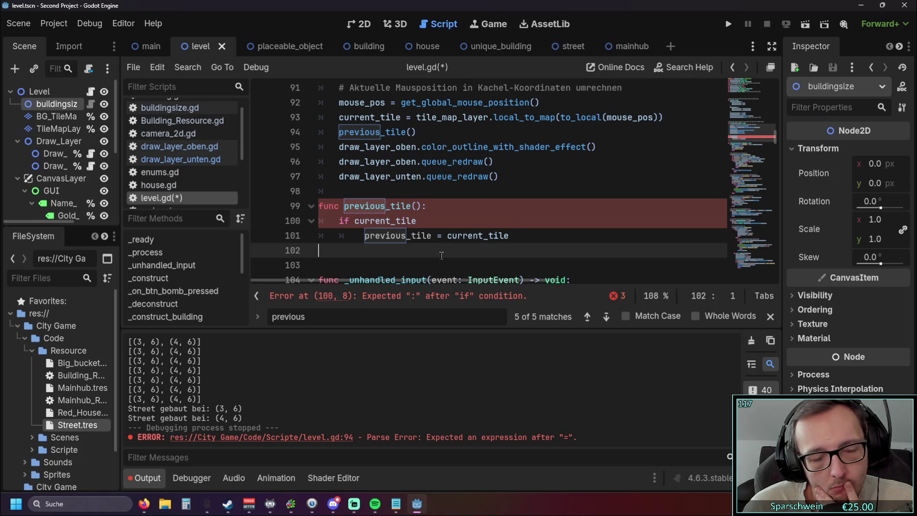
# Complete the guard as if current_tile != current_tile: above the assignment
pyautogui.click(435, 219)
pyautogui.scroll(-1, 434, 219)
pyautogui.scroll(1, 395, 226)
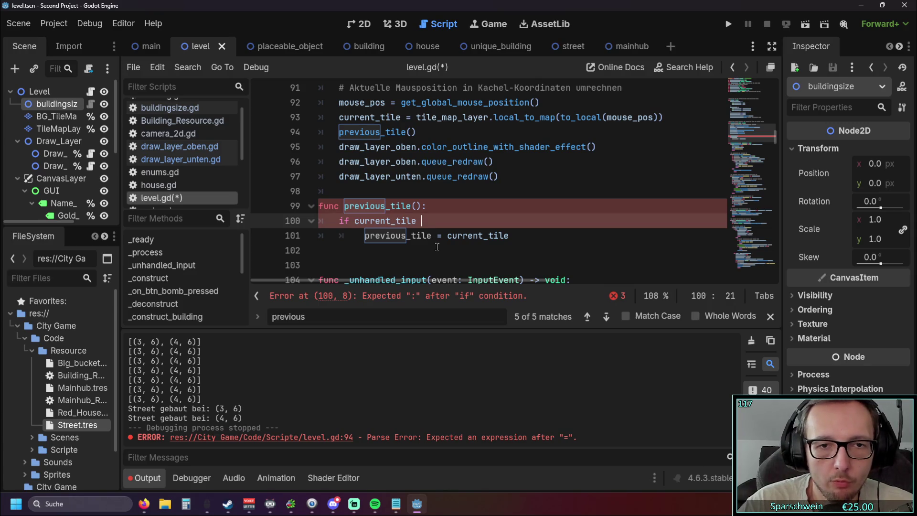
pyautogui.write('!=')
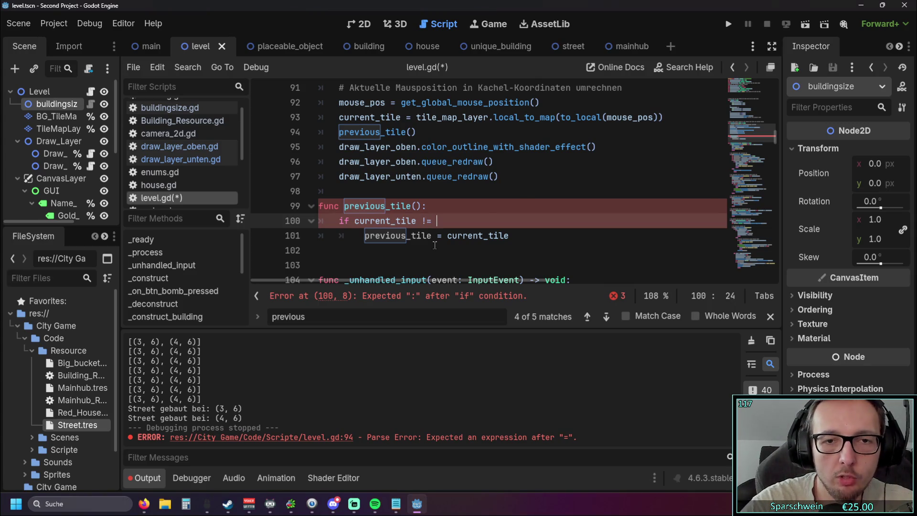
pyautogui.press('Escape')
pyautogui.doubleClick(475, 235)
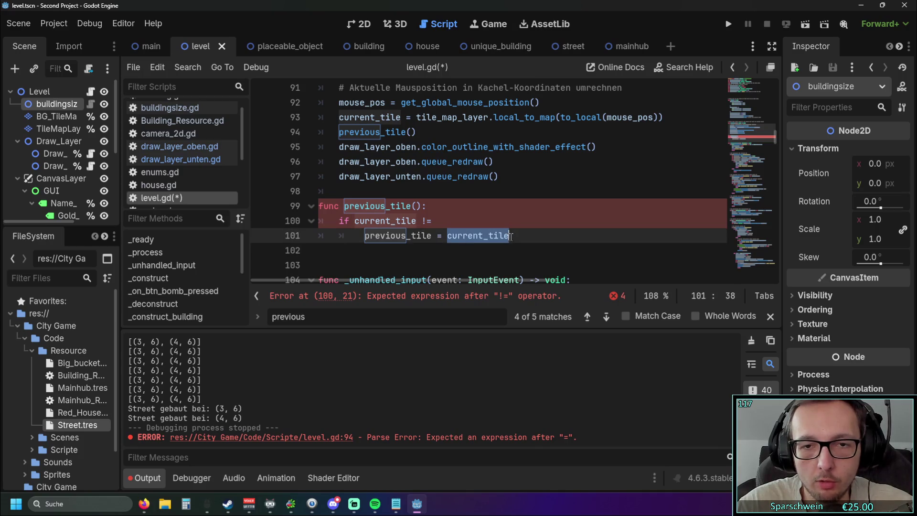
pyautogui.hotkey('ctrl', 'c')
pyautogui.click(465, 220)
pyautogui.hotkey('ctrl', 'v')
pyautogui.write(':')
# Give the previous_tile function header a -> void return type
pyautogui.click(420, 235)
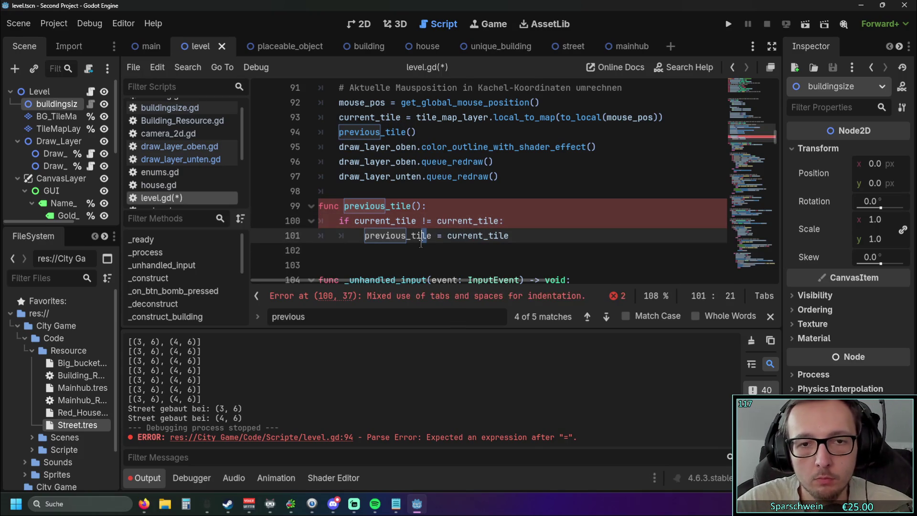
pyautogui.press('Up')
pyautogui.press('Up')
pyautogui.scroll(-1, 429, 229)
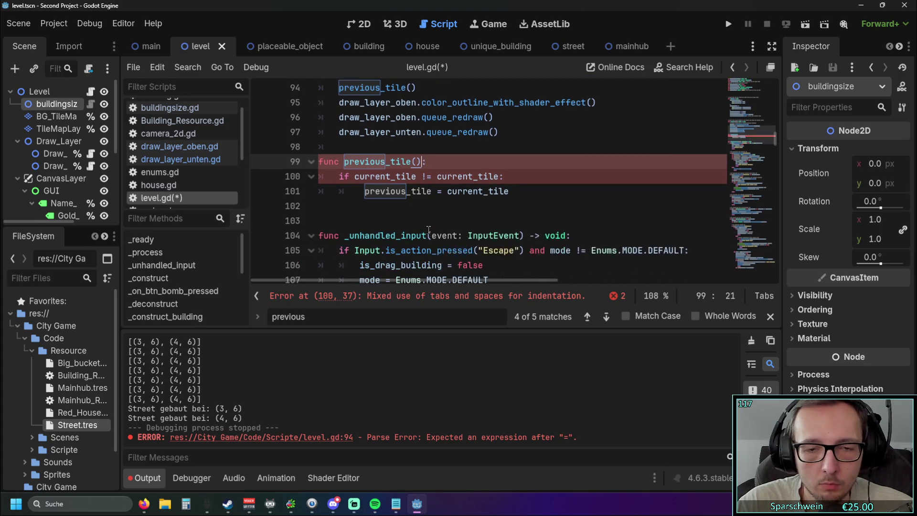
pyautogui.write('-> voids')
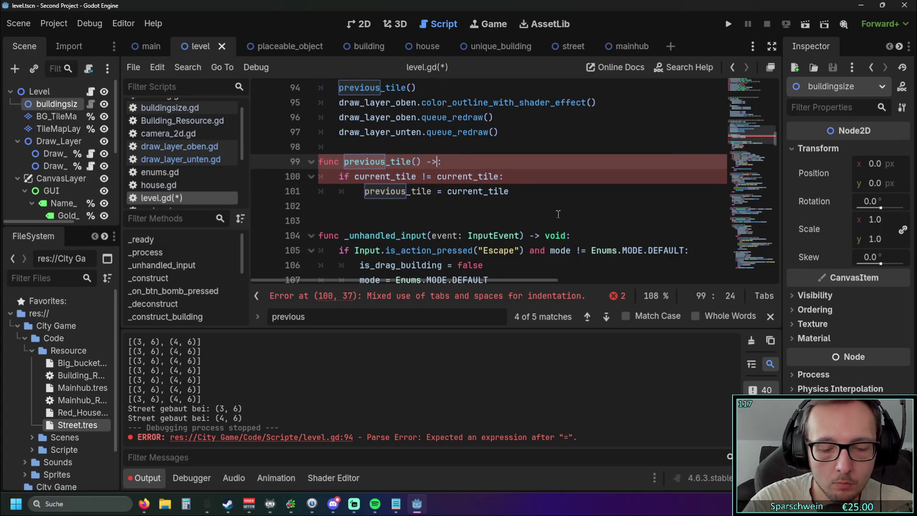
pyautogui.press('BackSpace')
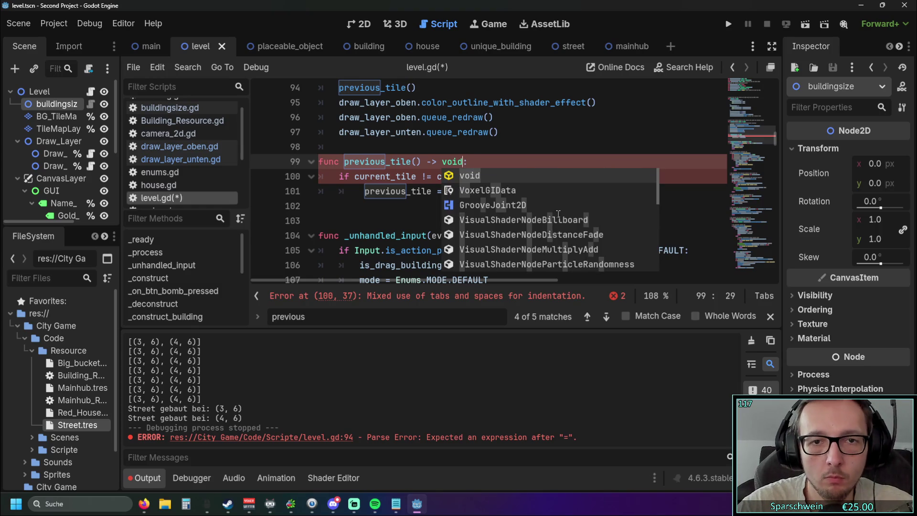
pyautogui.click(376, 221)
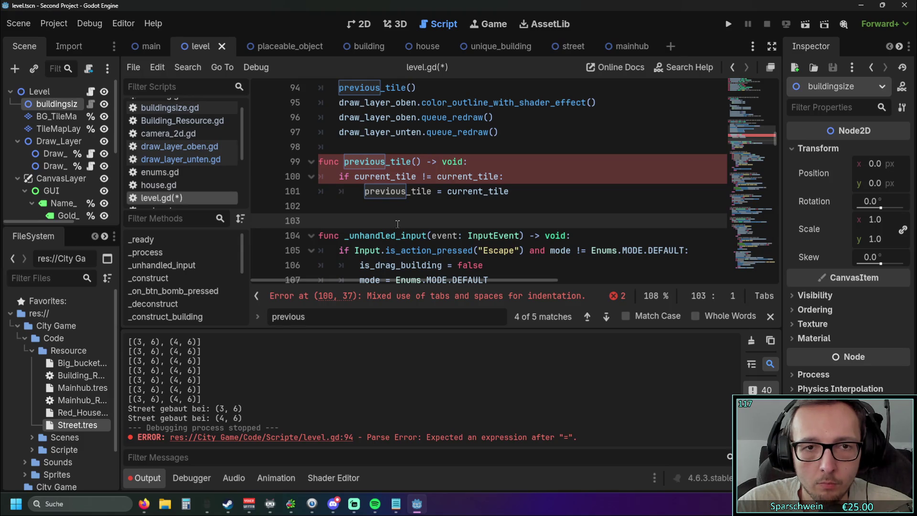
pyautogui.scroll(1, 397, 223)
pyautogui.scroll(-2, 397, 223)
pyautogui.scroll(1, 396, 226)
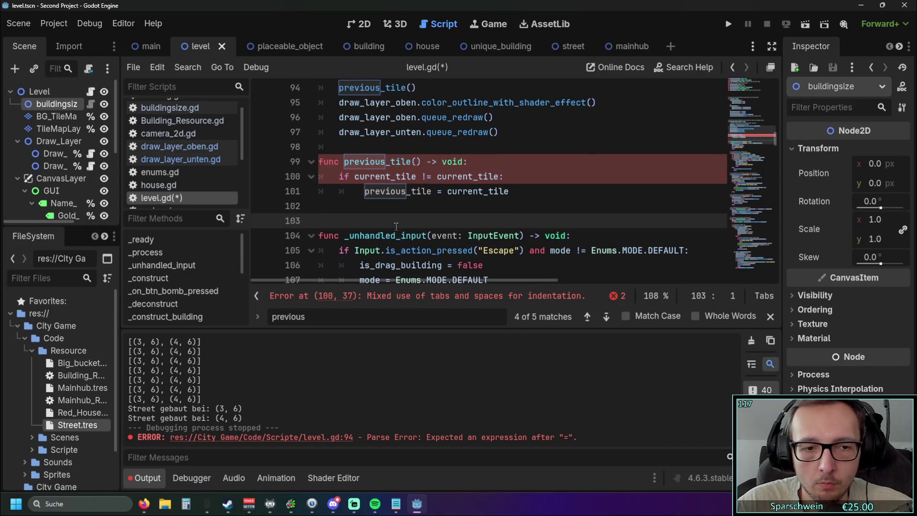
pyautogui.scroll(1, 396, 227)
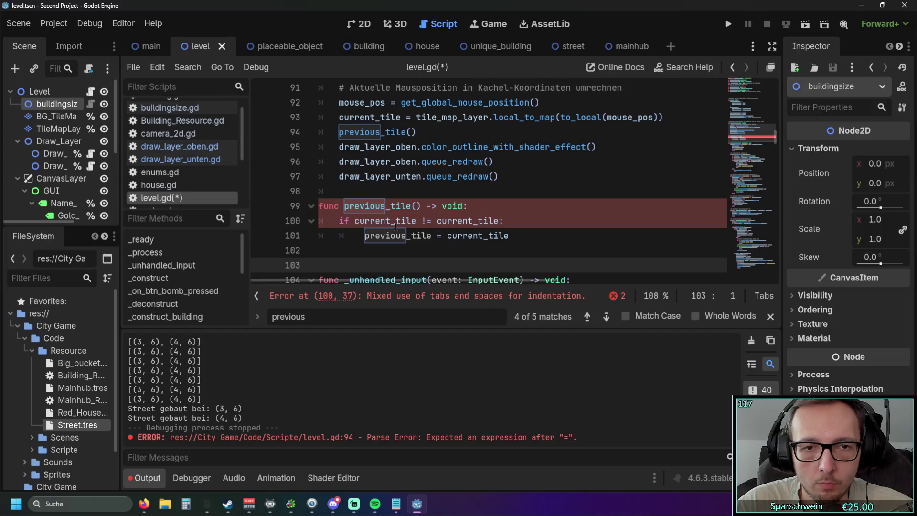
pyautogui.scroll(-1, 396, 226)
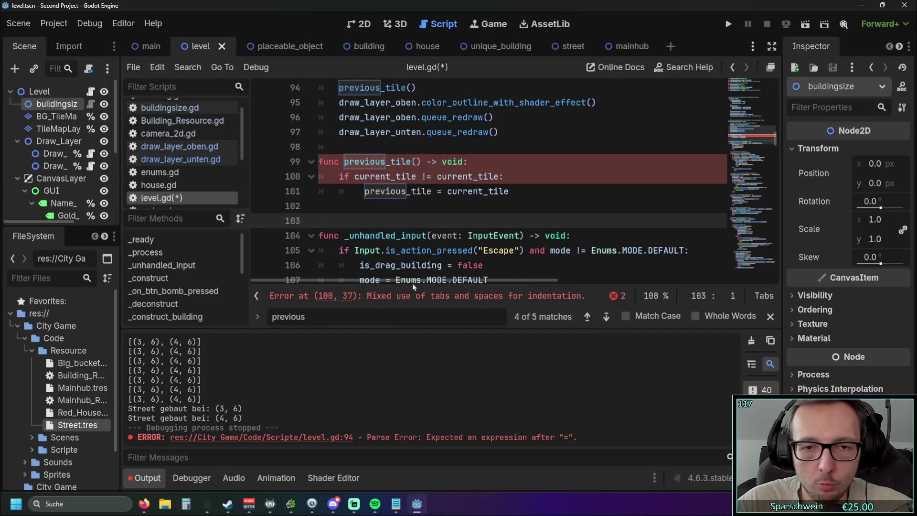
pyautogui.click(379, 203)
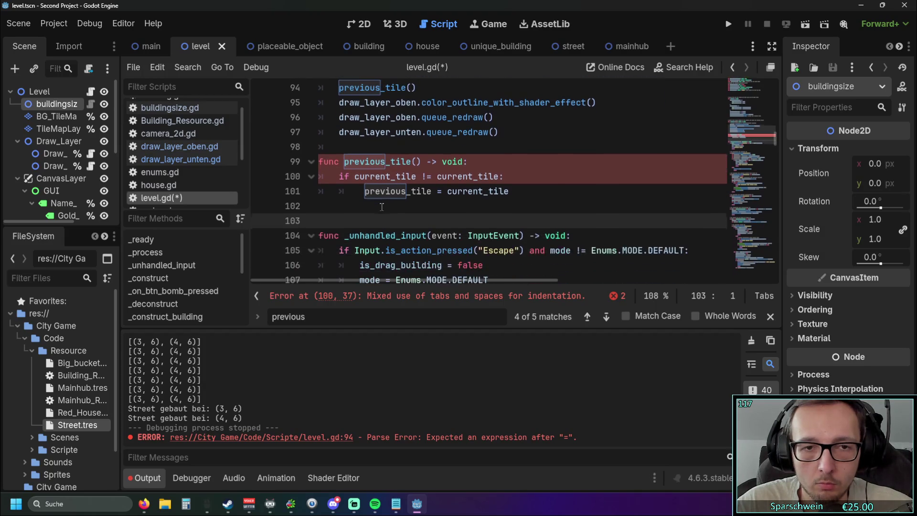
pyautogui.click(411, 163)
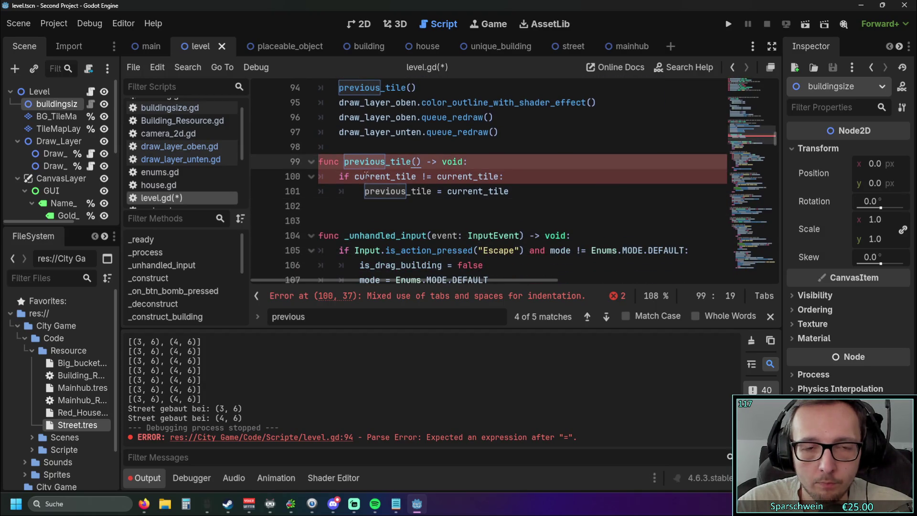
# Rename the function to previous_tile_setter and re-indent its if line with a tab
pyautogui.moveTo(409, 194)
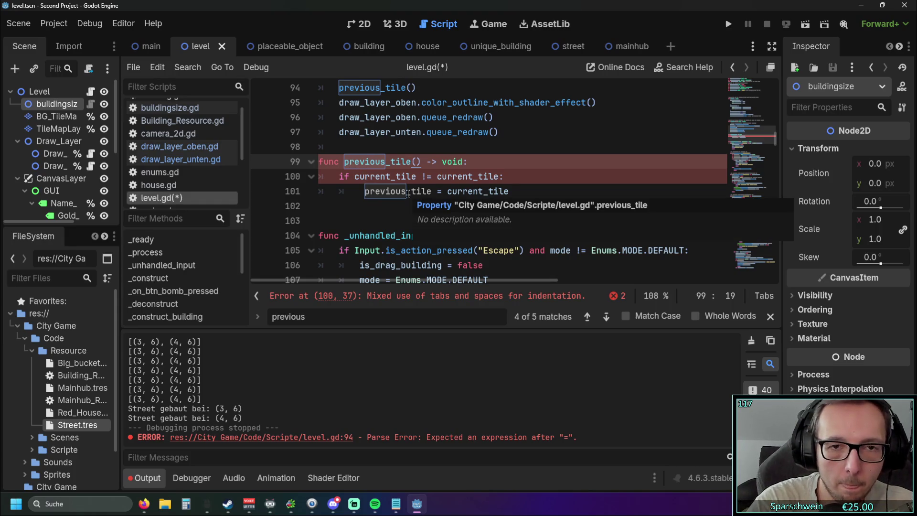
pyautogui.write('_setter')
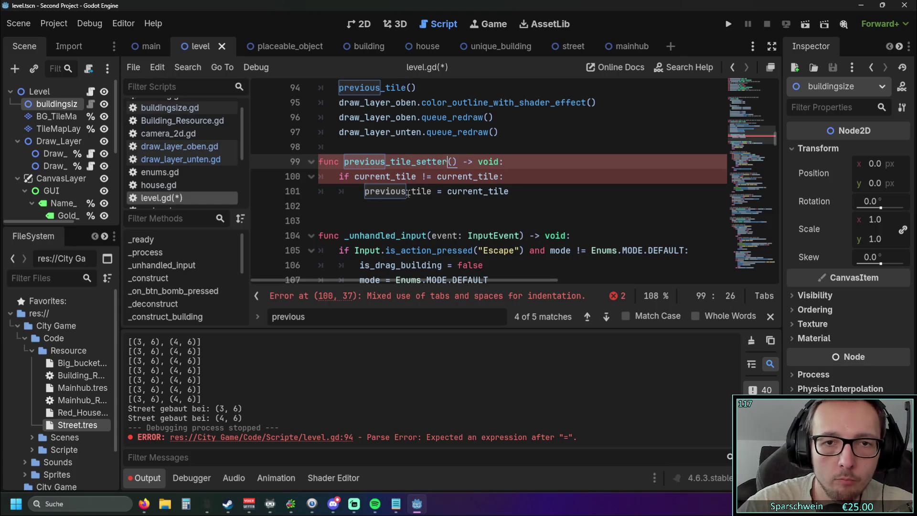
pyautogui.click(381, 205)
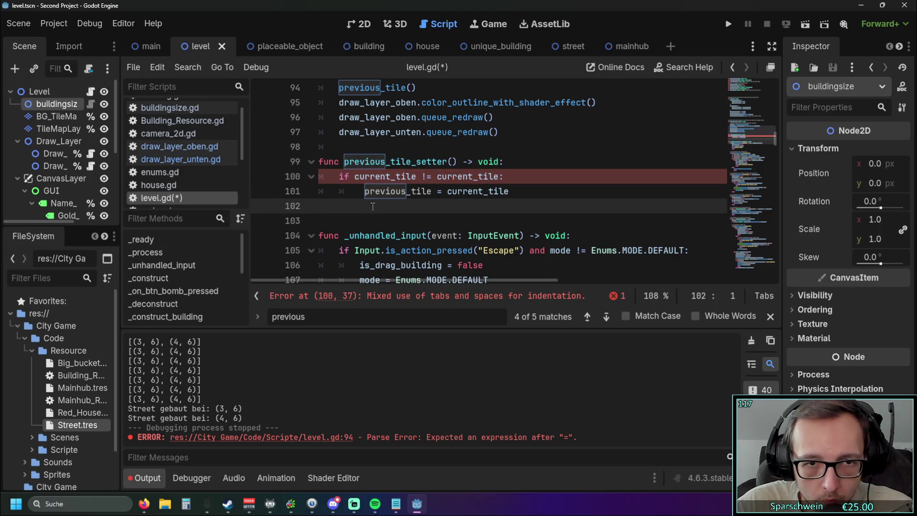
pyautogui.scroll(1, 421, 211)
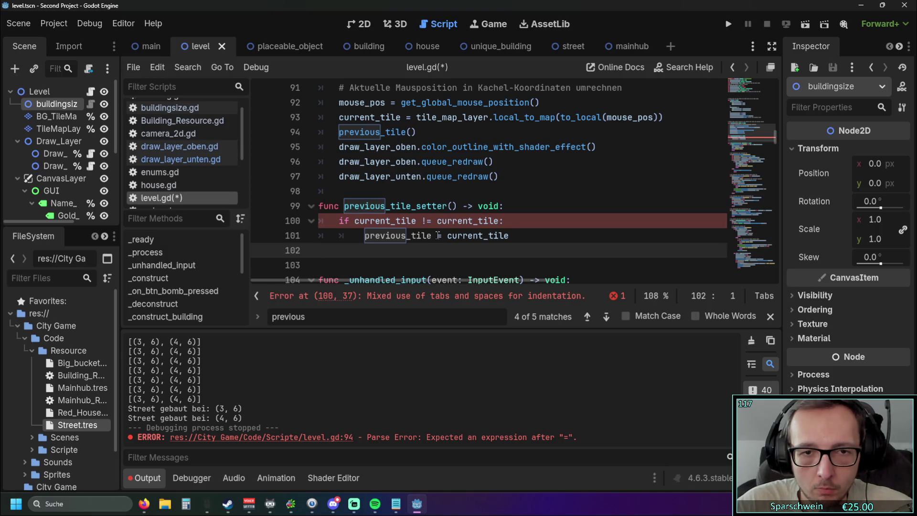
pyautogui.click(340, 221)
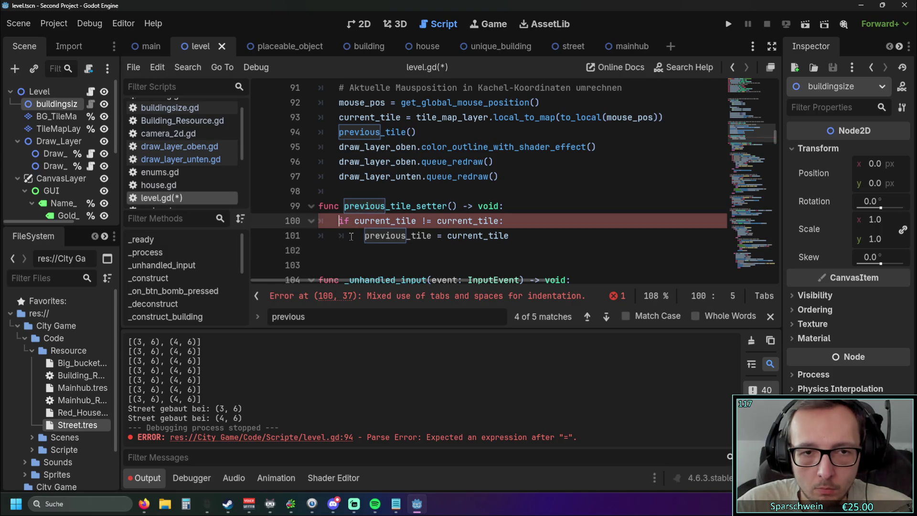
pyautogui.press('BackSpace')
pyautogui.press('Tab')
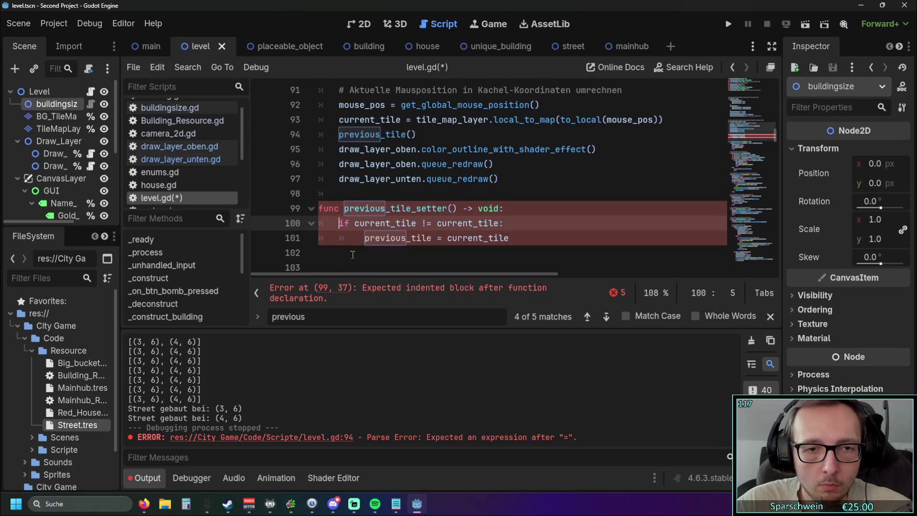
pyautogui.click(349, 250)
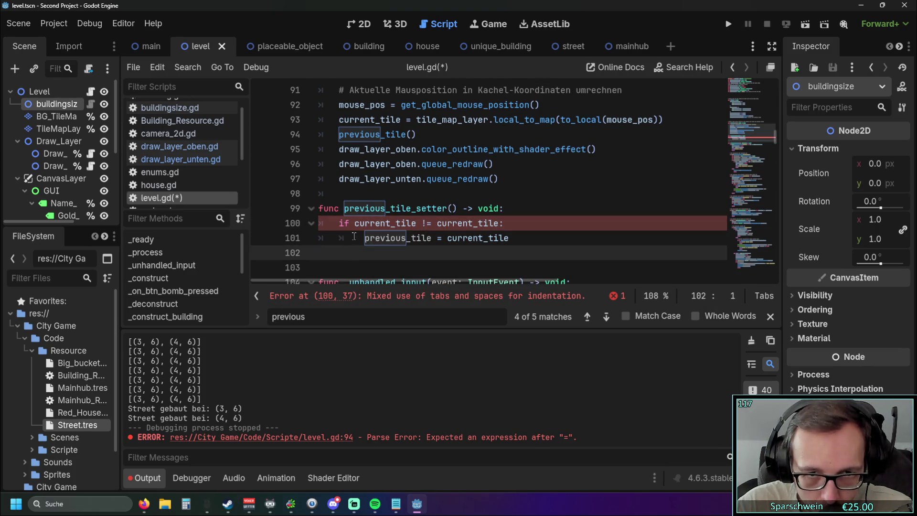
# Replace the previous_tile() call on line 94 with previous_tile_setter()
pyautogui.moveTo(457, 209); pyautogui.dragTo(344, 208)
pyautogui.hotkey('ctrl', 'c')
pyautogui.moveTo(417, 134); pyautogui.dragTo(338, 134)
pyautogui.hotkey('ctrl', 'v')
# Remove the stray space before previous_tile on line 101 and run the game
pyautogui.click(493, 193)
pyautogui.scroll(-1, 494, 193)
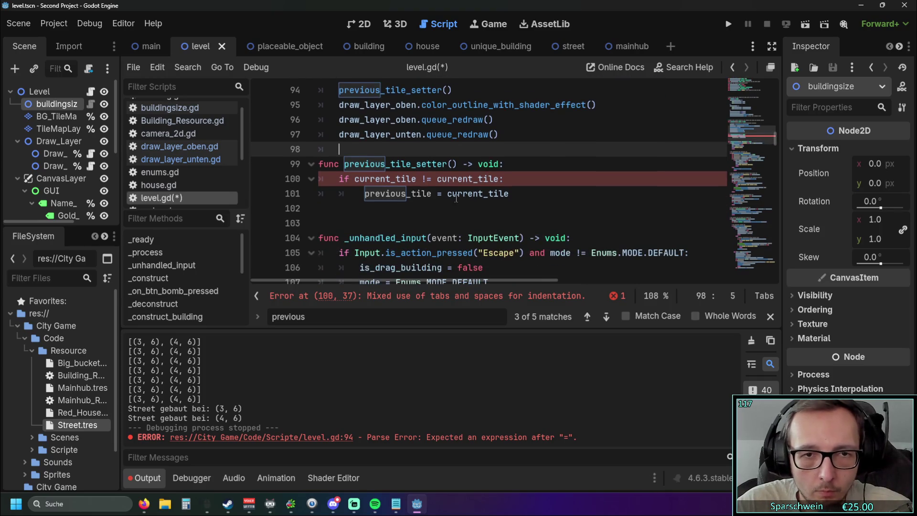
pyautogui.scroll(1, 480, 191)
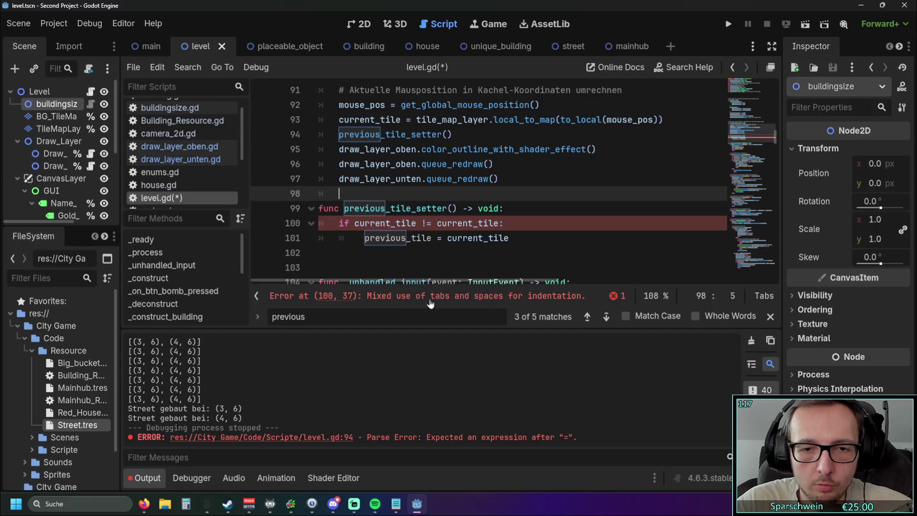
pyautogui.click(365, 238)
pyautogui.press('BackSpace')
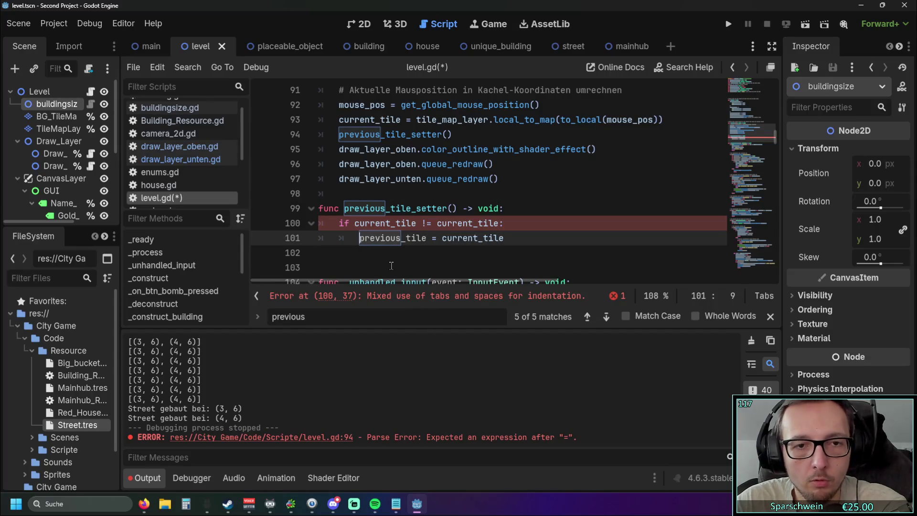
pyautogui.click(391, 265)
pyautogui.click(726, 24)
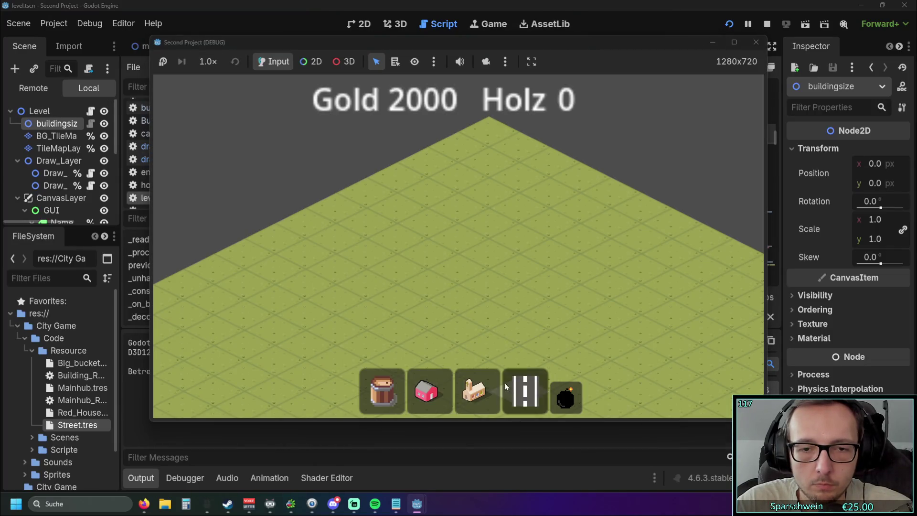
# Drag out a five-tile road from (3, 7) to (3, 3), then stop the game
pyautogui.click(506, 386)
pyautogui.moveTo(380, 285); pyautogui.dragTo(503, 223)
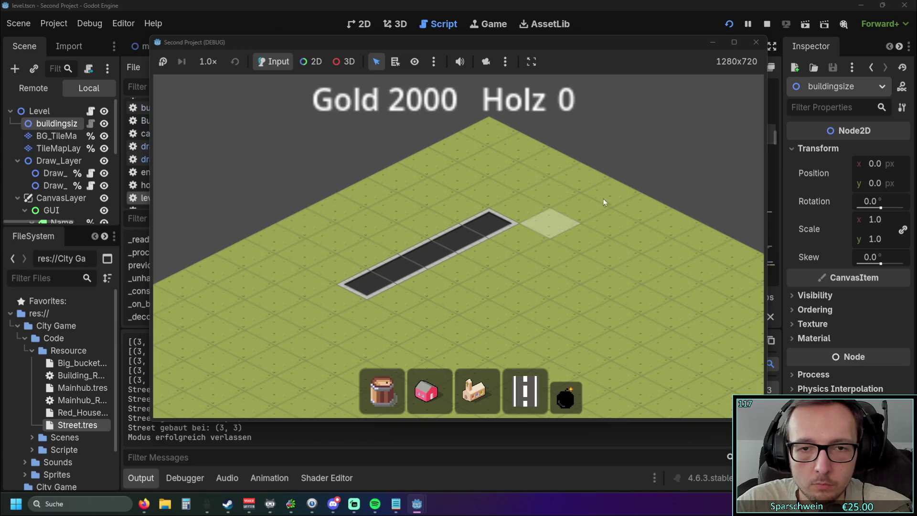
pyautogui.click(754, 43)
pyautogui.scroll(-4, 525, 191)
pyautogui.scroll(-7, 581, 192)
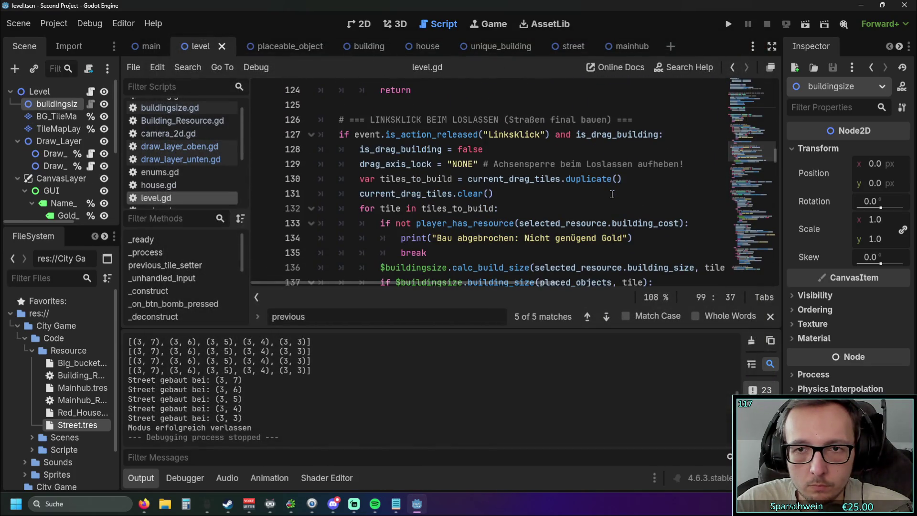
# Change the == comparison on line 151 to !=
pyautogui.scroll(-4, 612, 194)
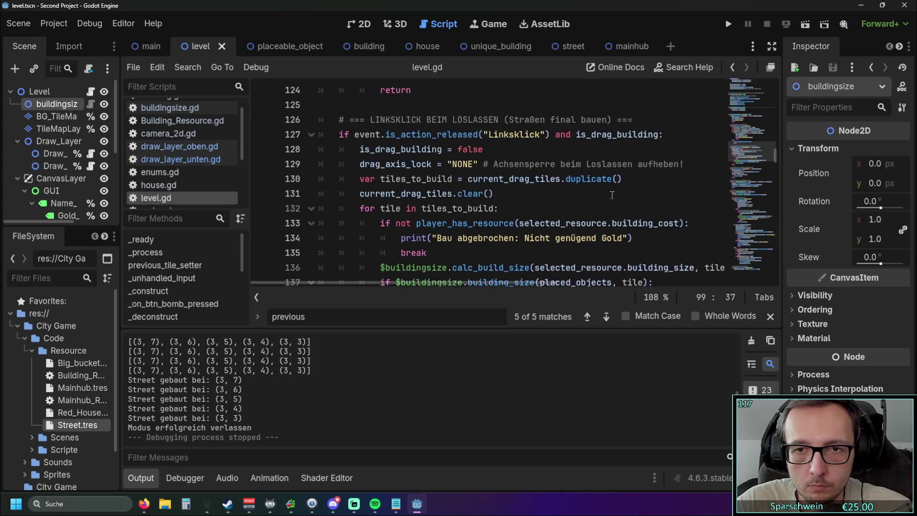
pyautogui.scroll(5, 611, 195)
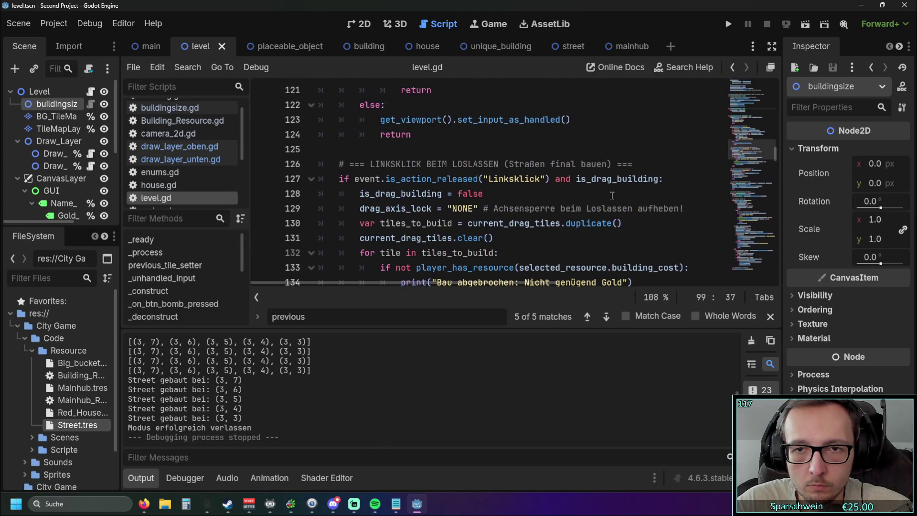
pyautogui.hscroll(4, 477, 284)
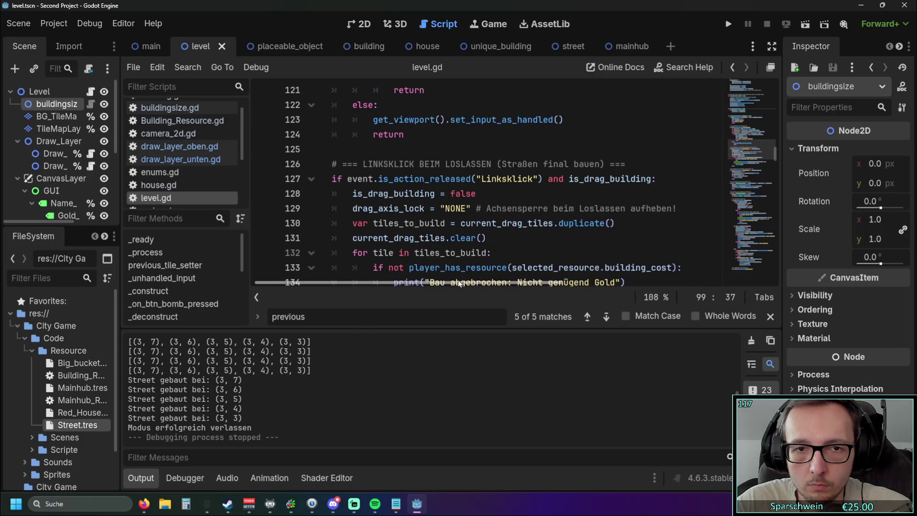
pyautogui.hscroll(-4, 473, 282)
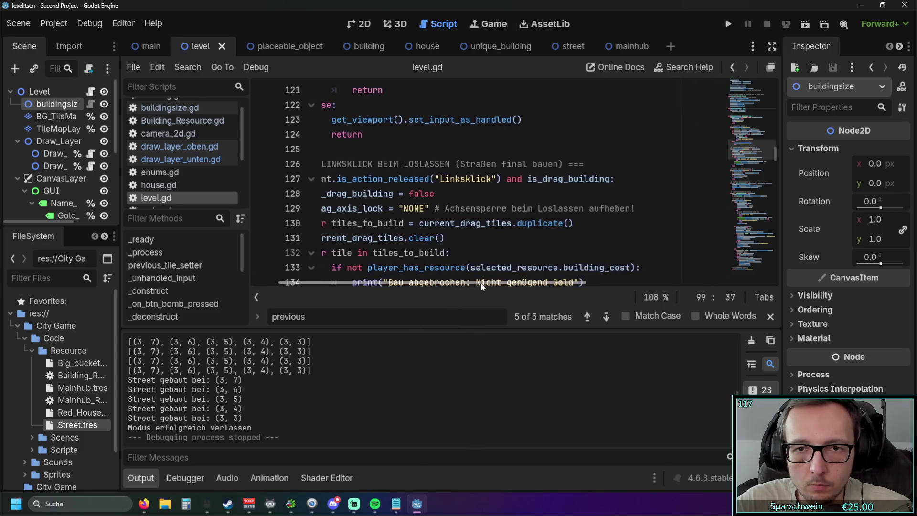
pyautogui.scroll(3, 509, 222)
pyautogui.scroll(-12, 509, 222)
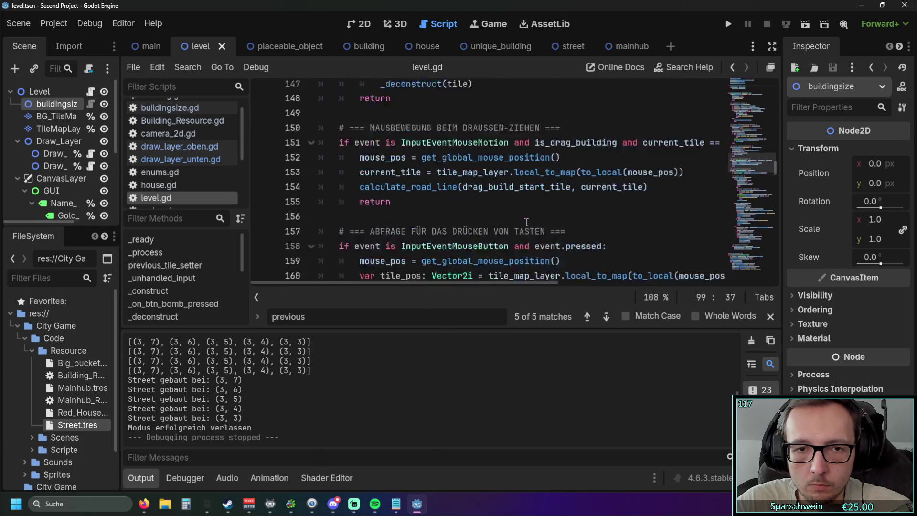
pyautogui.hscroll(10, 473, 283)
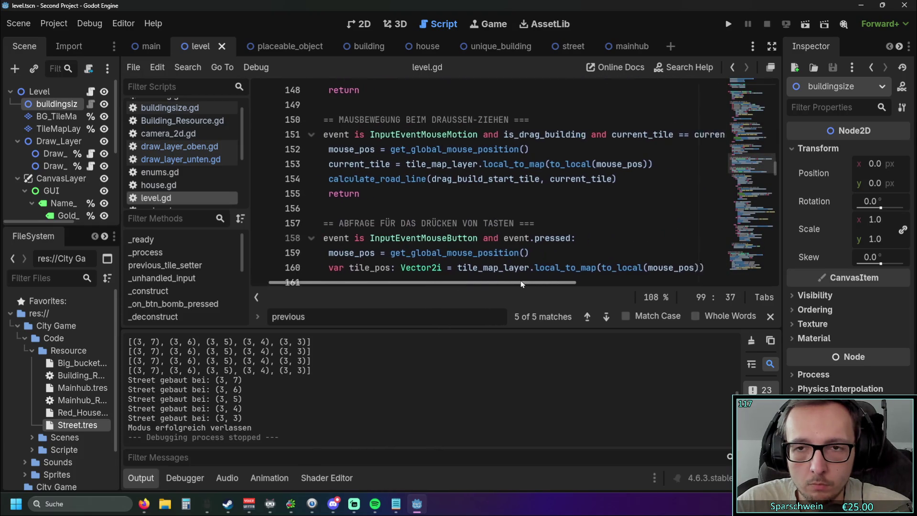
pyautogui.click(579, 134)
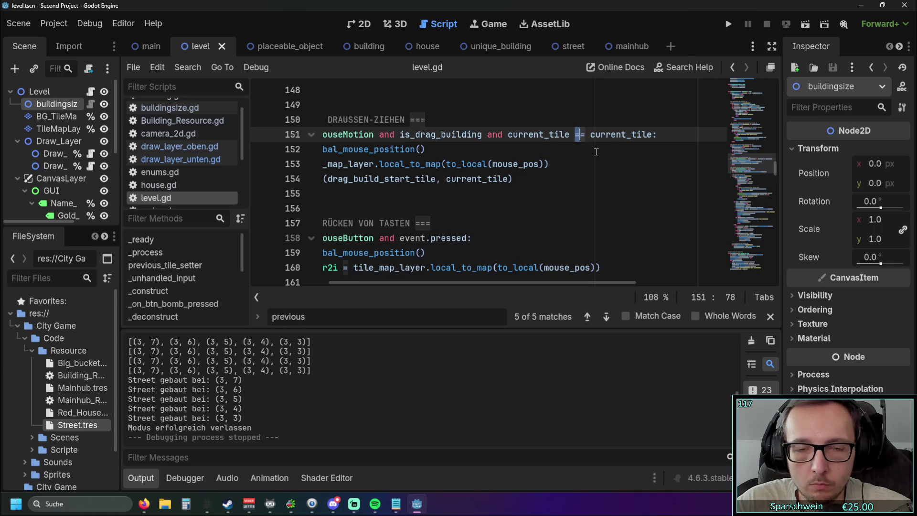
pyautogui.click(594, 151)
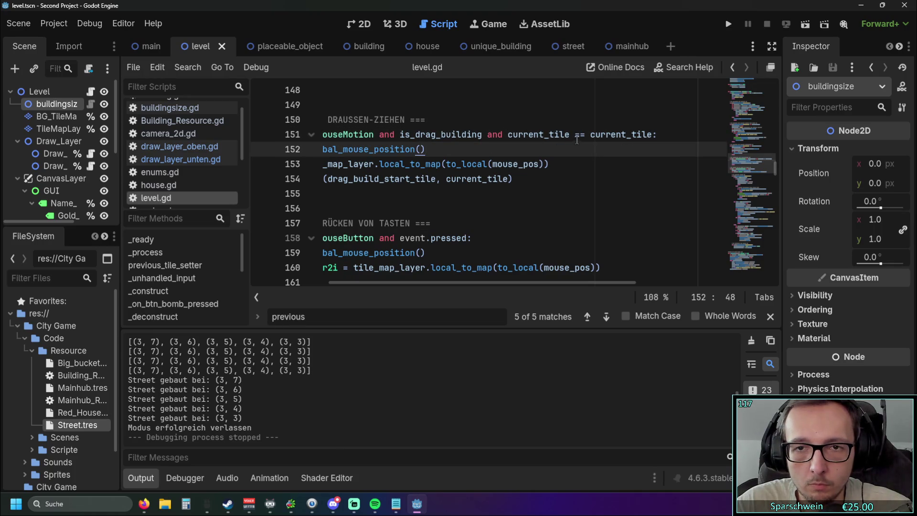
pyautogui.click(580, 135)
pyautogui.press('BackSpace')
pyautogui.write('!')
# Replace current_tile after the != with previous_tile and run the game
pyautogui.moveTo(591, 135); pyautogui.dragTo(654, 135)
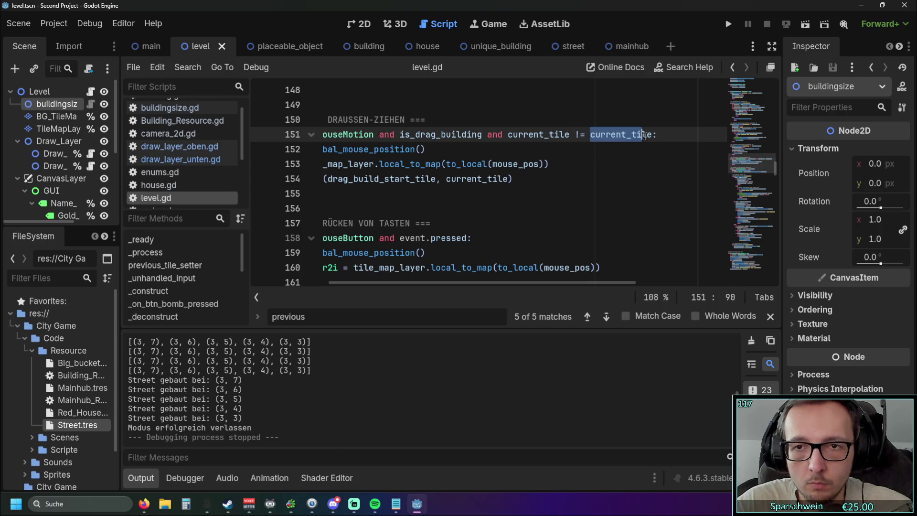
pyautogui.write('previous_tile_setter(')
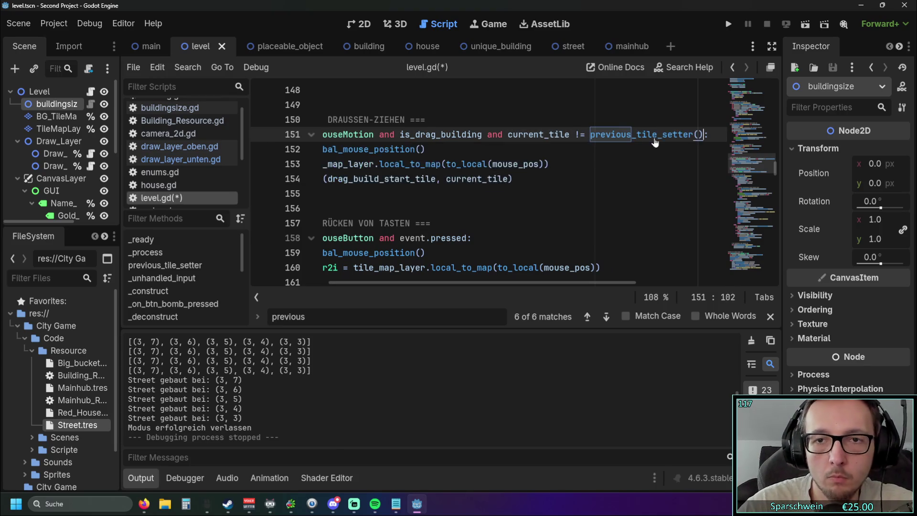
pyautogui.press('BackSpace')
pyautogui.press('BackSpace')
pyautogui.press('BackSpace')
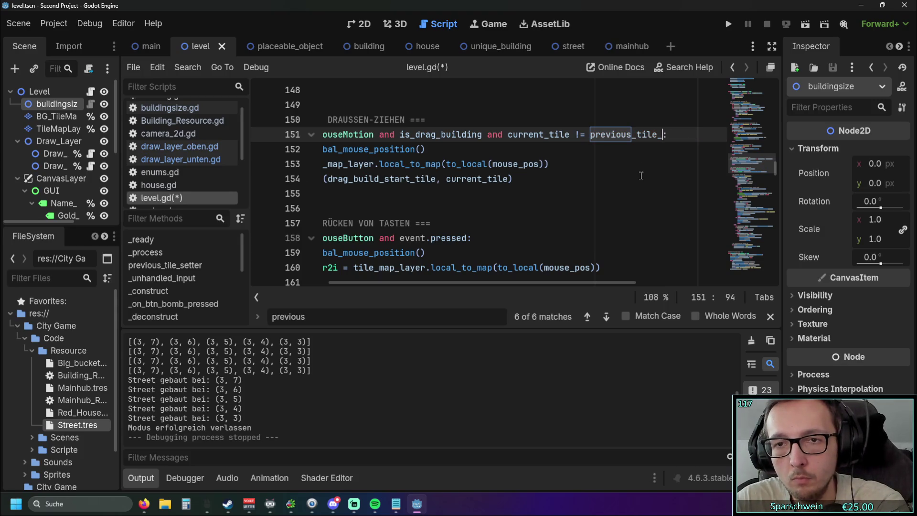
pyautogui.click(728, 24)
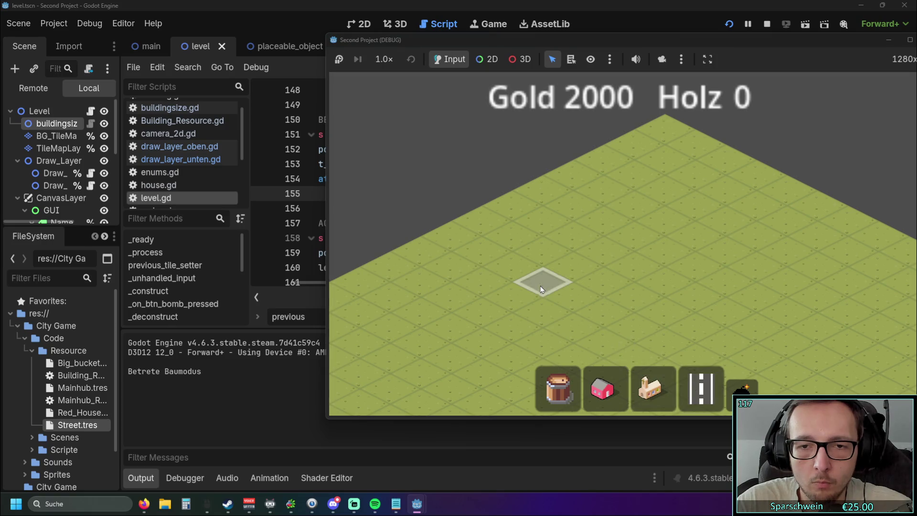
# Drag a five-tile road in the running game, then stop it
pyautogui.moveTo(542, 289); pyautogui.dragTo(606, 253)
pyautogui.moveTo(663, 313)
pyautogui.mouseDown()
pyautogui.moveTo(729, 265)
pyautogui.moveTo(687, 219)
pyautogui.mouseUp()
pyautogui.moveTo(693, 48); pyautogui.dragTo(516, 58)
pyautogui.click(753, 56)
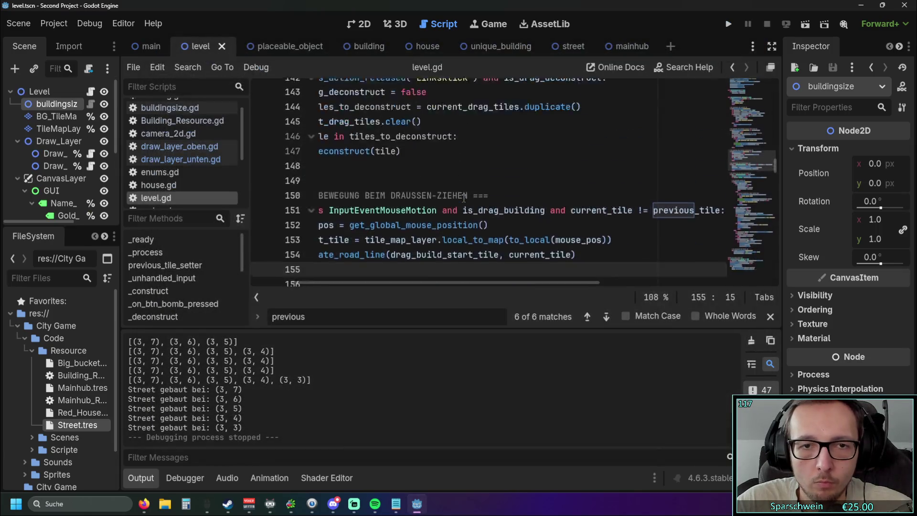
pyautogui.scroll(12, 456, 196)
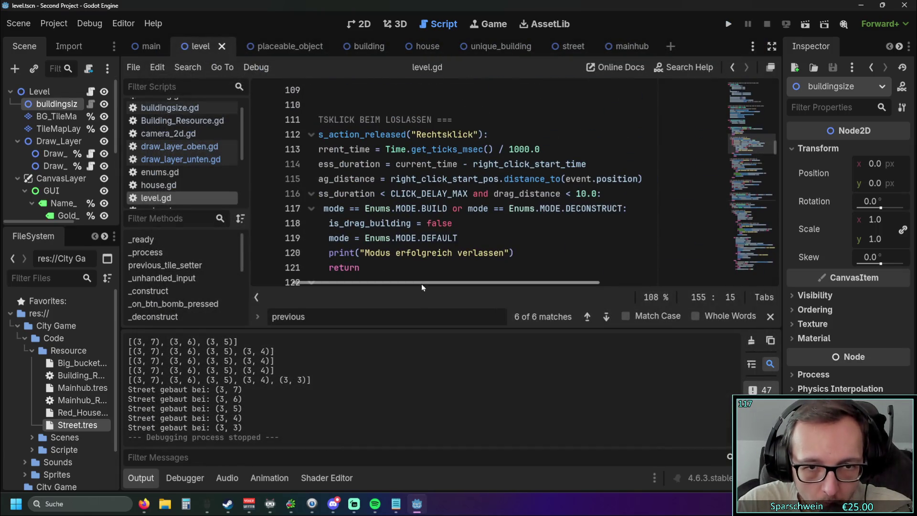
# Narrow the left dock to widen the code editor and place the caret at line 100's end
pyautogui.moveTo(421, 283); pyautogui.dragTo(380, 283)
pyautogui.moveTo(246, 239); pyautogui.dragTo(191, 239)
pyautogui.moveTo(119, 241); pyautogui.dragTo(105, 242)
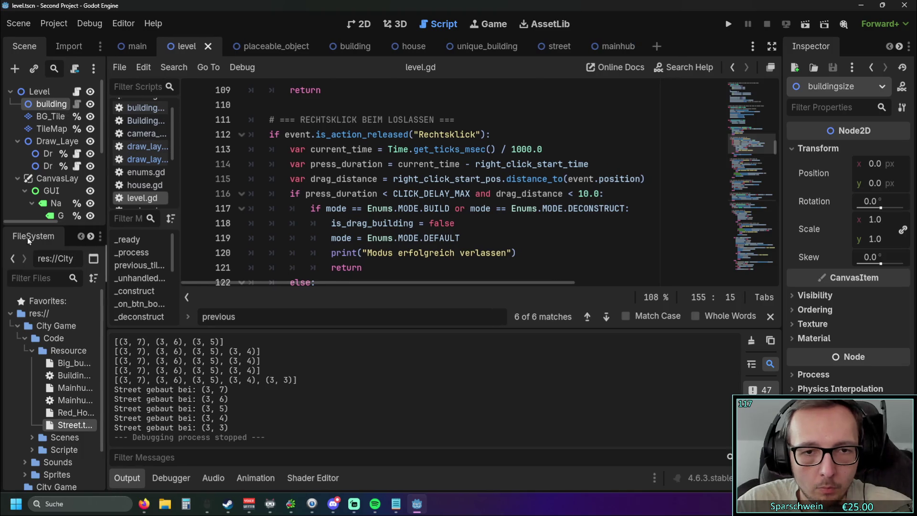
pyautogui.scroll(-2, 454, 198)
pyautogui.scroll(-10, 568, 227)
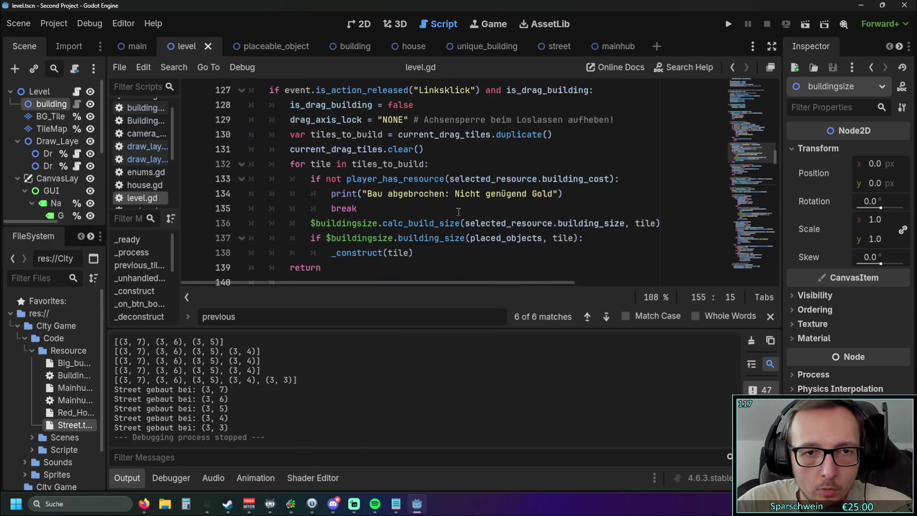
pyautogui.scroll(-5, 457, 211)
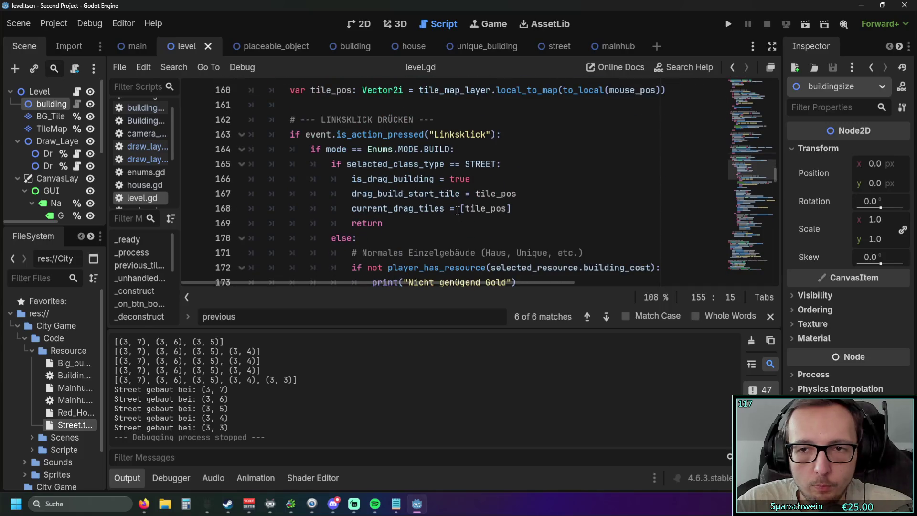
pyautogui.scroll(-1, 457, 210)
pyautogui.scroll(10, 458, 211)
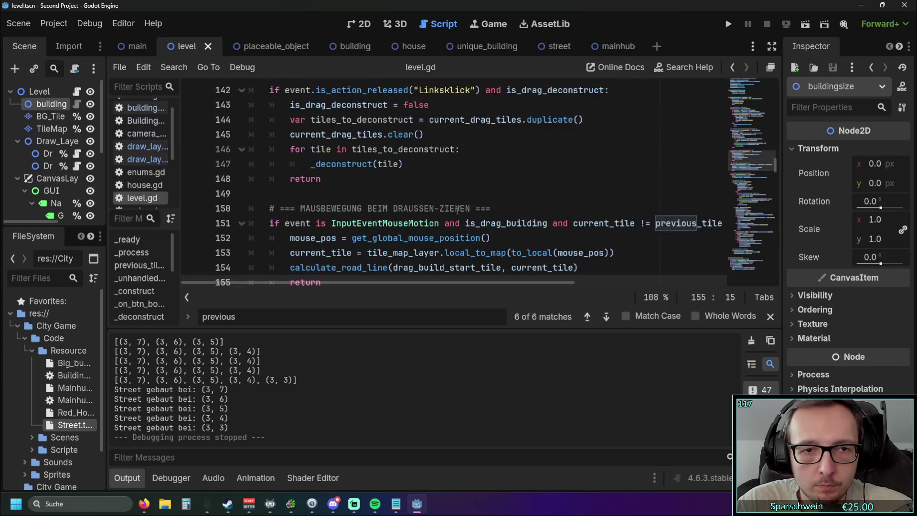
pyautogui.scroll(14, 458, 210)
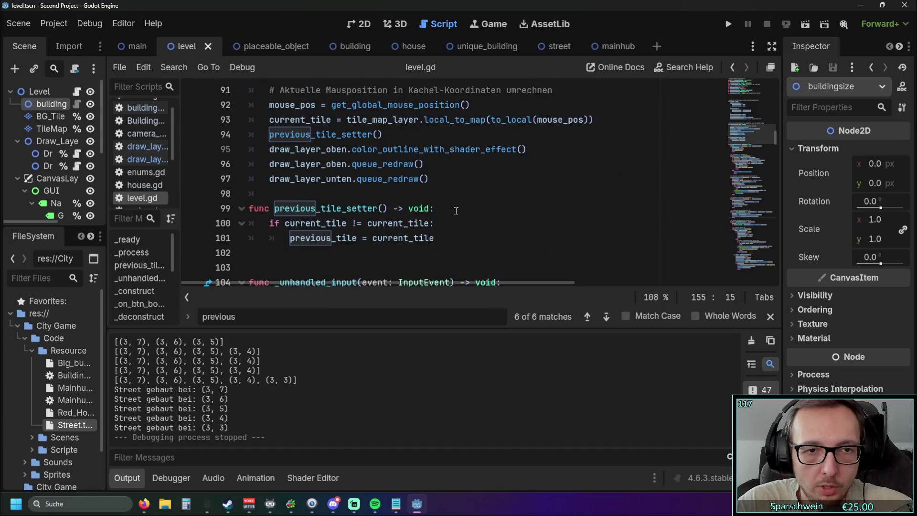
pyautogui.click(458, 228)
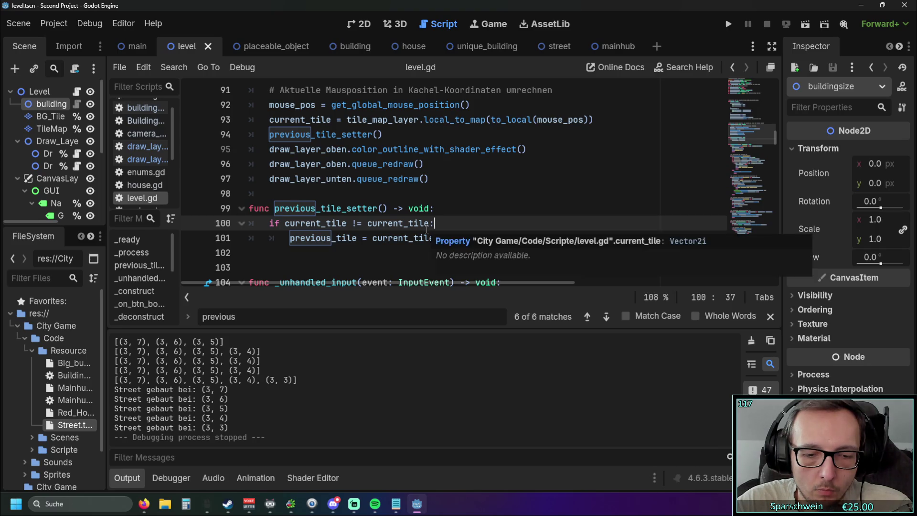
pyautogui.scroll(1, 444, 227)
pyautogui.scroll(-1, 454, 226)
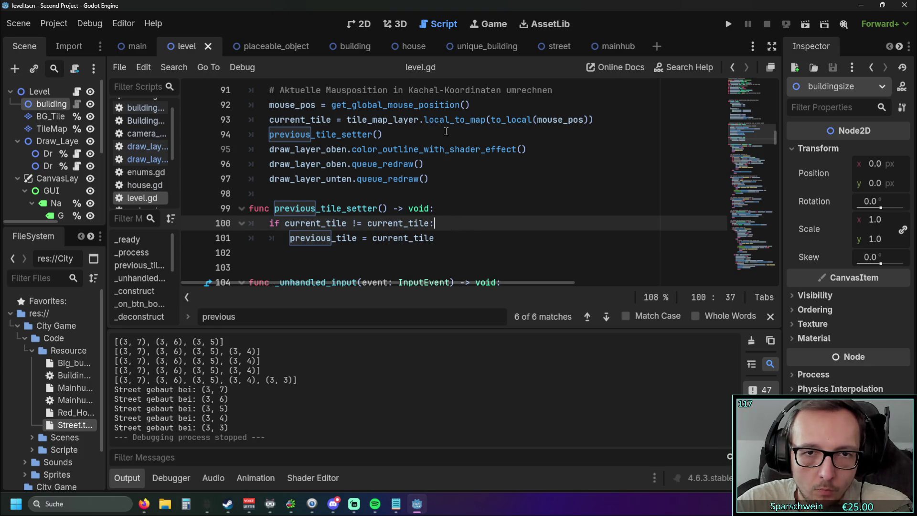
pyautogui.moveTo(427, 122)
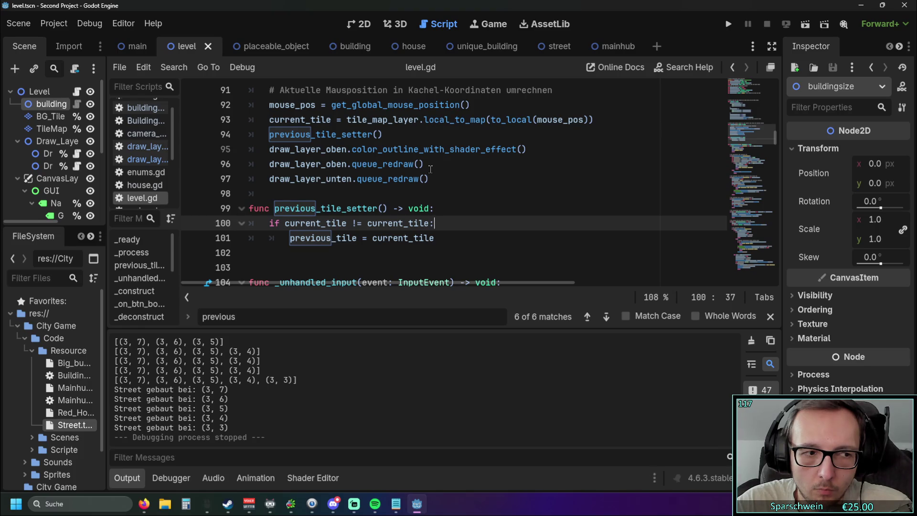
pyautogui.scroll(-1, 430, 169)
pyautogui.scroll(1, 444, 175)
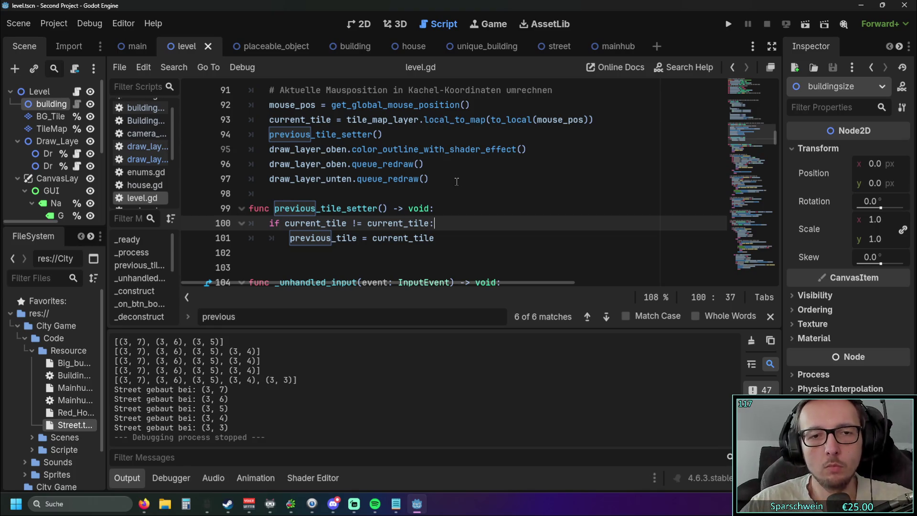
pyautogui.scroll(-10, 457, 182)
pyautogui.scroll(-7, 574, 186)
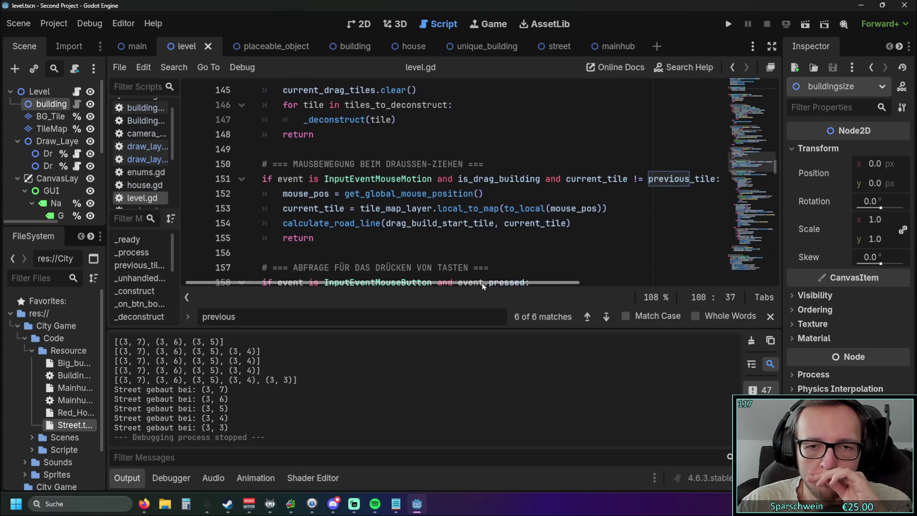
# Replace current_tile with previous_tile in the line 151 condition
pyautogui.moveTo(471, 283); pyautogui.dragTo(541, 282)
pyautogui.moveTo(547, 179); pyautogui.dragTo(613, 180)
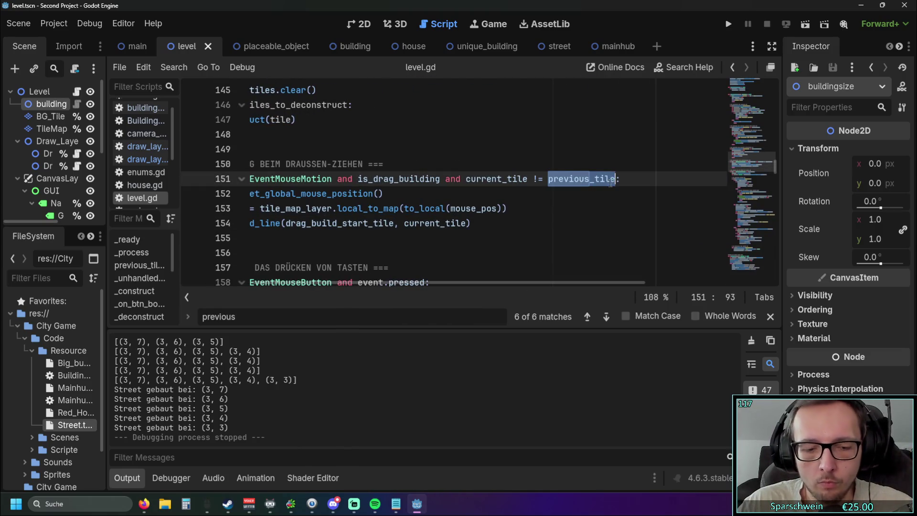
pyautogui.moveTo(465, 180); pyautogui.dragTo(529, 180)
pyautogui.write('previous_tile')
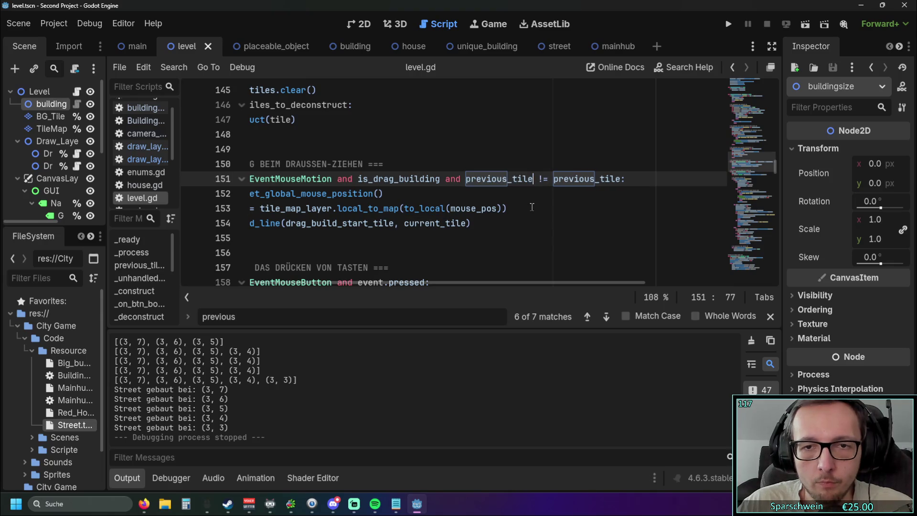
# Run the game, build a single street at (4, 6), and stop debugging
pyautogui.click(533, 208)
pyautogui.click(724, 28)
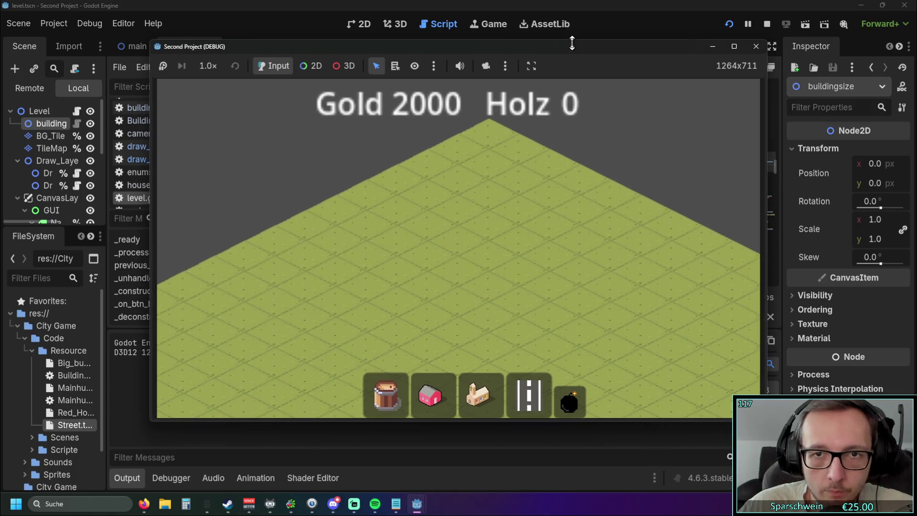
pyautogui.moveTo(518, 47); pyautogui.dragTo(714, 52)
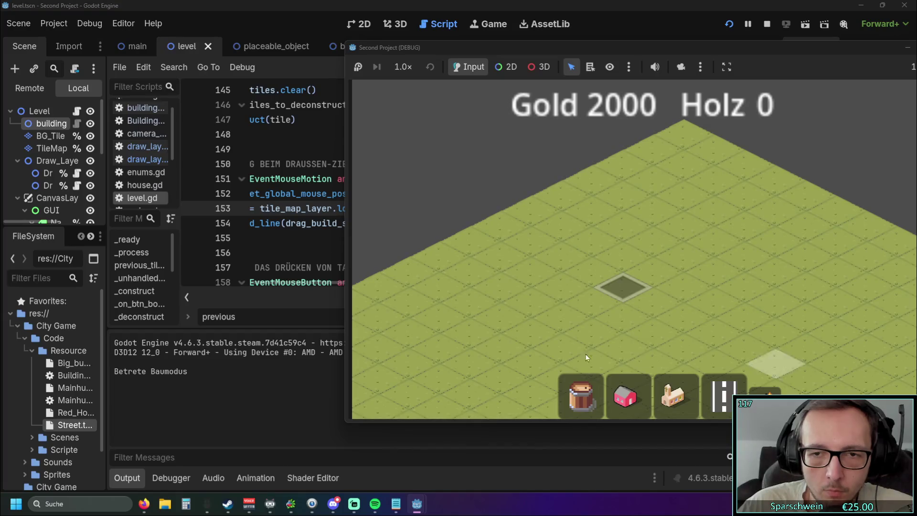
pyautogui.click(716, 239)
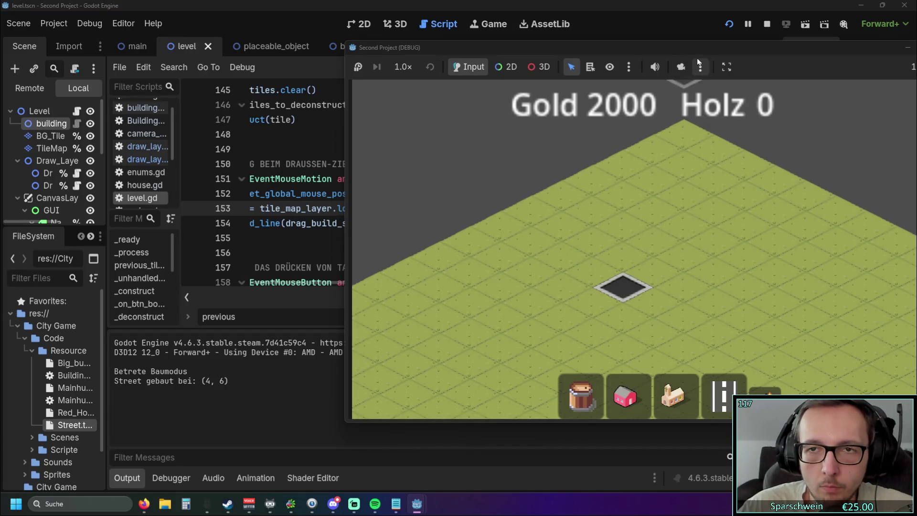
pyautogui.click(698, 65)
pyautogui.press('F8')
pyautogui.moveTo(463, 284)
pyautogui.mouseDown()
pyautogui.moveTo(383, 284)
pyautogui.moveTo(432, 285)
pyautogui.moveTo(399, 284)
pyautogui.moveTo(411, 285)
pyautogui.mouseUp()
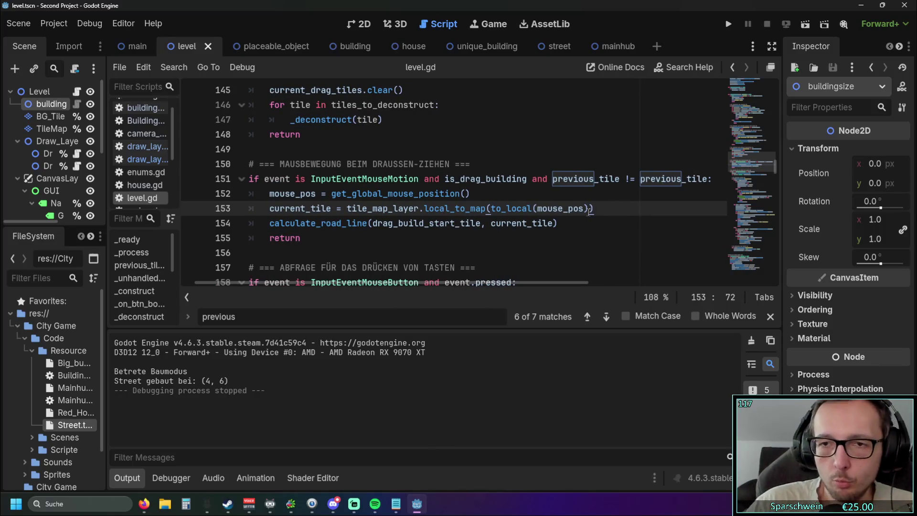
pyautogui.scroll(17, 514, 205)
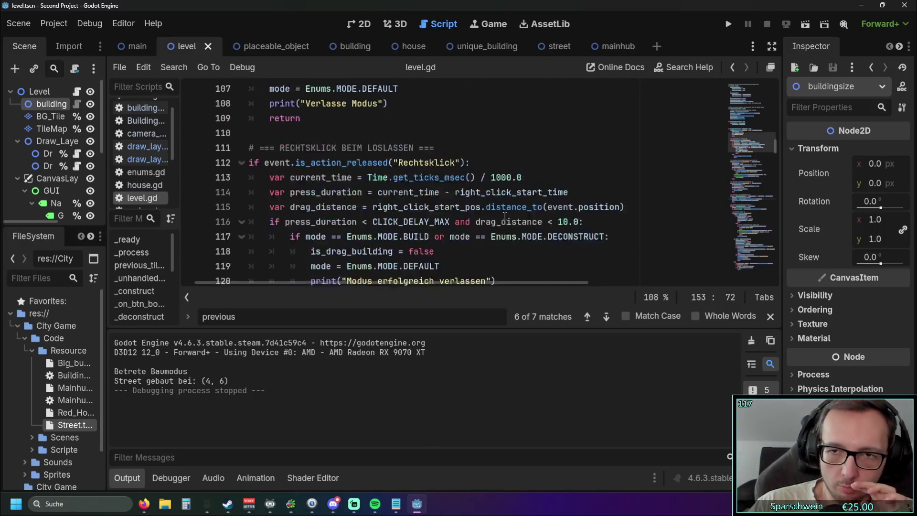
pyautogui.scroll(1, 486, 229)
pyautogui.hscroll(-1, 495, 223)
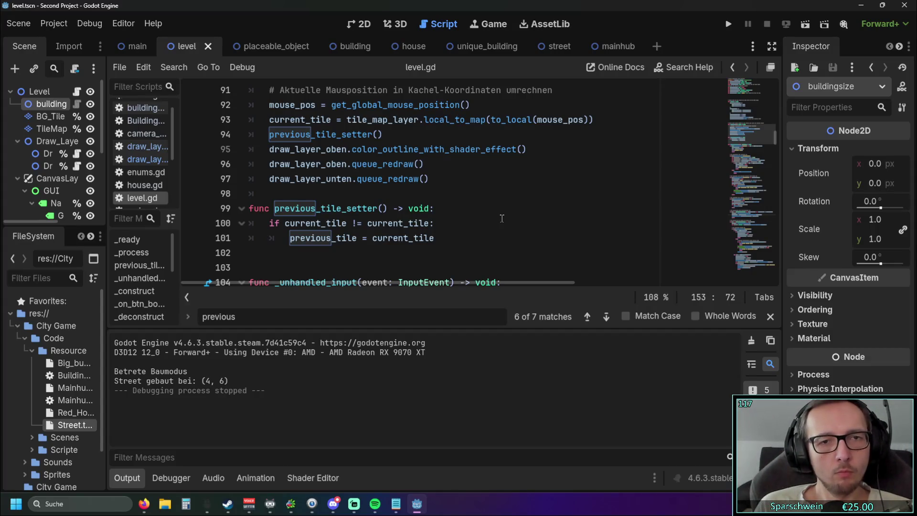
pyautogui.scroll(2, 502, 218)
pyautogui.scroll(-2, 497, 217)
pyautogui.click(490, 216)
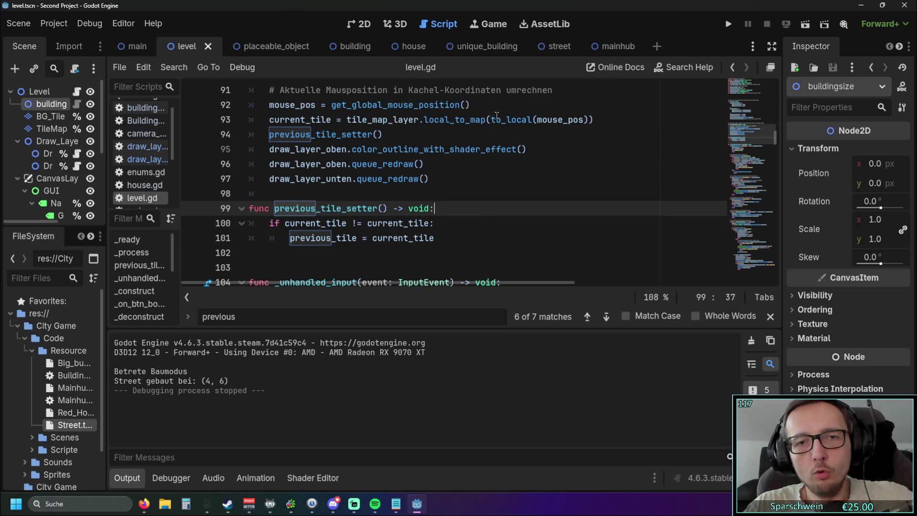
# Strip the to_local( wrapper and its extra parenthesis from line 93
pyautogui.moveTo(461, 118)
pyautogui.moveTo(537, 119); pyautogui.dragTo(492, 123)
pyautogui.press('Delete')
pyautogui.press('End')
pyautogui.press('BackSpace')
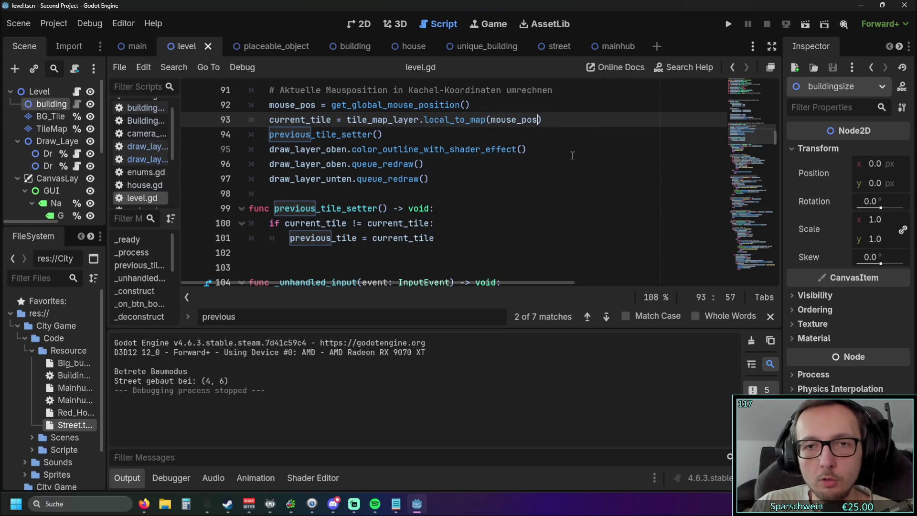
pyautogui.press('Down')
pyautogui.press('Down')
pyautogui.press('Down')
# Test-run the game by building a street tile at (4, 5), then close it
pyautogui.click(727, 24)
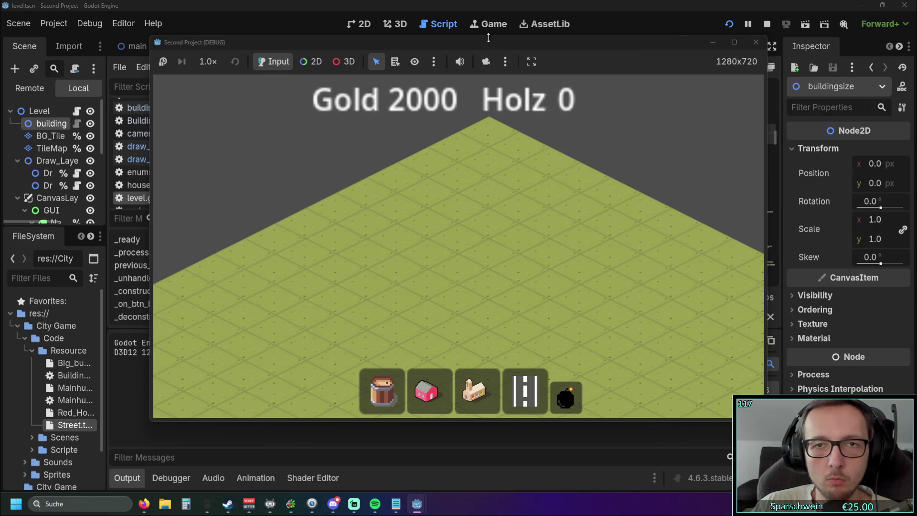
pyautogui.moveTo(480, 42); pyautogui.dragTo(683, 44)
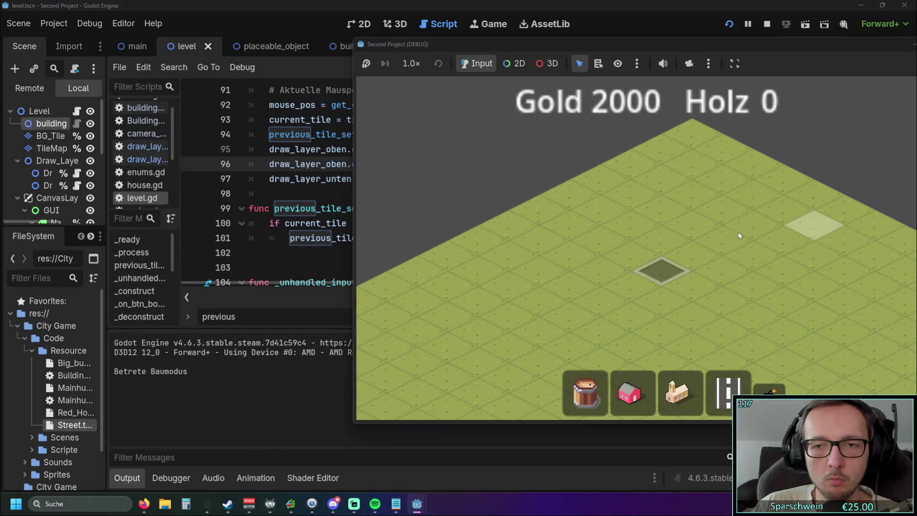
pyautogui.click(657, 271)
pyautogui.moveTo(717, 48); pyautogui.dragTo(714, 48)
pyautogui.click(767, 24)
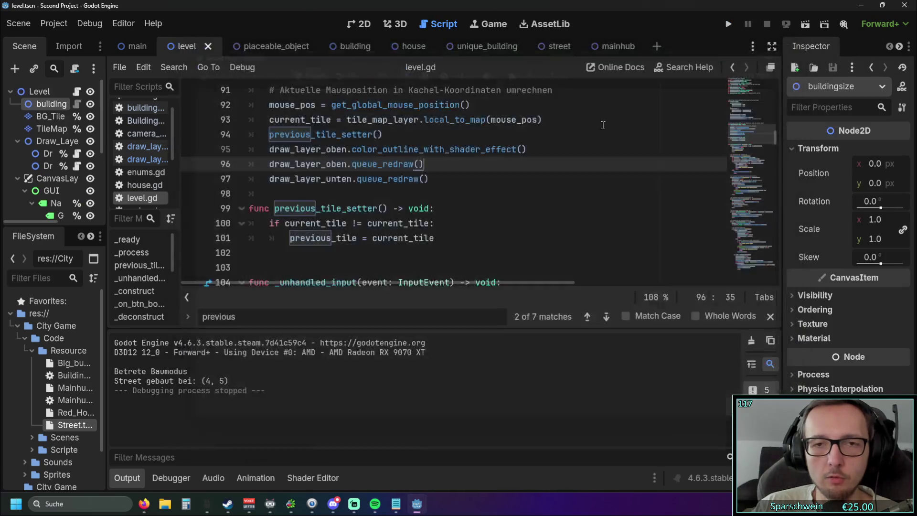
pyautogui.scroll(-7, 519, 172)
pyautogui.scroll(-11, 519, 172)
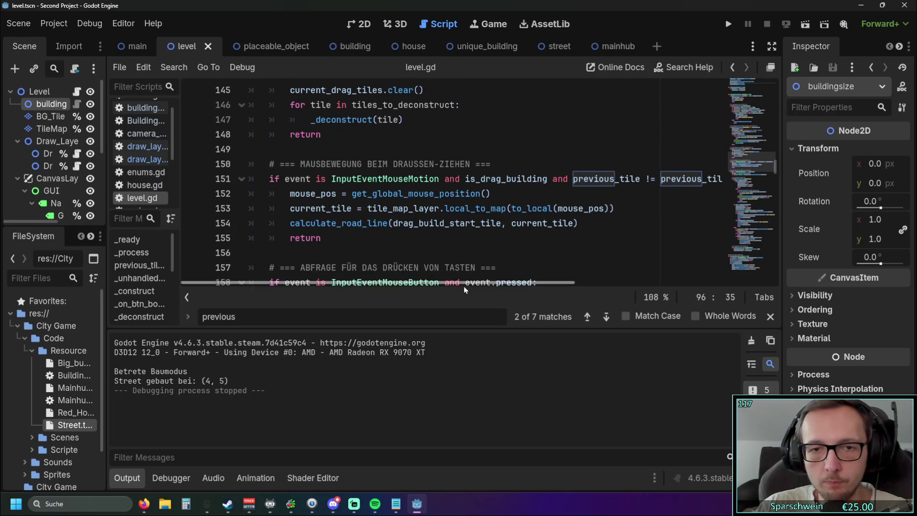
# Delete the redundant previous_tile comparison from the line 151 condition
pyautogui.moveTo(463, 285); pyautogui.dragTo(507, 286)
pyautogui.moveTo(666, 179); pyautogui.dragTo(491, 179)
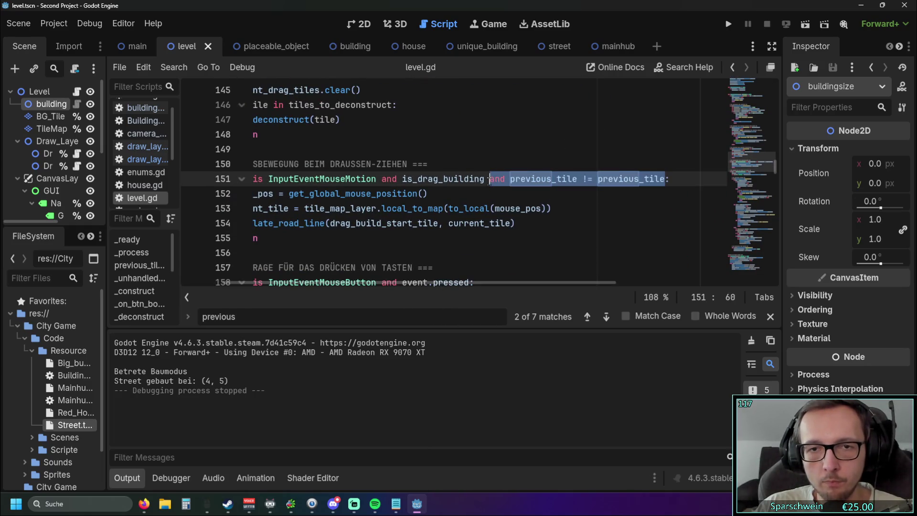
pyautogui.press('BackSpace')
pyautogui.click(550, 208)
pyautogui.click(457, 282)
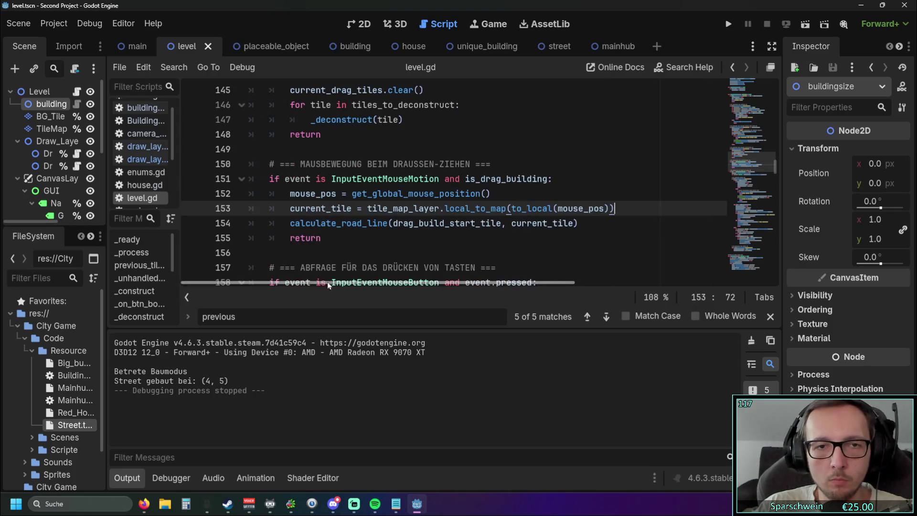
pyautogui.scroll(13, 453, 191)
pyautogui.scroll(10, 554, 197)
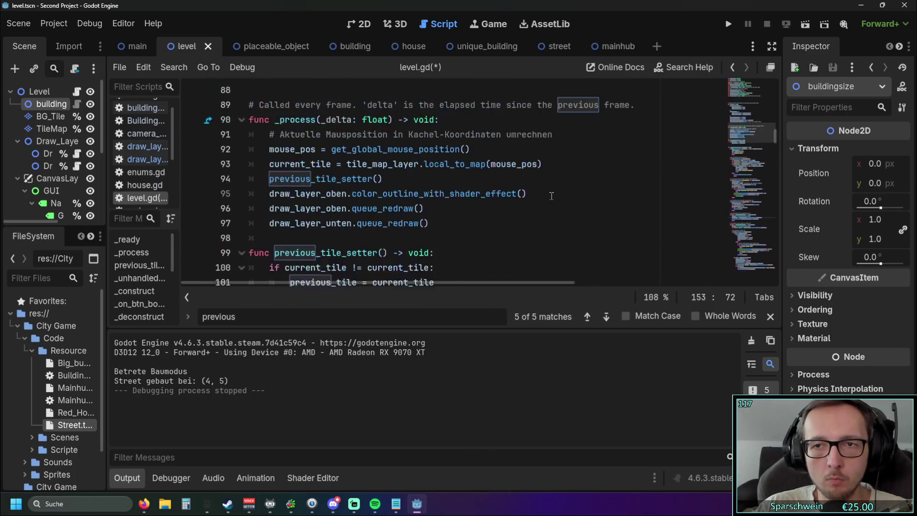
pyautogui.scroll(-4, 555, 197)
pyautogui.scroll(-3, 554, 197)
pyautogui.scroll(2, 555, 197)
# Run the game and drag a three-tile street from (4, 6) to (4, 4), then close it
pyautogui.click(727, 24)
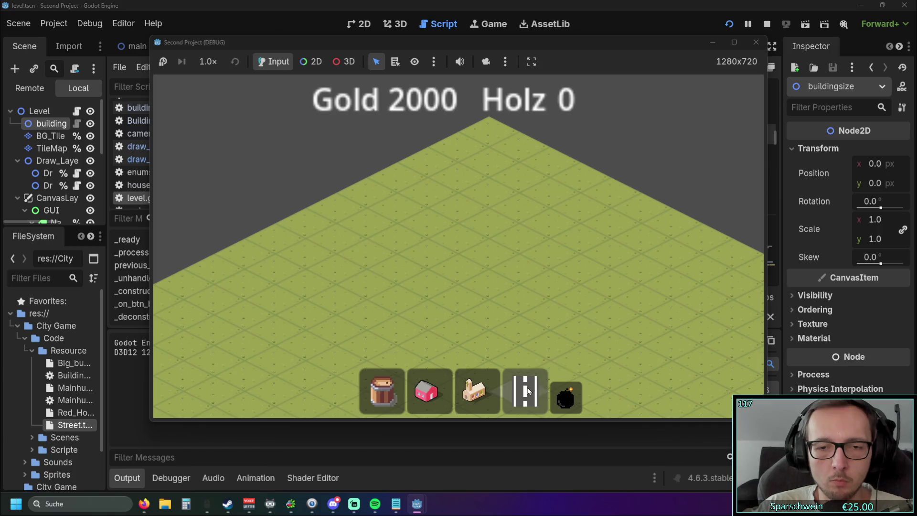
pyautogui.click(527, 391)
pyautogui.moveTo(434, 284)
pyautogui.mouseDown()
pyautogui.moveTo(554, 224)
pyautogui.moveTo(466, 262)
pyautogui.moveTo(486, 254)
pyautogui.mouseUp()
pyautogui.click(755, 42)
pyautogui.scroll(1, 520, 181)
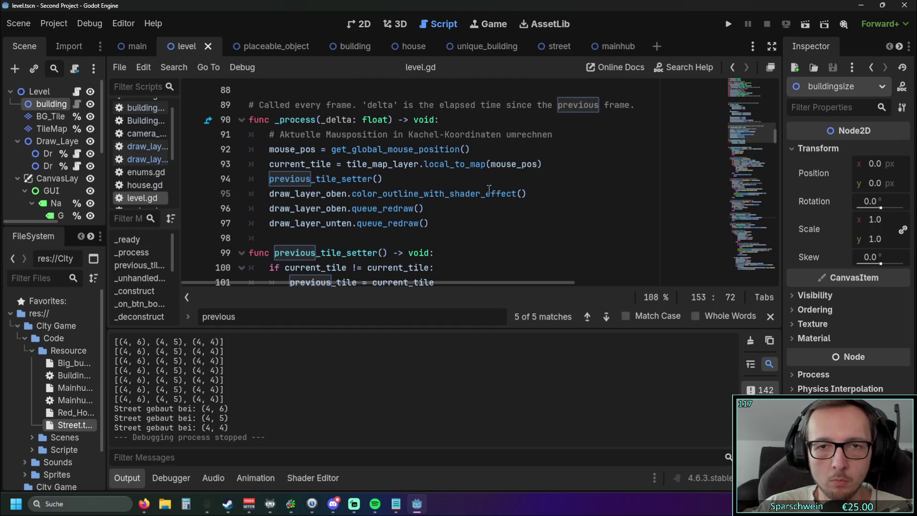
# Delete the extra closing parenthesis on line 93 so current_tile uses local_to_map(to_local(mouse_pos))
pyautogui.scroll(2, 487, 182)
pyautogui.scroll(-2, 377, 163)
pyautogui.scroll(1, 493, 195)
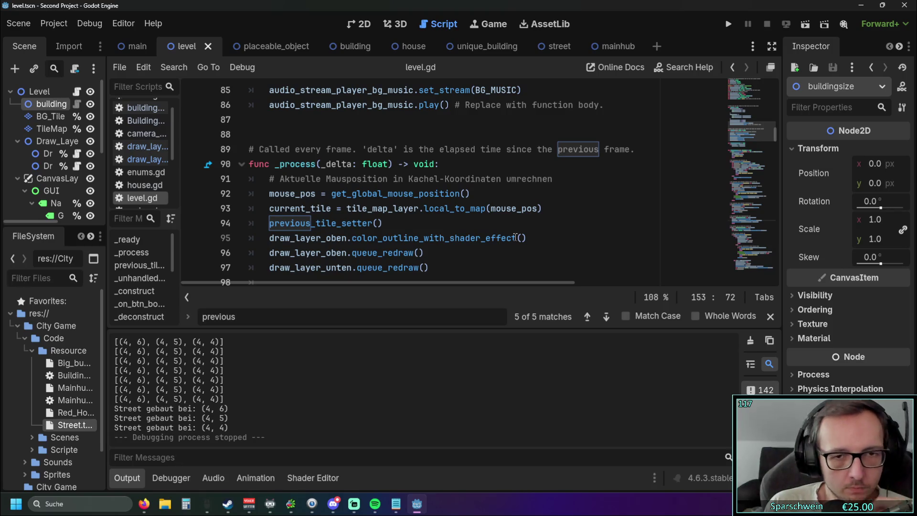
pyautogui.click(563, 239)
pyautogui.press('F3')
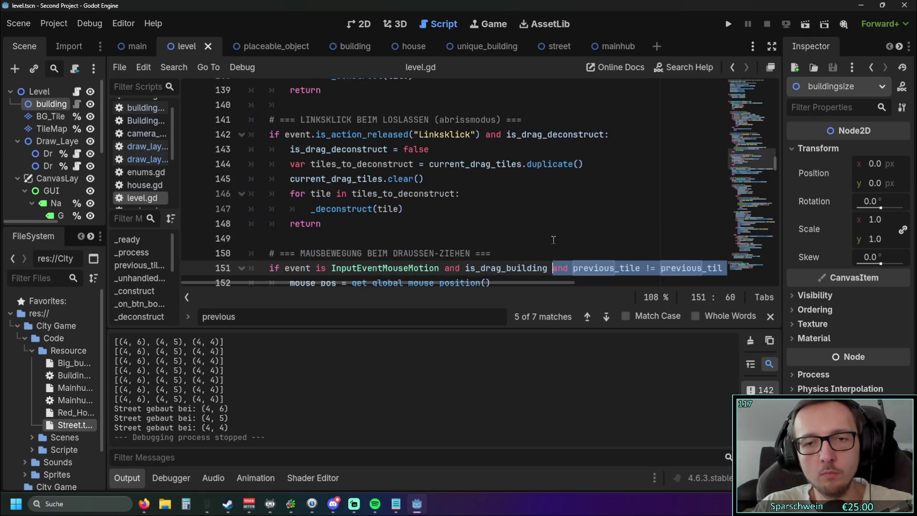
pyautogui.press('F3')
pyautogui.press('F3')
pyautogui.press('F3')
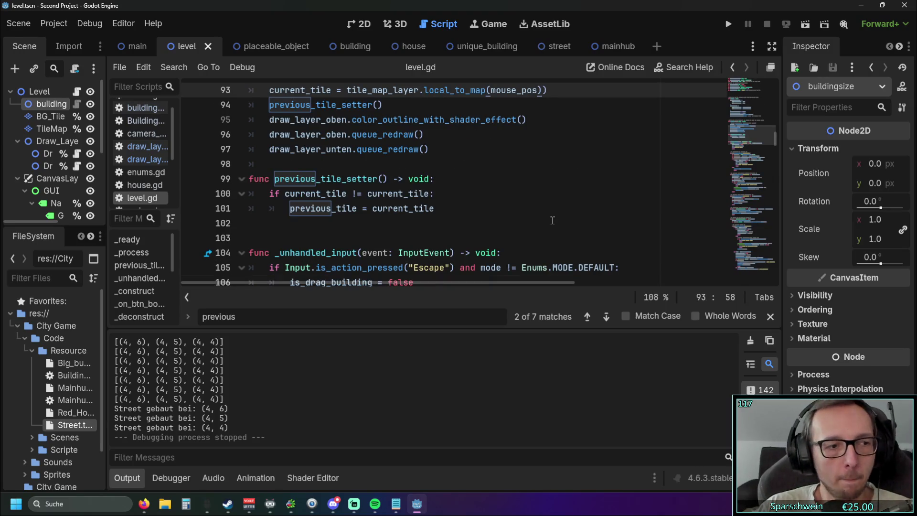
pyautogui.scroll(2, 547, 201)
pyautogui.scroll(-10, 546, 201)
pyautogui.scroll(9, 546, 201)
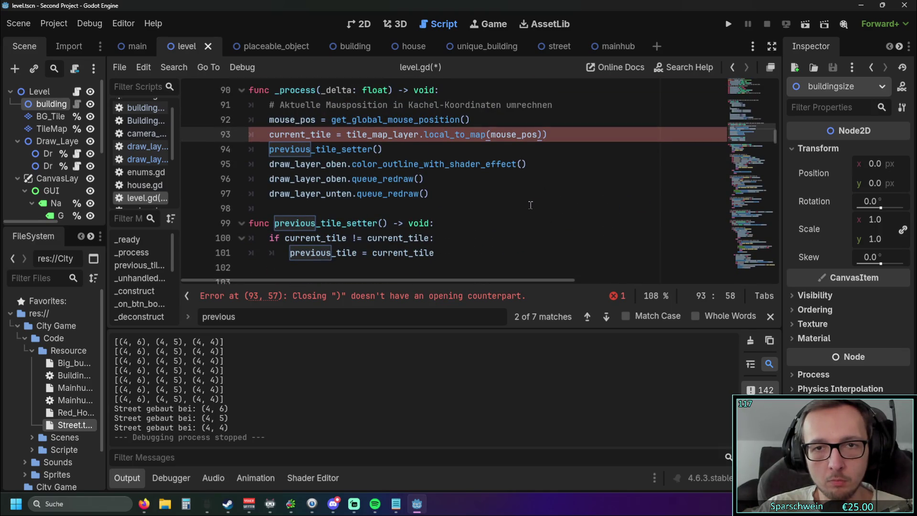
pyautogui.press('BackSpace')
pyautogui.write('to_local(')
# Remove ' and previous_tile != previous_tile' from the drag-building mouse-motion check on line 151
pyautogui.click(528, 206)
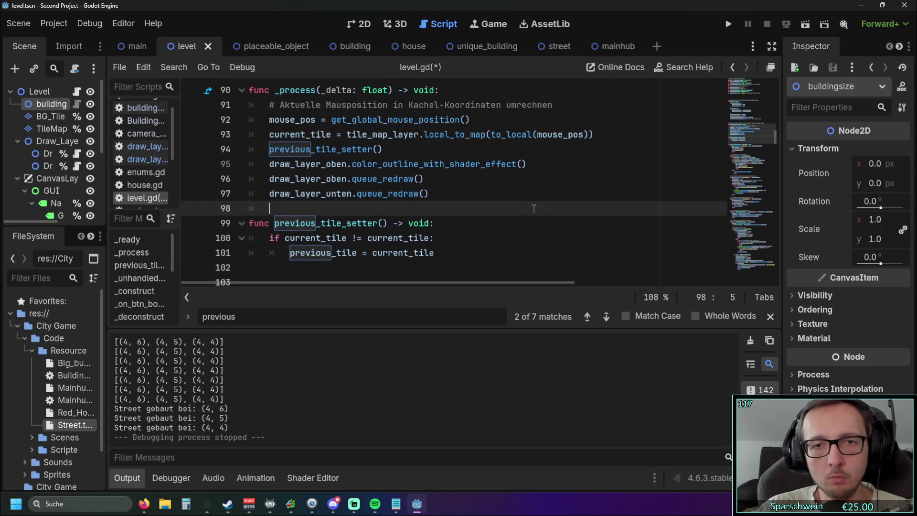
pyautogui.scroll(-7, 559, 215)
pyautogui.scroll(-11, 559, 214)
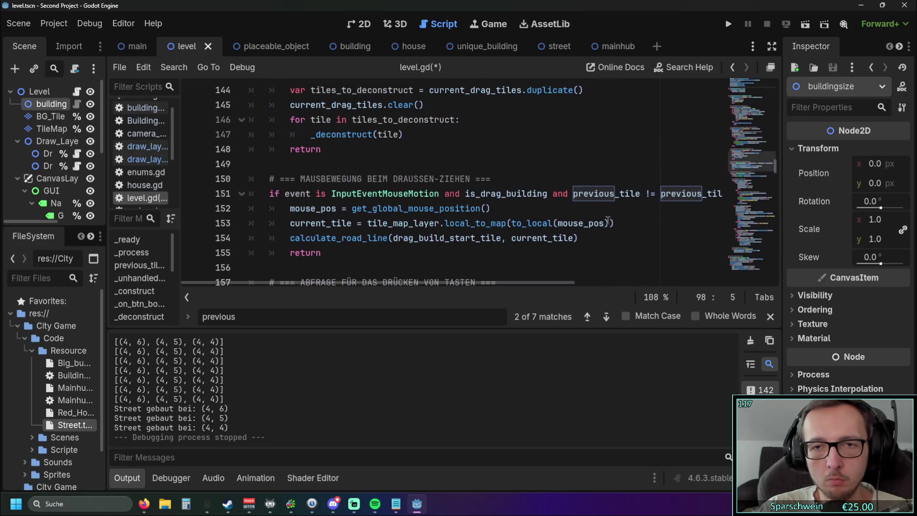
pyautogui.moveTo(468, 282); pyautogui.dragTo(528, 282)
pyautogui.moveTo(637, 193); pyautogui.dragTo(461, 193)
pyautogui.press('BackSpace')
pyautogui.click(423, 211)
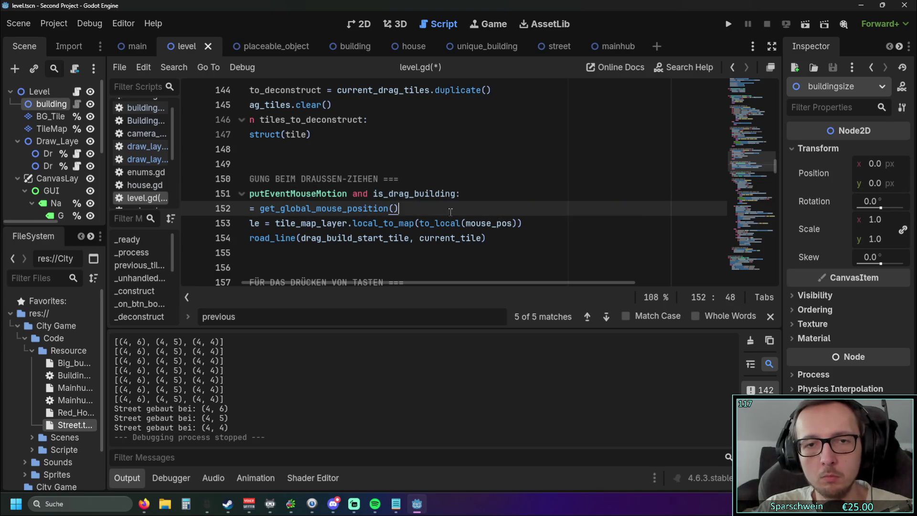
pyautogui.scroll(7, 423, 218)
pyautogui.scroll(10, 423, 218)
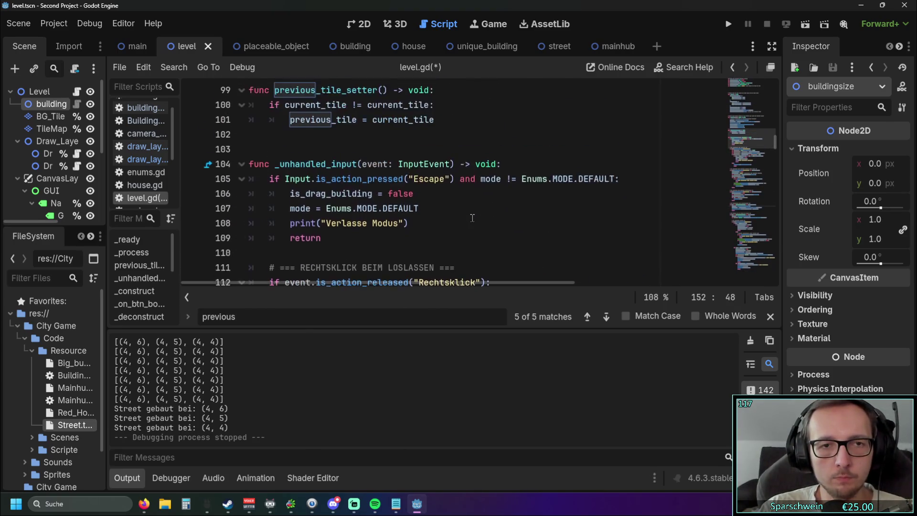
pyautogui.scroll(1, 472, 219)
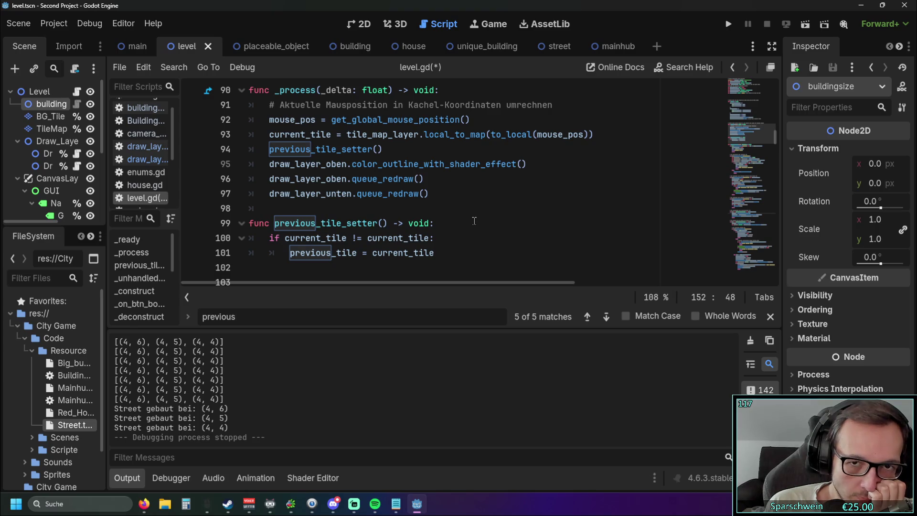
pyautogui.click(584, 134)
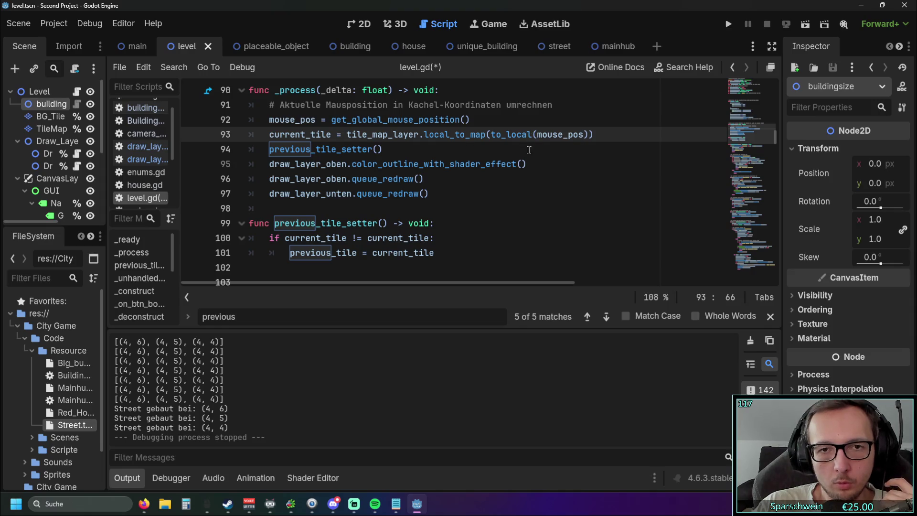
pyautogui.moveTo(499, 134)
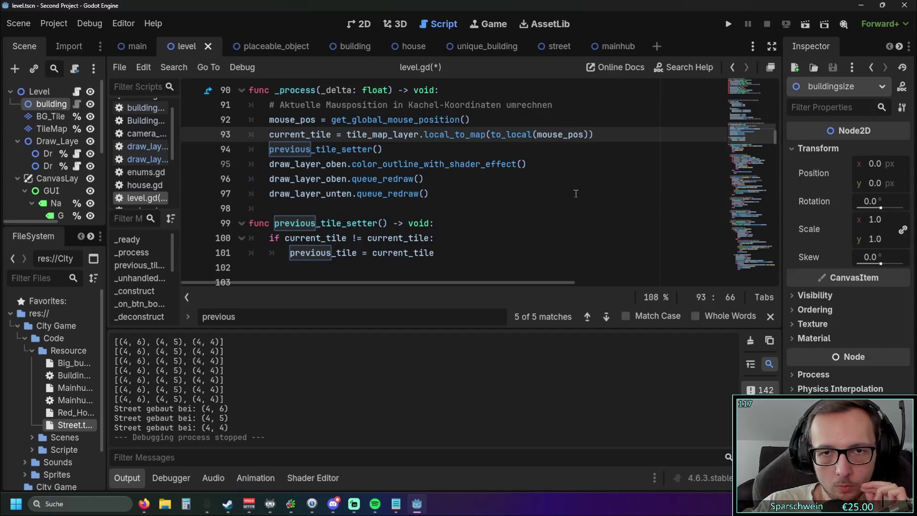
pyautogui.write('.to')
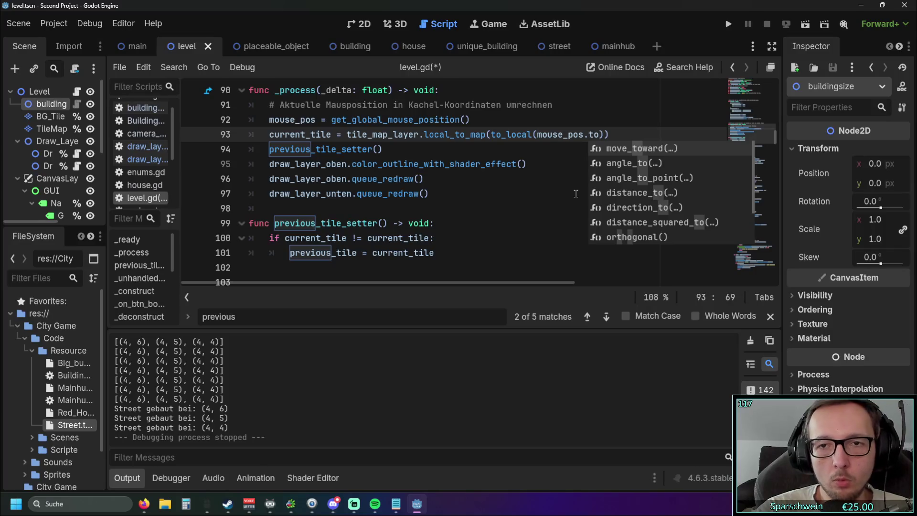
pyautogui.write('_')
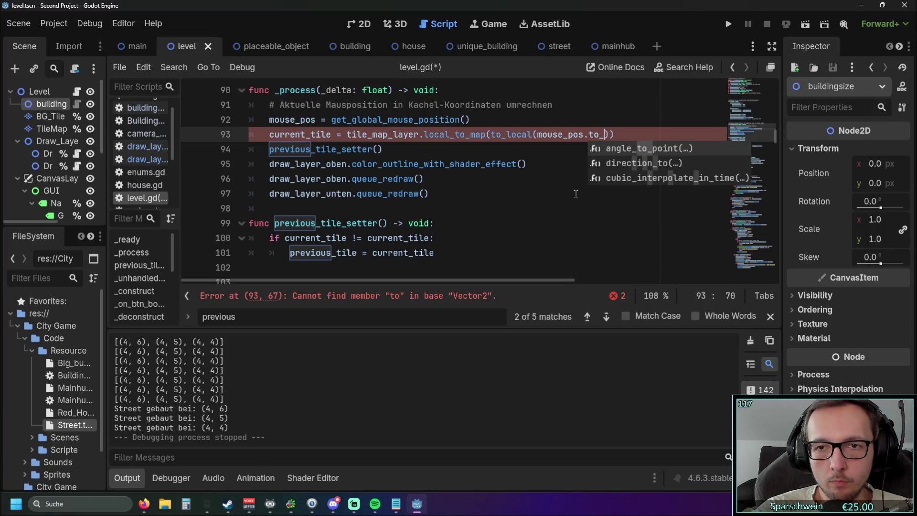
pyautogui.write('local')
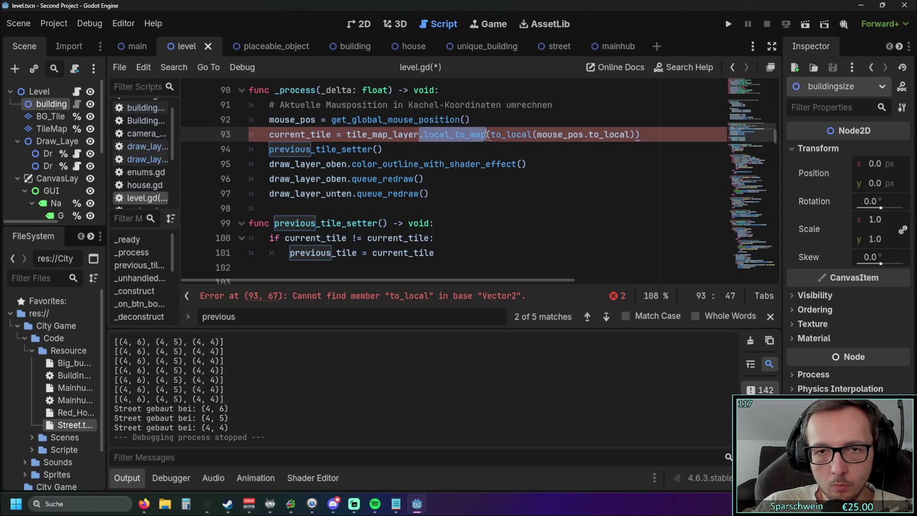
pyautogui.click(606, 145)
pyautogui.click(632, 137)
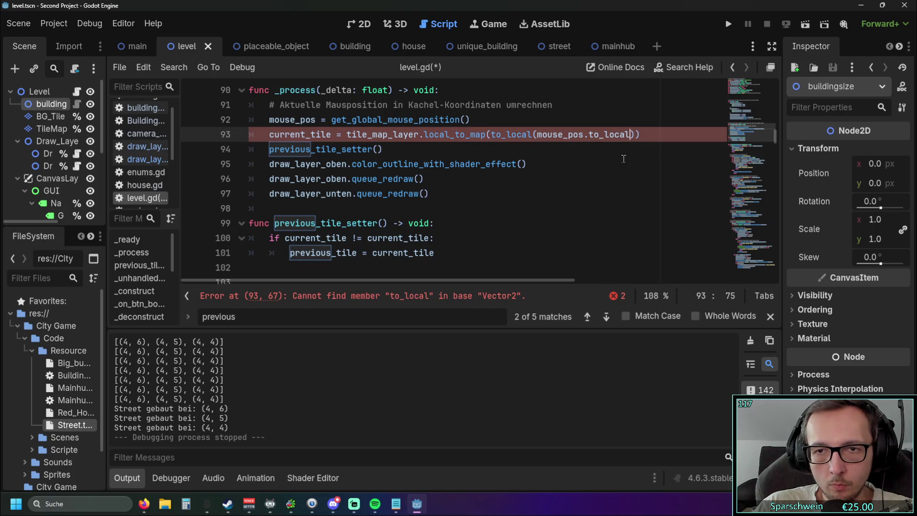
pyautogui.press('BackSpace')
pyautogui.press('BackSpace')
pyautogui.press('BackSpace')
pyautogui.write('loc')
pyautogui.press('BackSpace')
pyautogui.press('BackSpace')
pyautogui.press('BackSpace')
pyautogui.write('.')
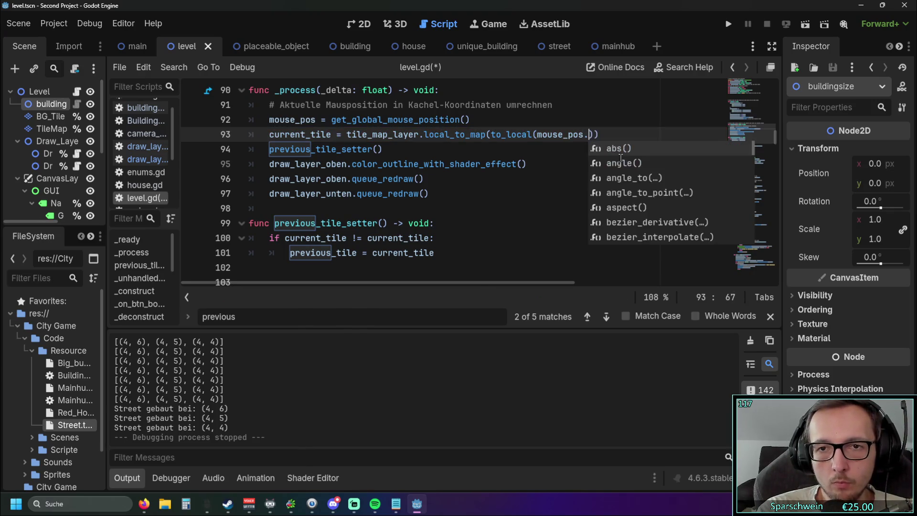
pyautogui.press('Down')
pyautogui.press('Down')
pyautogui.press('Down')
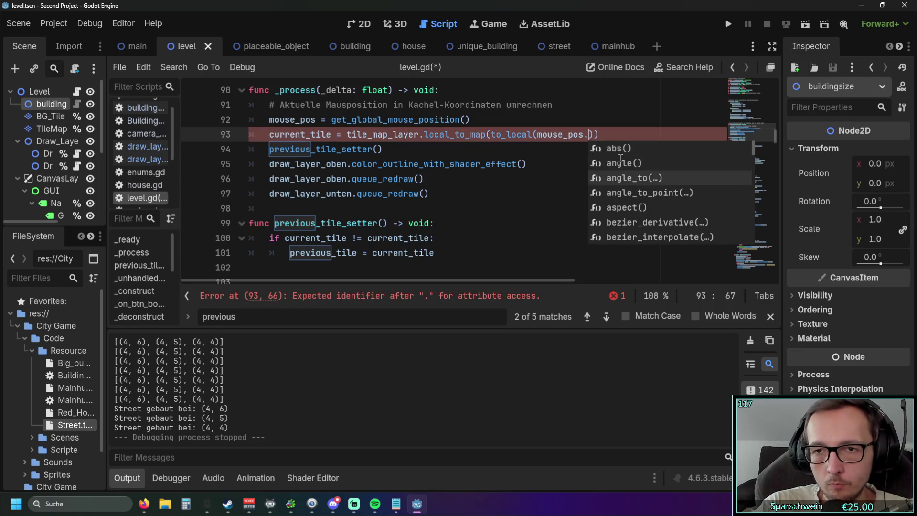
pyautogui.press('Down')
pyautogui.press('Down')
pyautogui.press('Down')
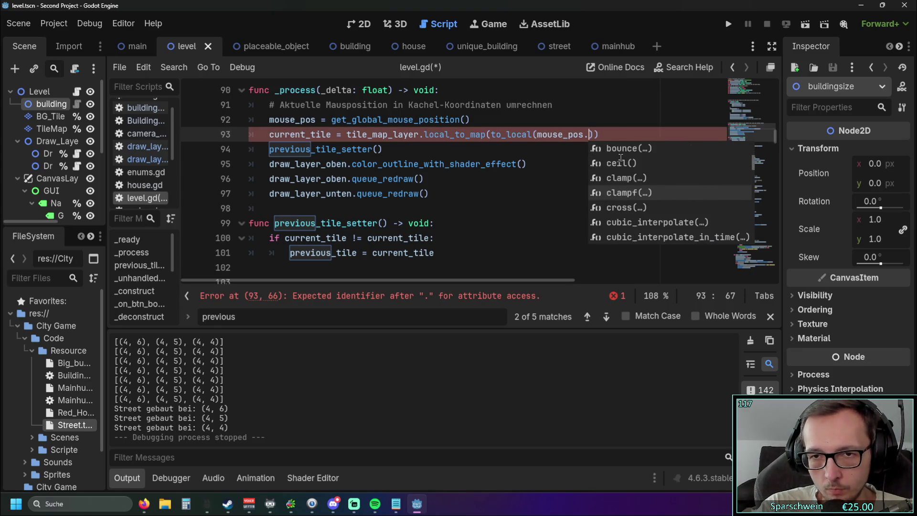
pyautogui.press('Down')
pyautogui.press('Down')
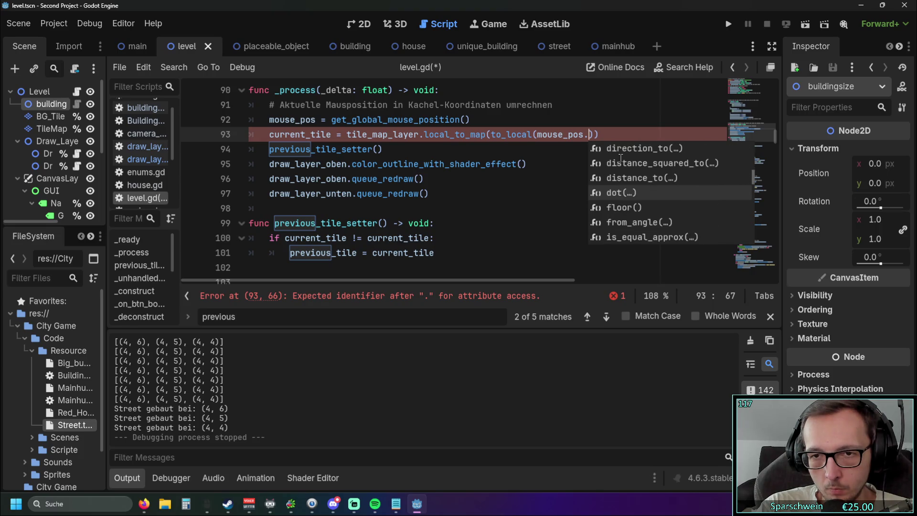
pyautogui.press('Down')
pyautogui.press('Down')
pyautogui.press('Down')
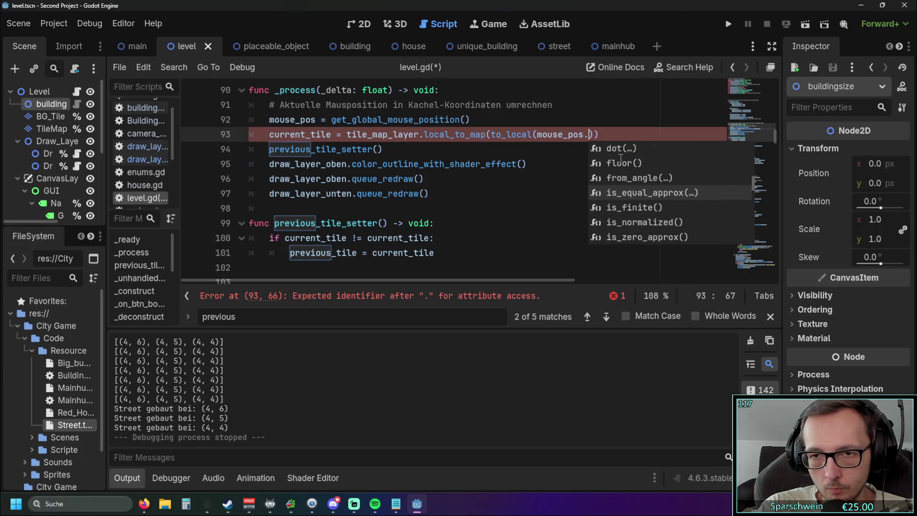
pyautogui.press('Down')
pyautogui.press('Down')
pyautogui.press('Down')
pyautogui.press('Down')
pyautogui.press('Down')
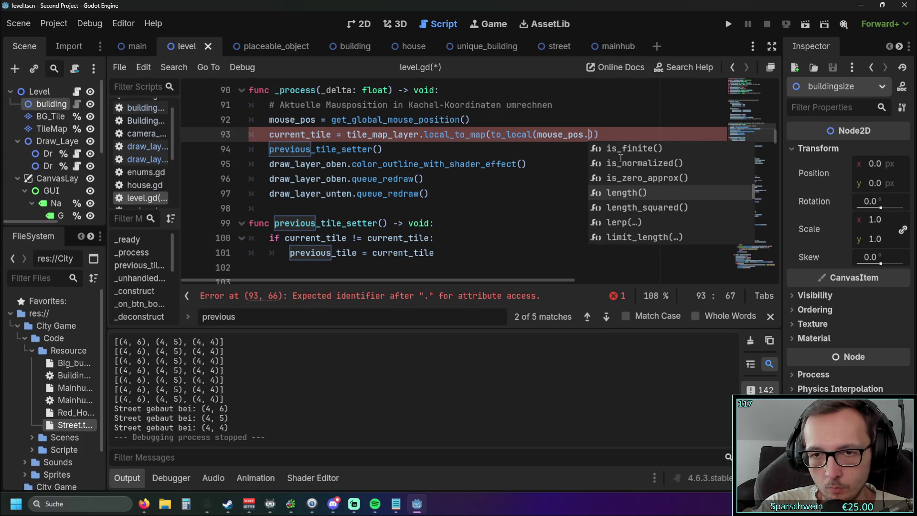
pyautogui.press('Down')
pyautogui.press('Down')
pyautogui.press('Down')
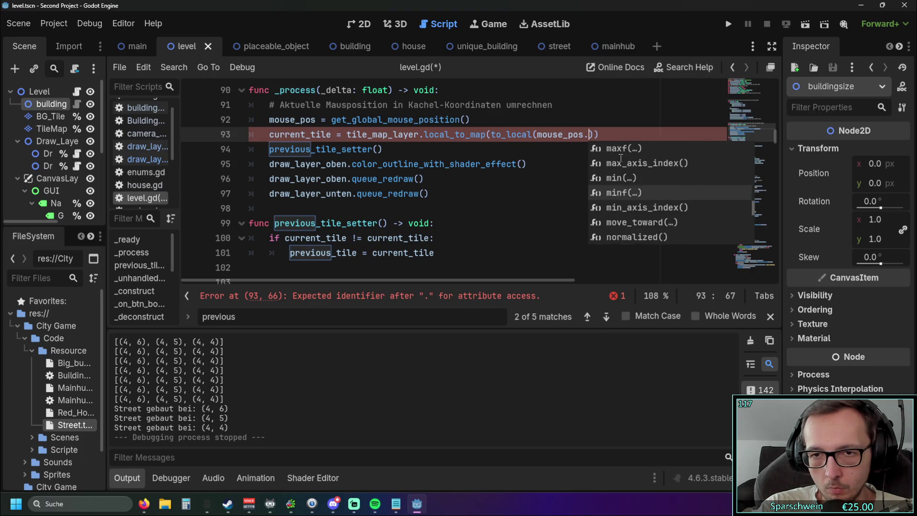
pyautogui.press('Down')
pyautogui.press('Down')
pyautogui.press('Down')
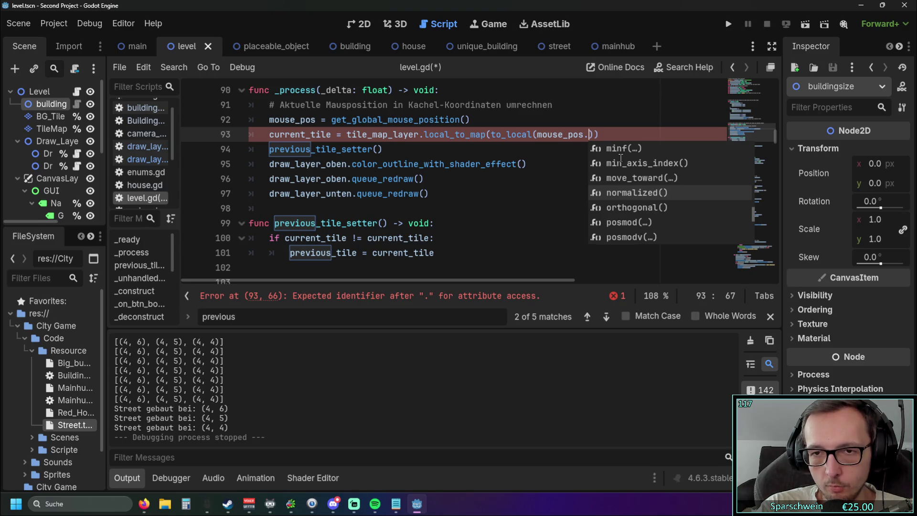
pyautogui.press('Down')
pyautogui.press('Down')
pyautogui.press('Down')
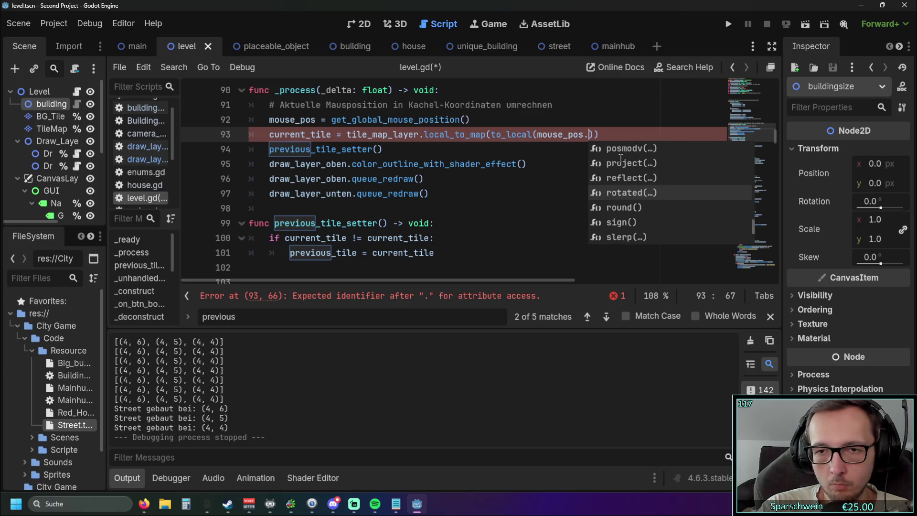
pyautogui.press('Down')
pyautogui.press('Down')
pyautogui.press('Down')
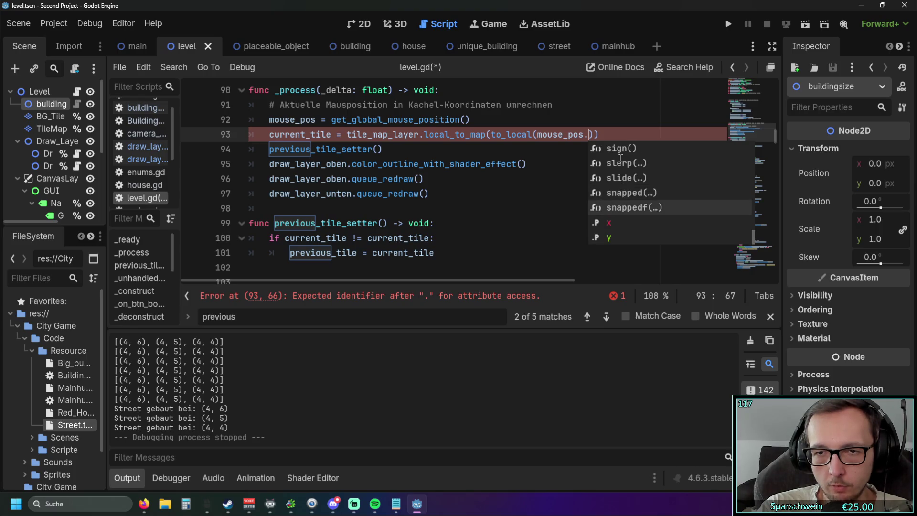
pyautogui.press('Escape')
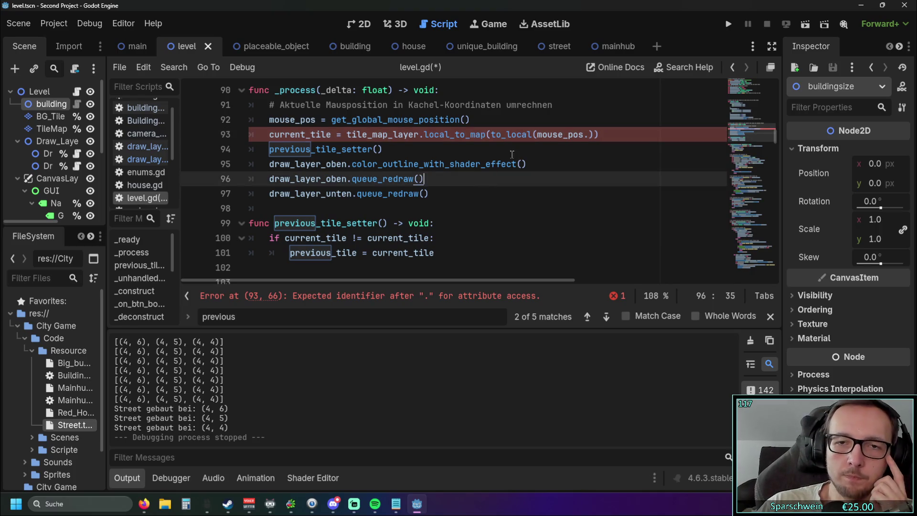
pyautogui.press('BackSpace')
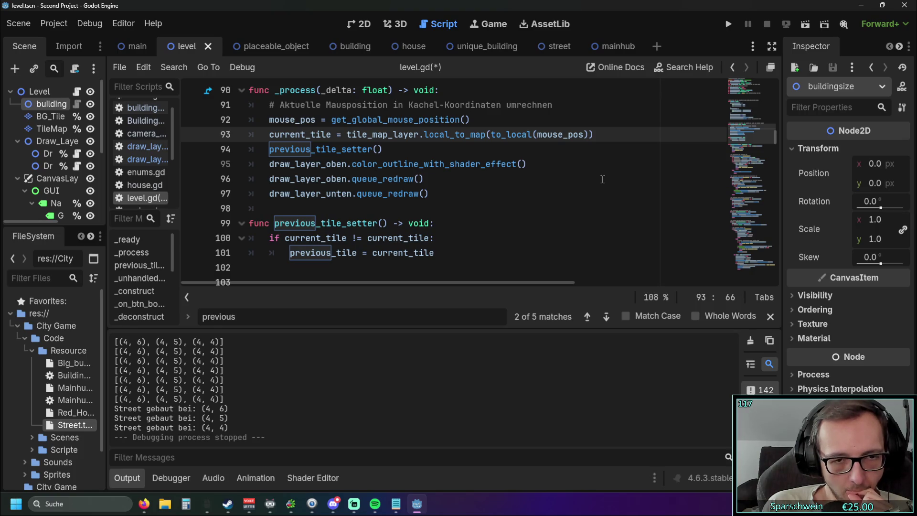
pyautogui.moveTo(384, 149); pyautogui.dragTo(249, 149)
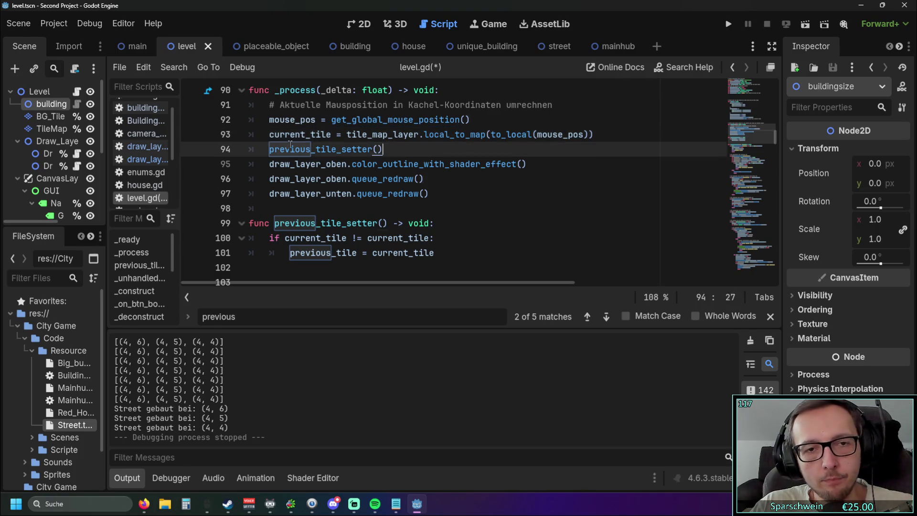
# Delete the previous_tile_setter() call and the leftover empty line 94
pyautogui.press('BackSpace')
pyautogui.press('BackSpace')
pyautogui.moveTo(471, 252); pyautogui.dragTo(267, 193)
pyautogui.press('BackSpace')
# Delete the 'var previous_tile' declaration on line 57
pyautogui.scroll(8, 427, 235)
pyautogui.scroll(7, 427, 235)
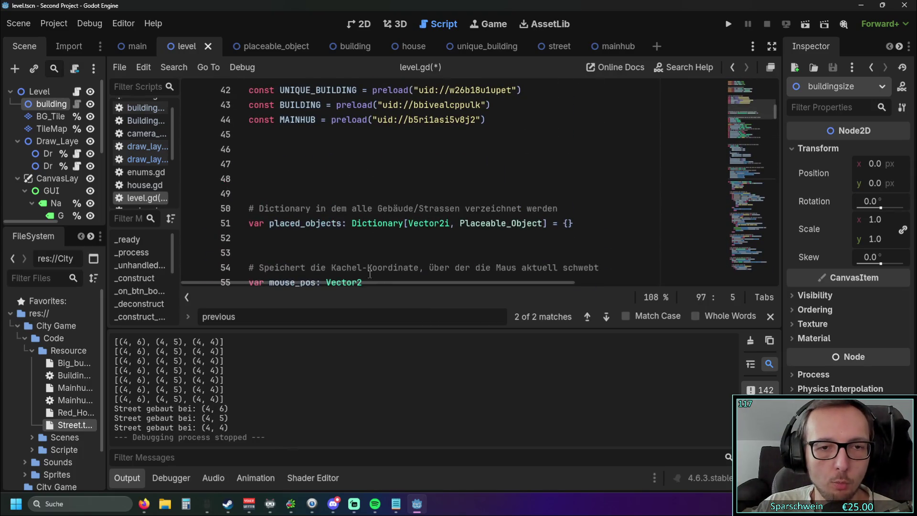
pyautogui.scroll(5, 390, 221)
pyautogui.scroll(-12, 391, 221)
pyautogui.scroll(10, 396, 212)
pyautogui.scroll(7, 395, 213)
pyautogui.scroll(-3, 397, 214)
pyautogui.scroll(-10, 396, 213)
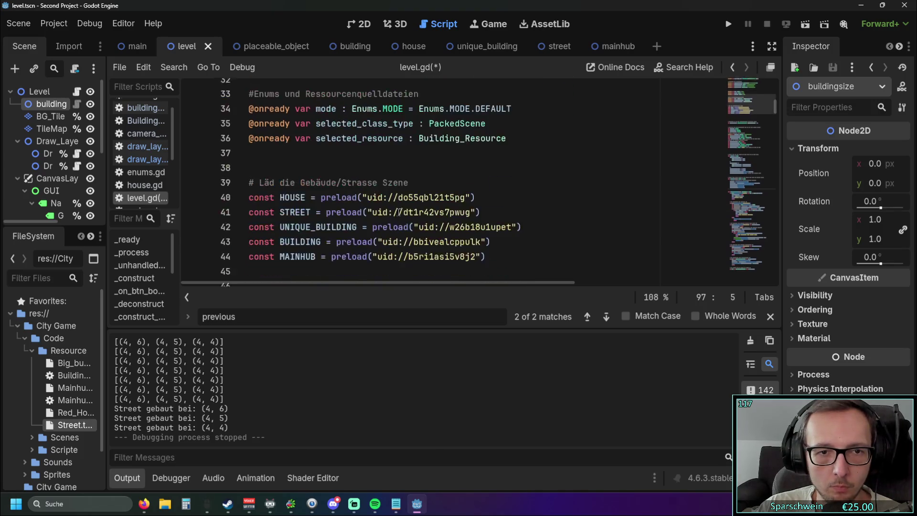
pyautogui.tripleClick(402, 180)
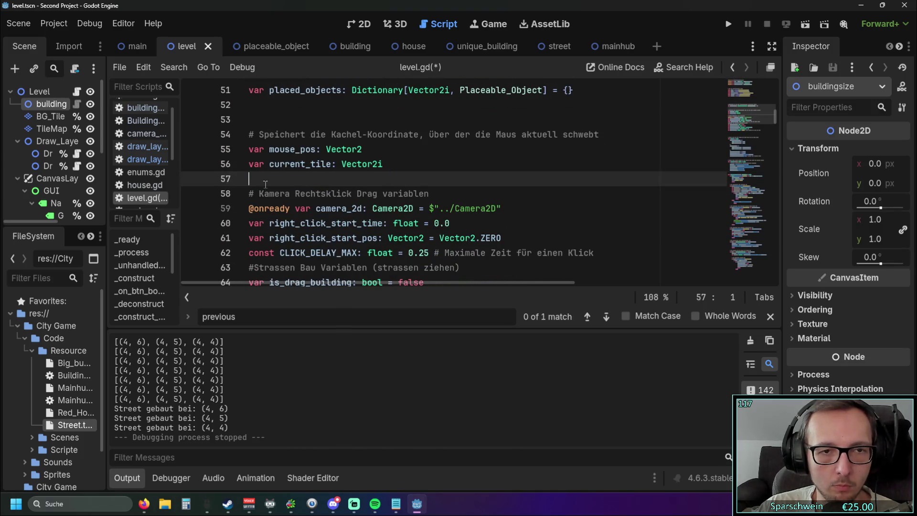
pyautogui.press('BackSpace')
pyautogui.press('BackSpace')
# Go down to the drag-motion handler and put the caret before is_drag_building on line 145
pyautogui.scroll(-14, 464, 202)
pyautogui.scroll(-6, 463, 202)
pyautogui.click(459, 198)
pyautogui.scroll(-5, 460, 198)
pyautogui.scroll(-8, 553, 175)
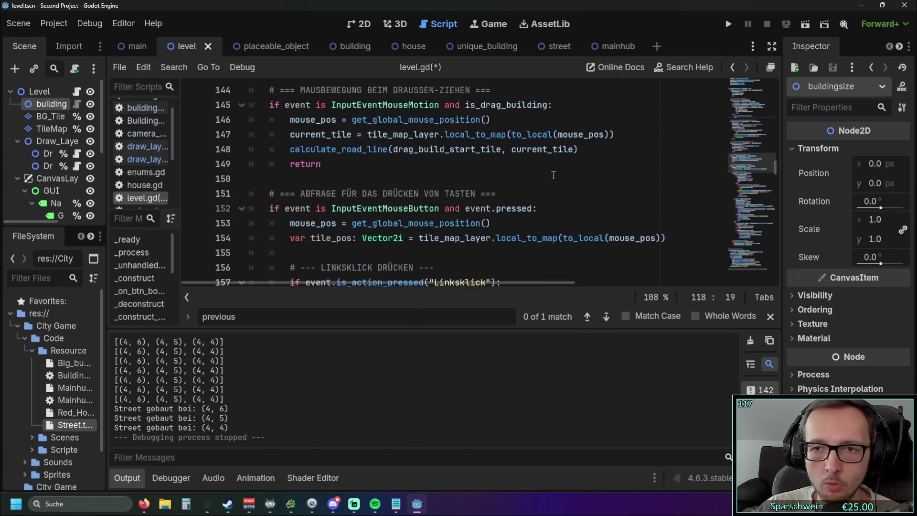
pyautogui.scroll(6, 537, 171)
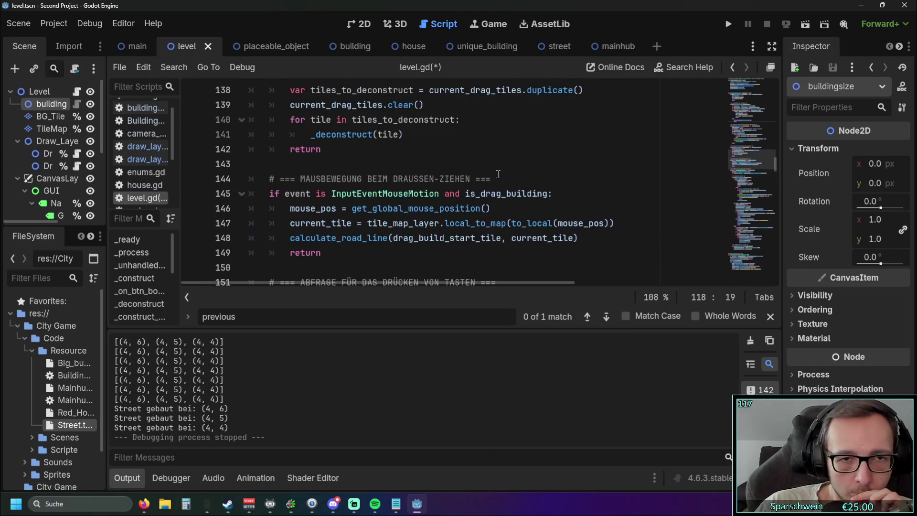
pyautogui.scroll(-3, 504, 160)
pyautogui.scroll(9, 511, 157)
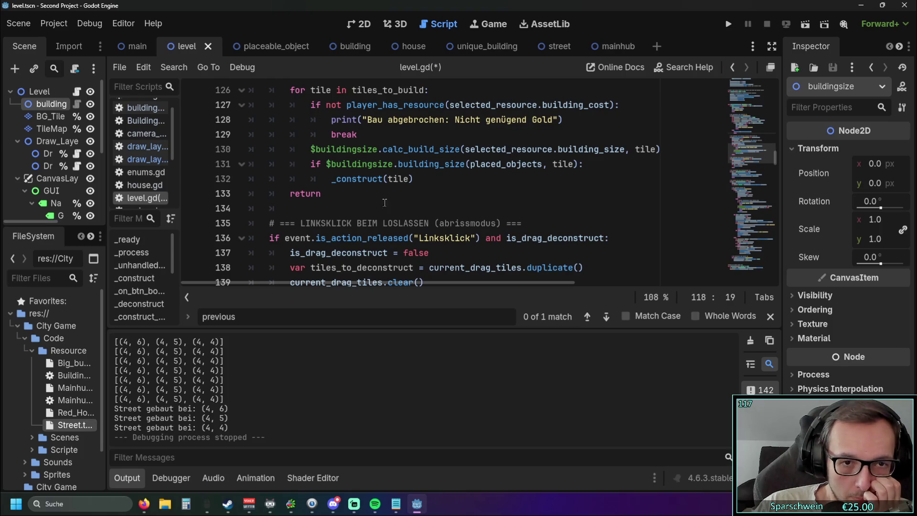
pyautogui.scroll(-1, 386, 201)
pyautogui.scroll(-2, 449, 192)
pyautogui.scroll(-1, 449, 193)
pyautogui.scroll(-1, 449, 193)
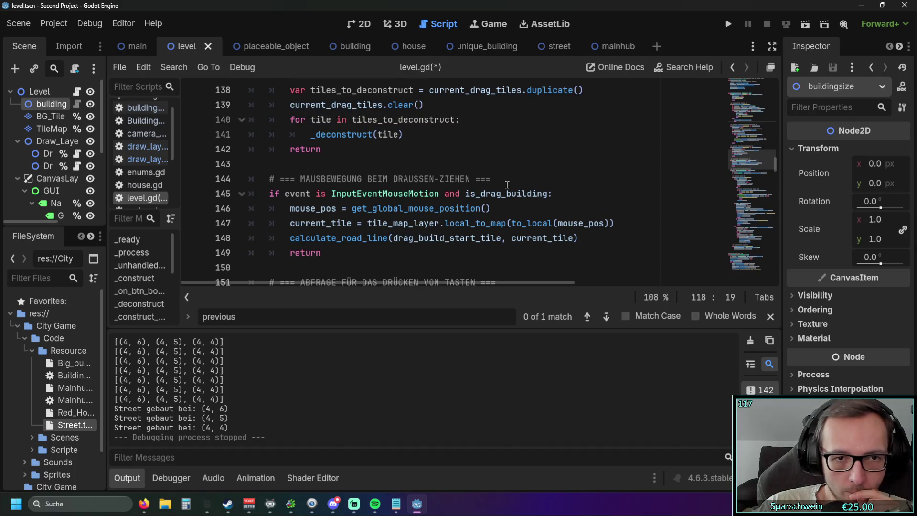
pyautogui.scroll(-1, 507, 184)
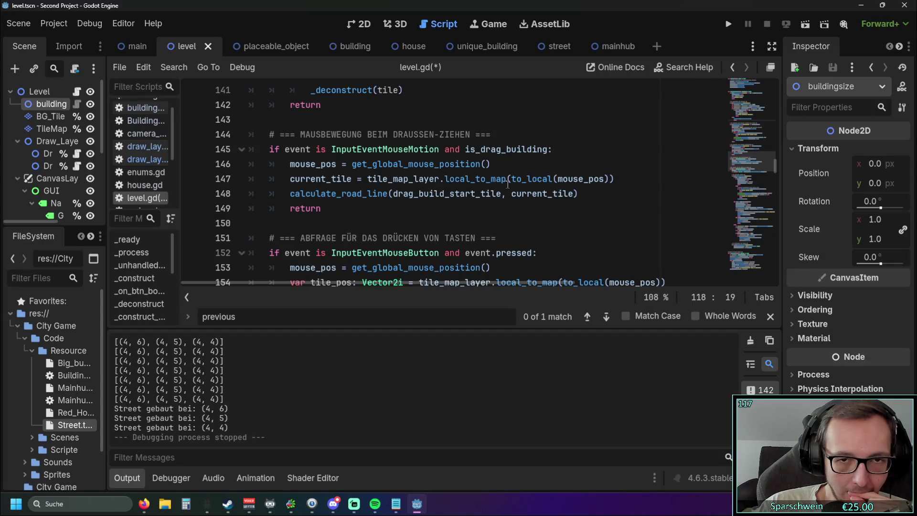
pyautogui.click(466, 150)
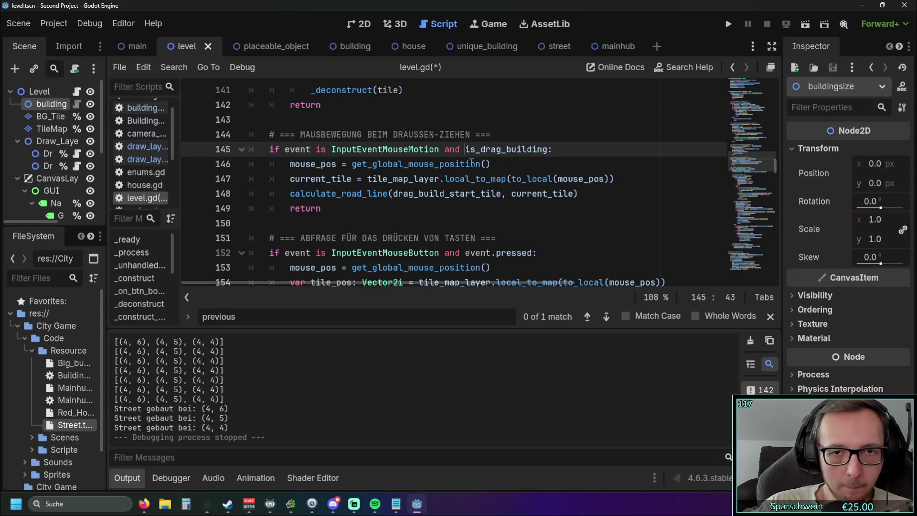
# Try adding 'or is_drag_deconstruct' to line 145's condition via autocomplete, then revert the edits
pyautogui.write('(')
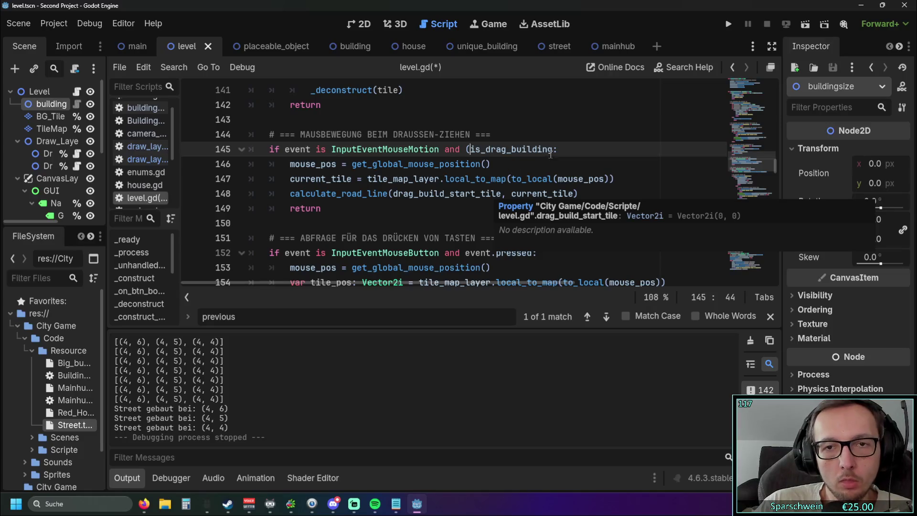
pyautogui.click(551, 151)
pyautogui.write('or')
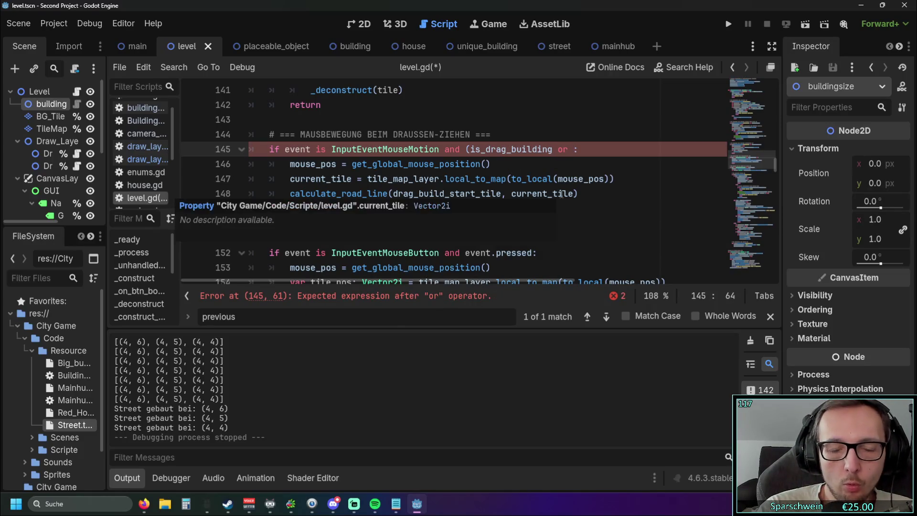
pyautogui.hotkey('ctrl', 'space')
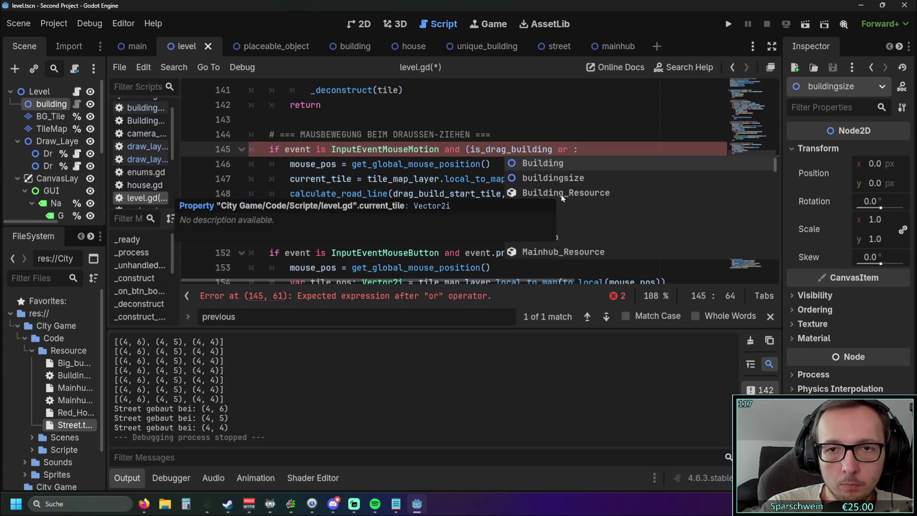
pyautogui.write('is_')
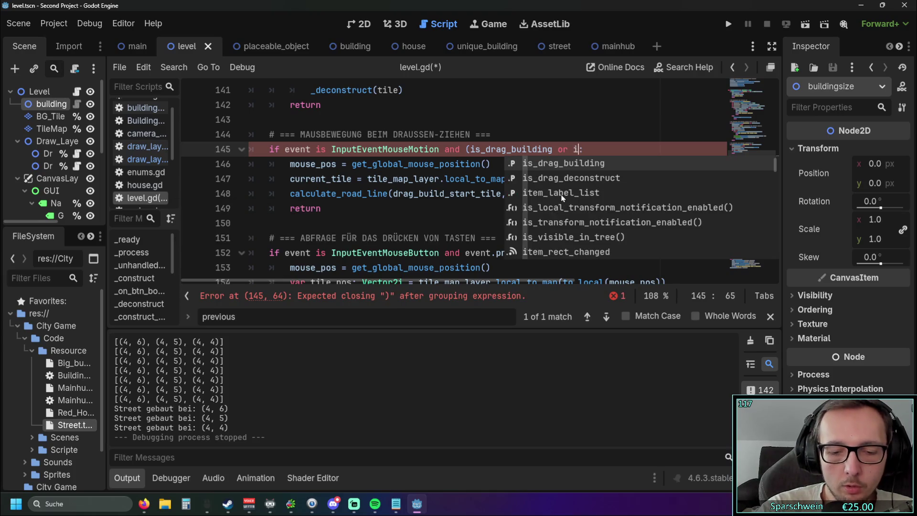
pyautogui.write('drag')
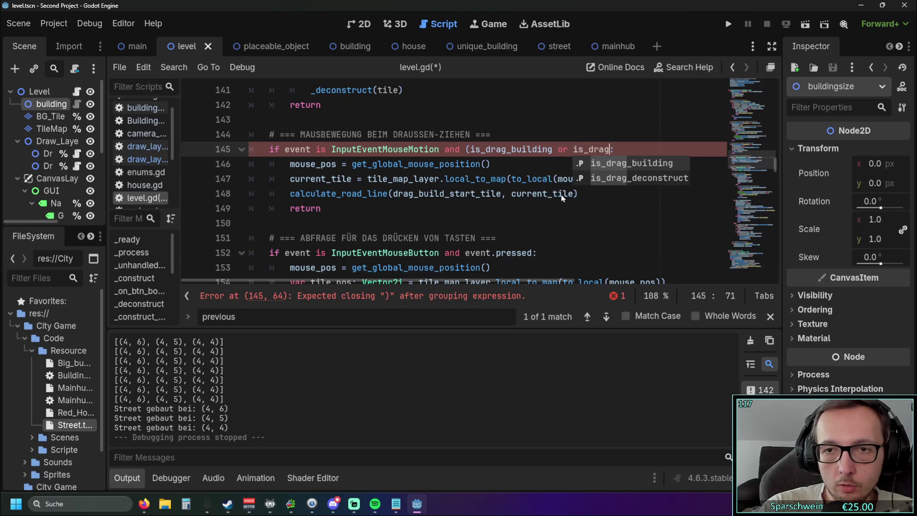
pyautogui.press('Down')
pyautogui.press('Return')
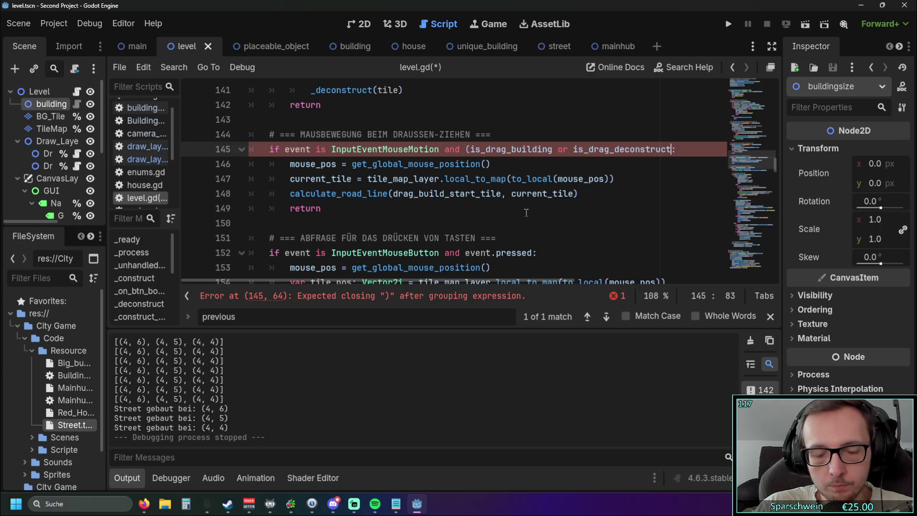
pyautogui.press('BackSpace')
pyautogui.press('BackSpace')
pyautogui.press('BackSpace')
pyautogui.press('BackSpace')
pyautogui.press('BackSpace')
pyautogui.press('BackSpace')
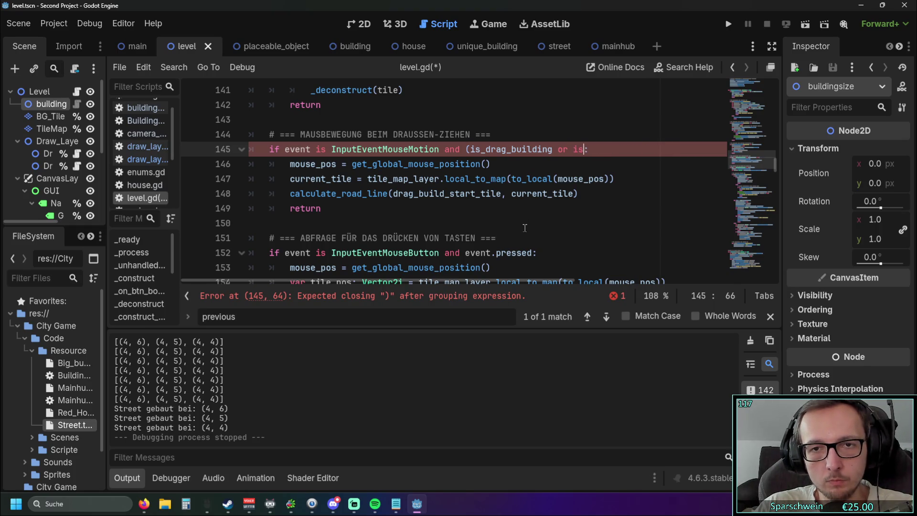
pyautogui.click(509, 234)
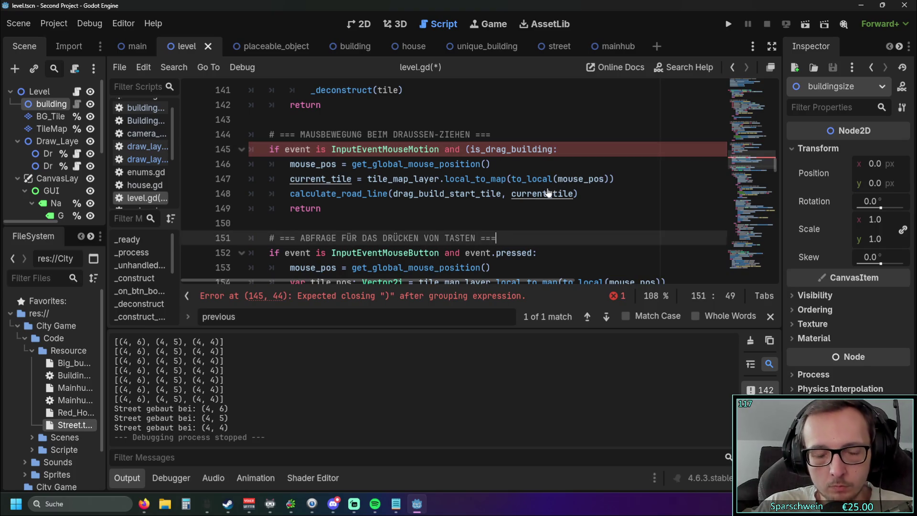
pyautogui.click(469, 149)
pyautogui.press('BackSpace')
pyautogui.click(519, 216)
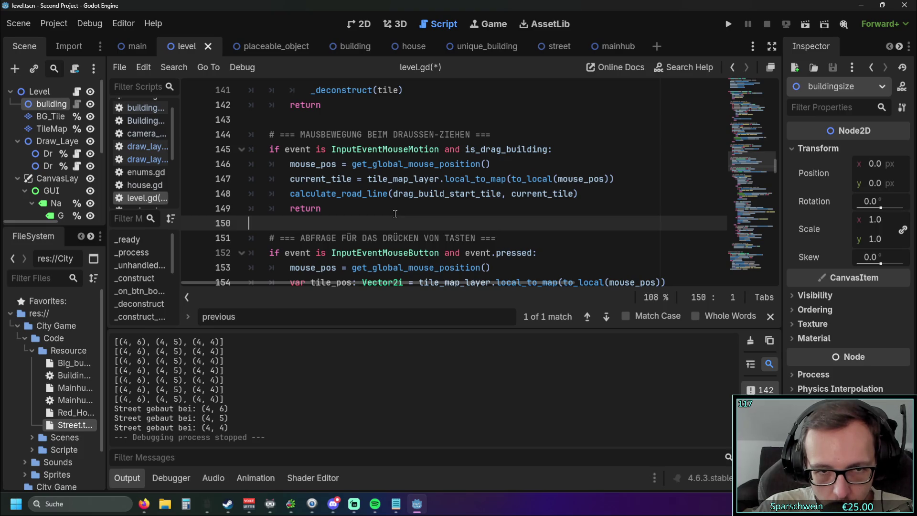
pyautogui.click(390, 211)
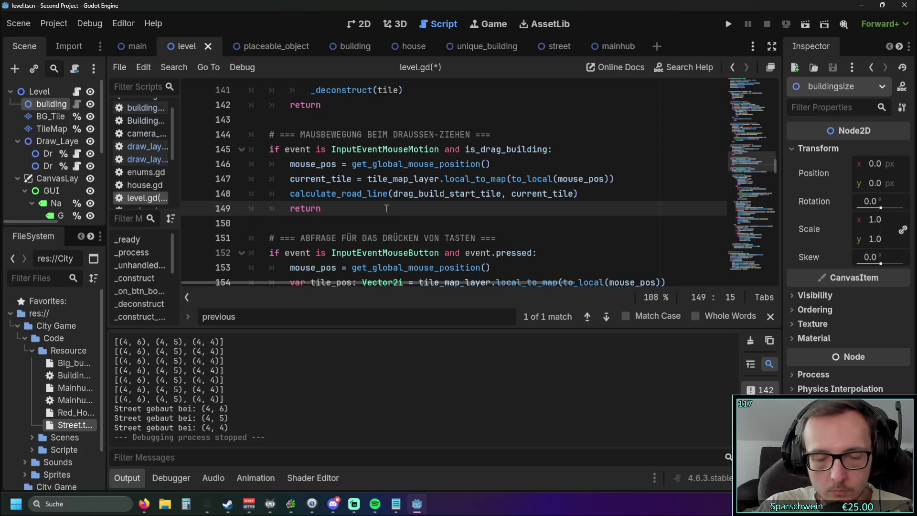
pyautogui.press('Return')
pyautogui.press('Return')
pyautogui.press('Return')
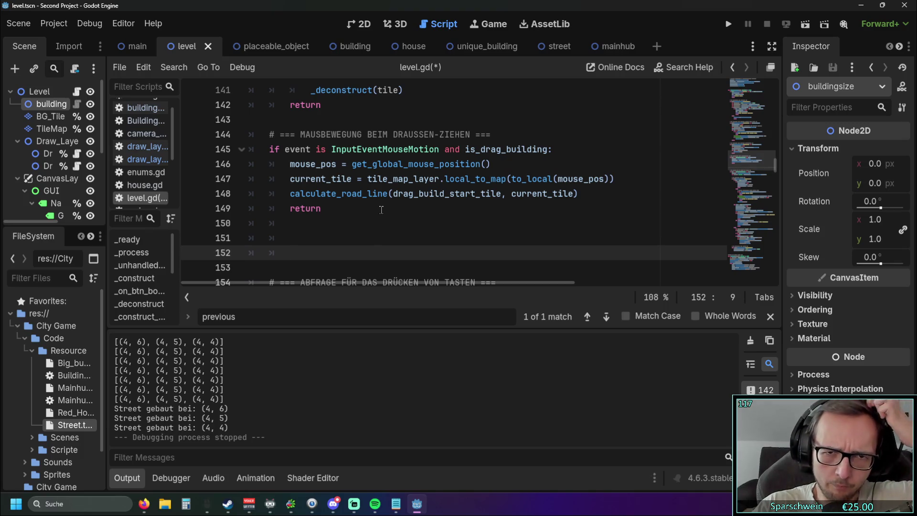
pyautogui.press('BackSpace')
pyautogui.press('BackSpace')
pyautogui.press('BackSpace')
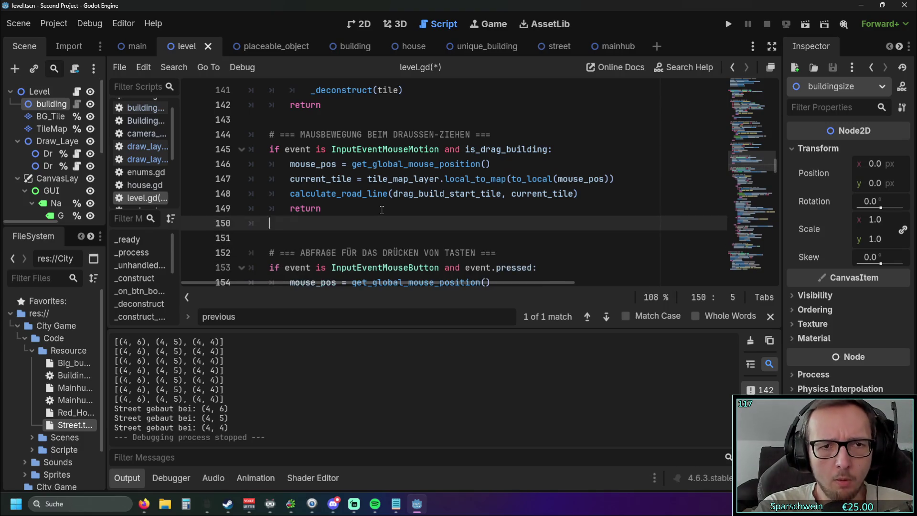
# Change line 145's condition to '(is_drag_building or is_drag_deconstruct)', picking the name from autocomplete
pyautogui.click(548, 150)
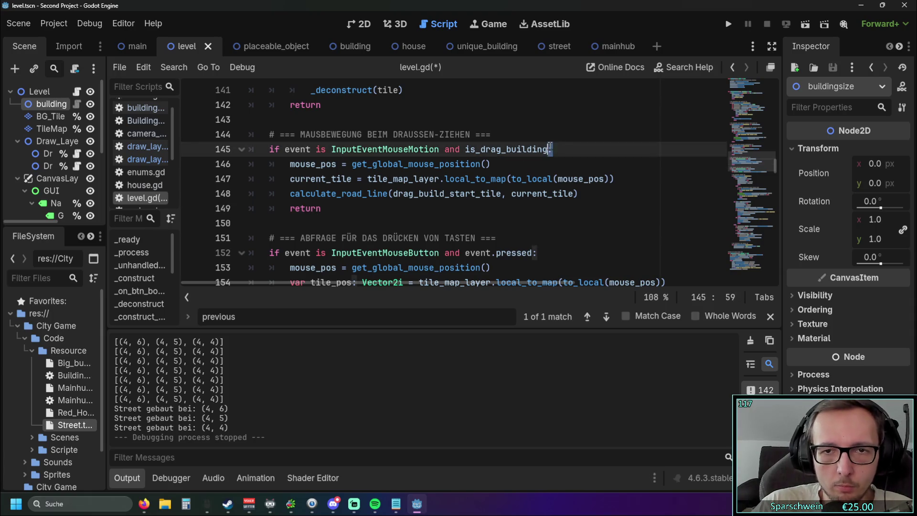
pyautogui.click(469, 150)
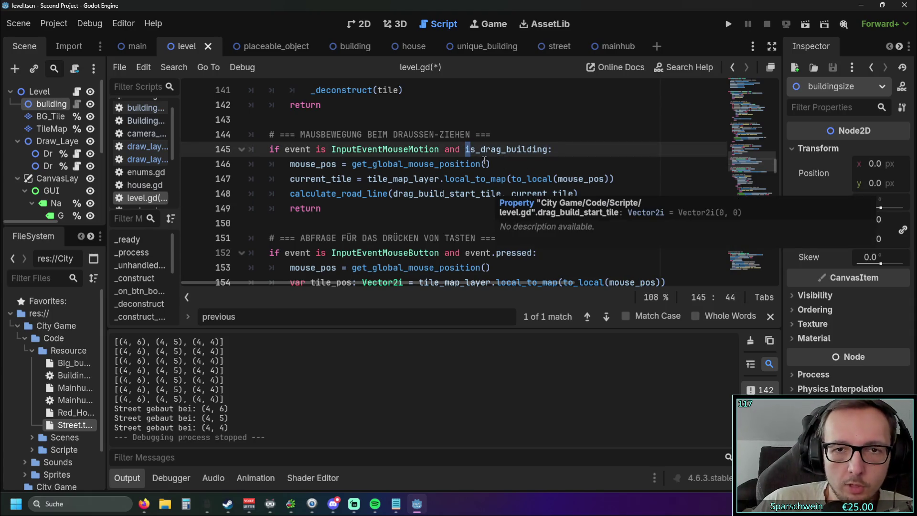
pyautogui.write('(')
pyautogui.click(553, 150)
pyautogui.write('or is_')
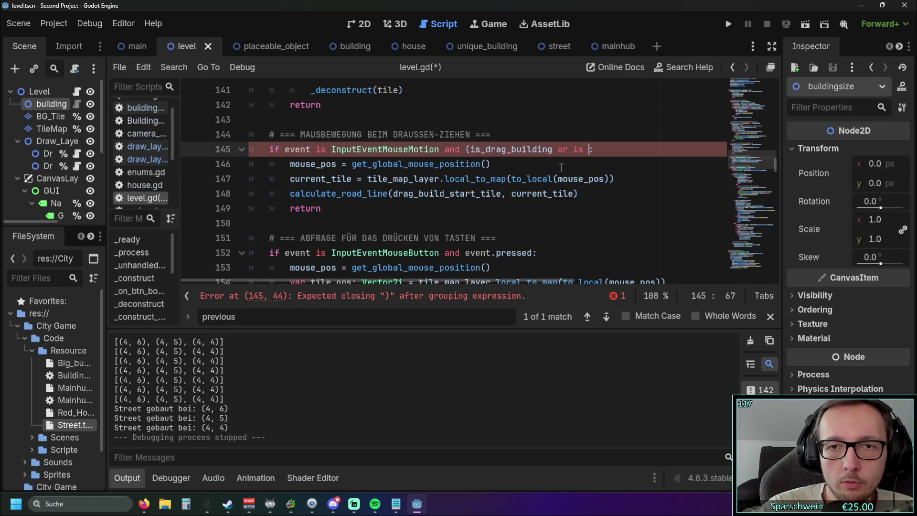
pyautogui.write('drag')
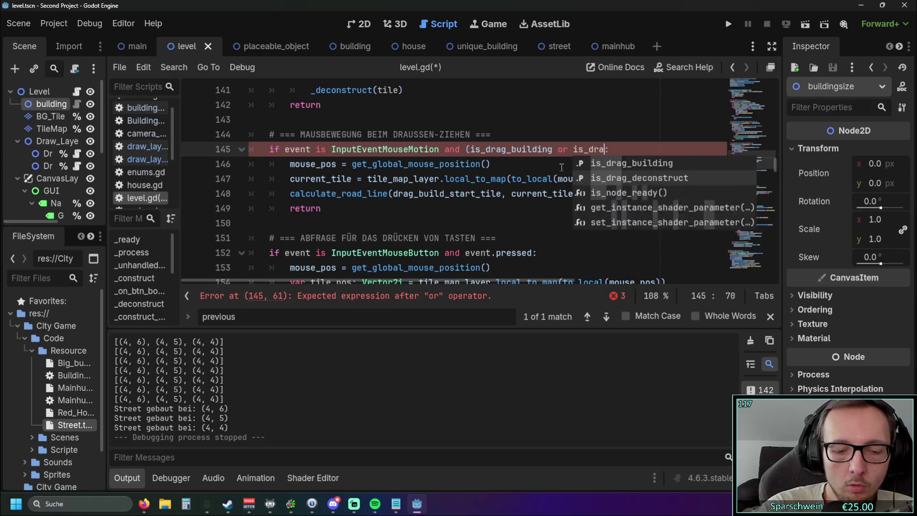
pyautogui.doubleClick(605, 183)
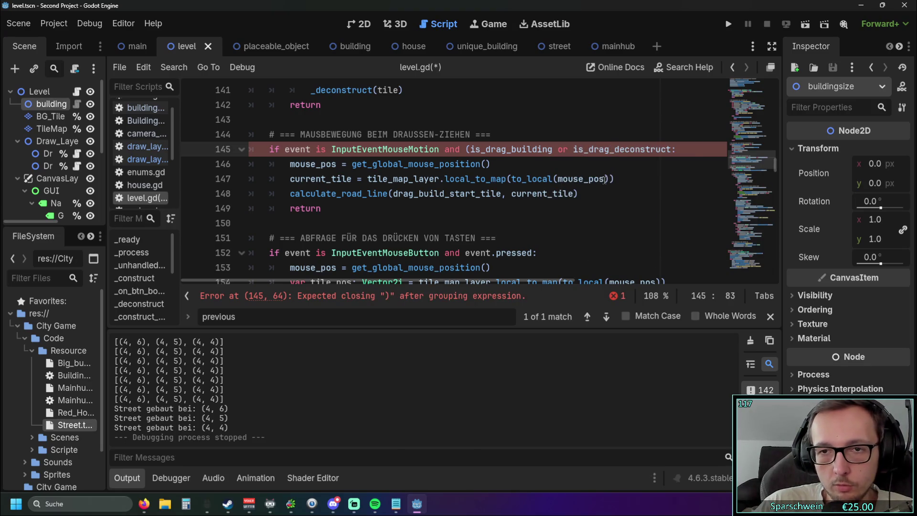
pyautogui.write(')')
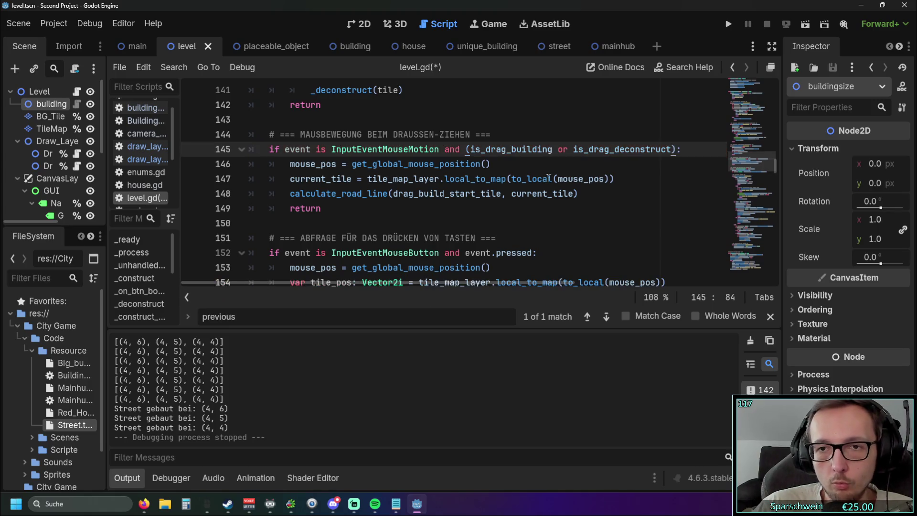
pyautogui.click(499, 179)
pyautogui.click(290, 193)
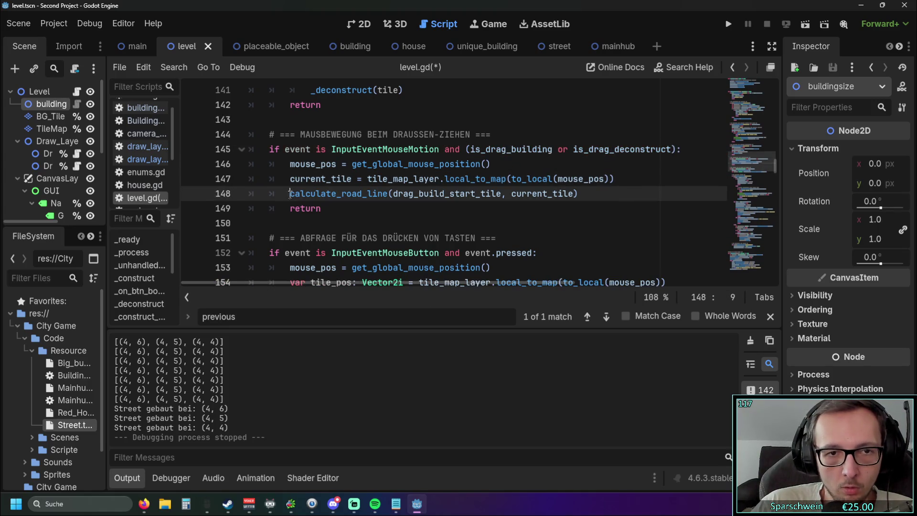
# Wrap the calculate_road_line call in an 'if is_drag_building:' block
pyautogui.press('Return')
pyautogui.press('Up')
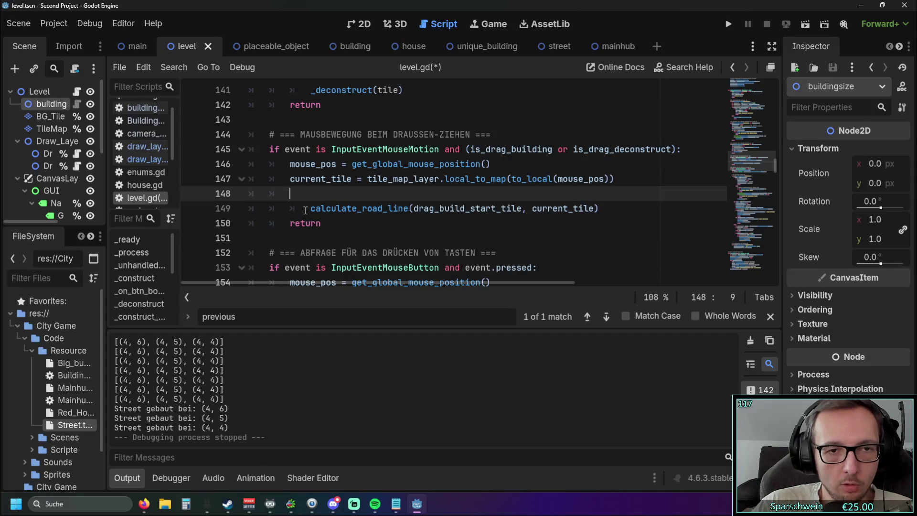
pyautogui.click(296, 209)
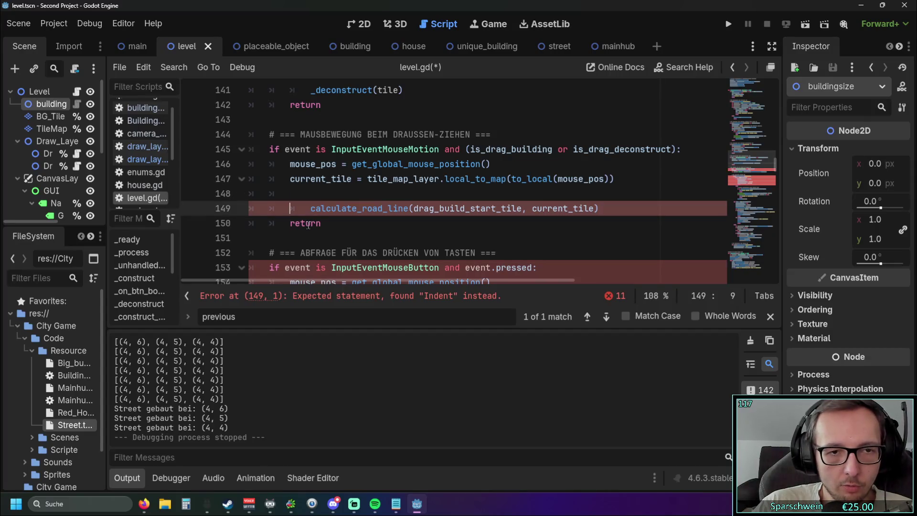
pyautogui.click(298, 194)
pyautogui.write('if')
pyautogui.click(309, 208)
pyautogui.press('Up')
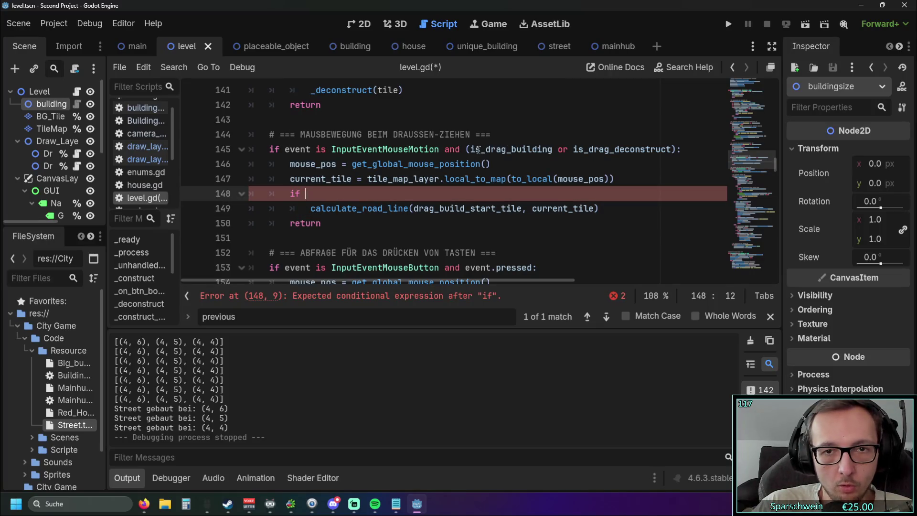
pyautogui.doubleClick(478, 150)
pyautogui.hotkey('ctrl', 'c')
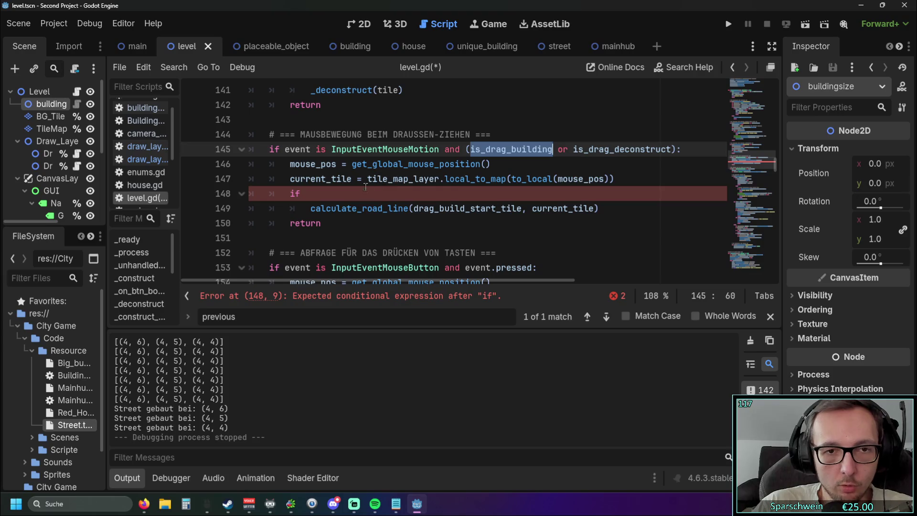
pyautogui.click(367, 193)
pyautogui.hotkey('ctrl', 'v')
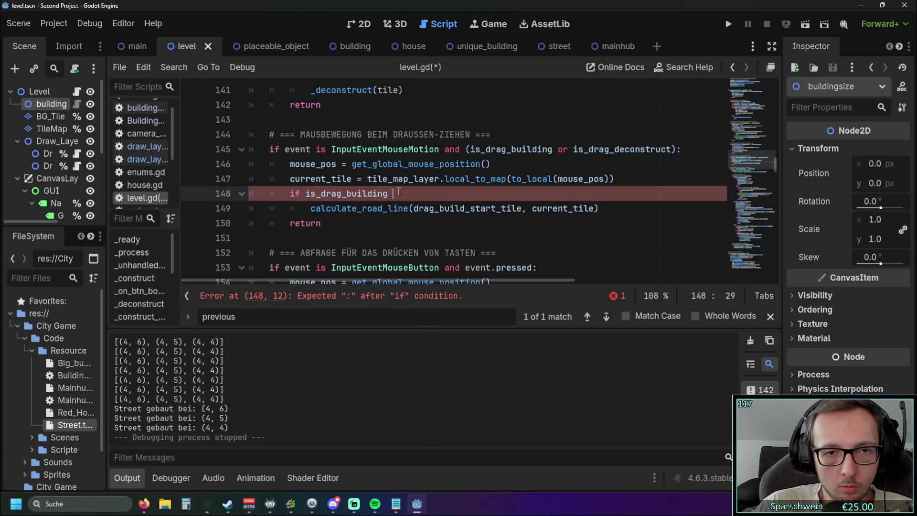
pyautogui.press('BackSpace')
pyautogui.write(':')
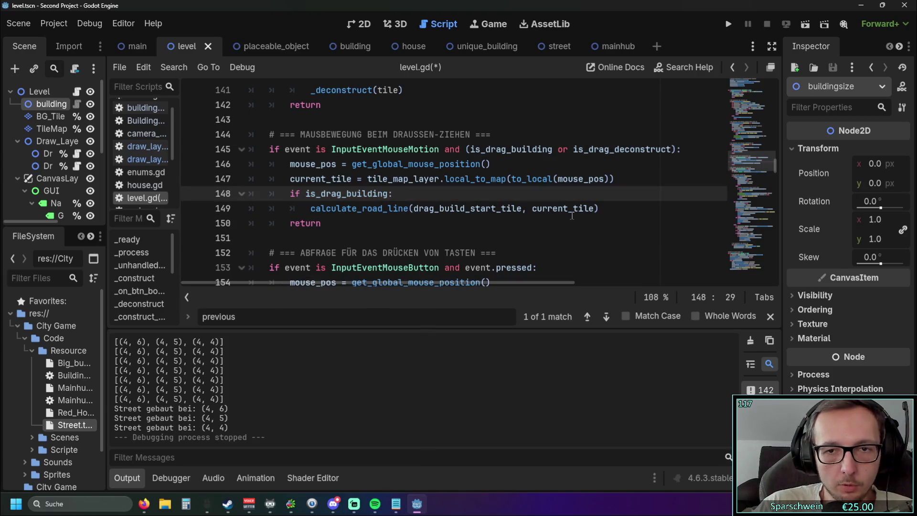
# Add an 'if is_drag_deconstruct:' branch below the building block
pyautogui.press('Down')
pyautogui.press('End')
pyautogui.press('Return')
pyautogui.press('BackSpace')
pyautogui.write('if')
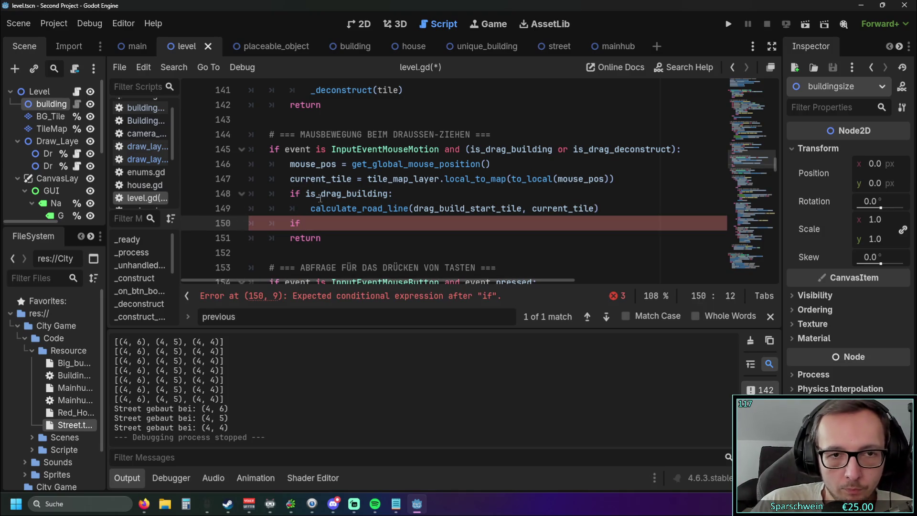
pyautogui.doubleClick(575, 148)
pyautogui.hotkey('ctrl', 'c')
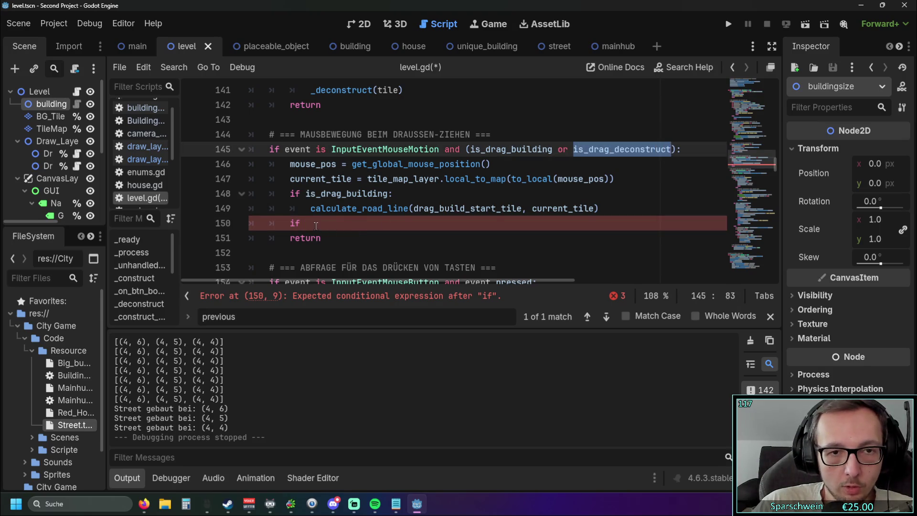
pyautogui.click(335, 226)
pyautogui.hotkey('ctrl', 'v')
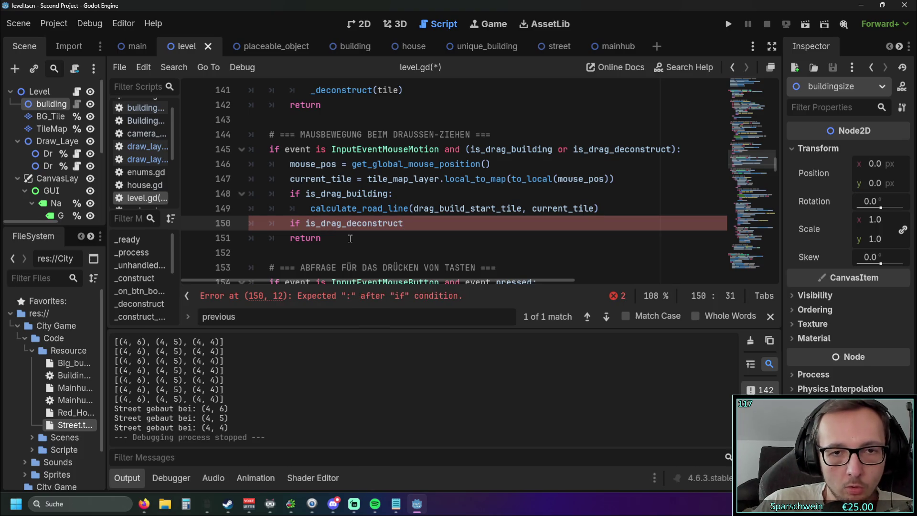
pyautogui.press('Return')
# Under it, call calculate_road_line_2(drag_build_start_tile, current_tile), copied from the road-line call
pyautogui.moveTo(310, 208); pyautogui.dragTo(601, 213)
pyautogui.hotkey('ctrl', 'c')
pyautogui.click(368, 239)
pyautogui.hotkey('ctrl', 'v')
pyautogui.click(410, 238)
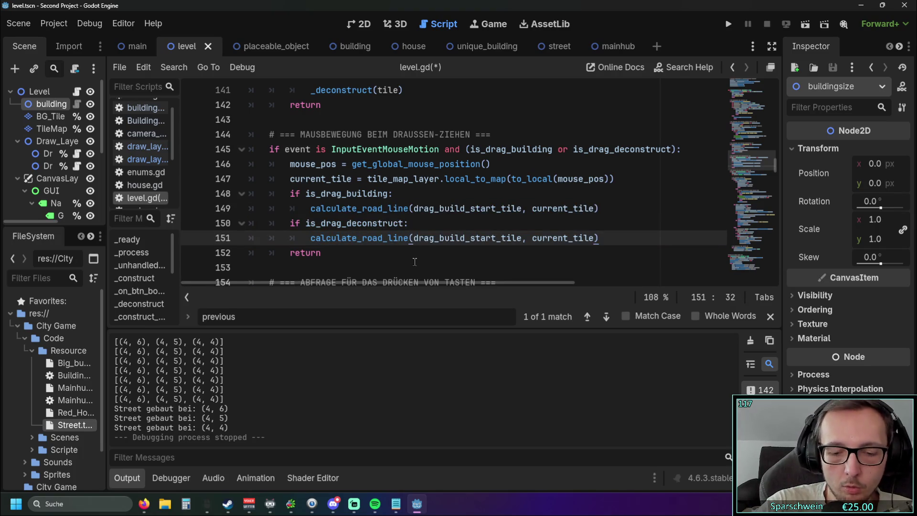
pyautogui.write('_2')
pyautogui.click(519, 238)
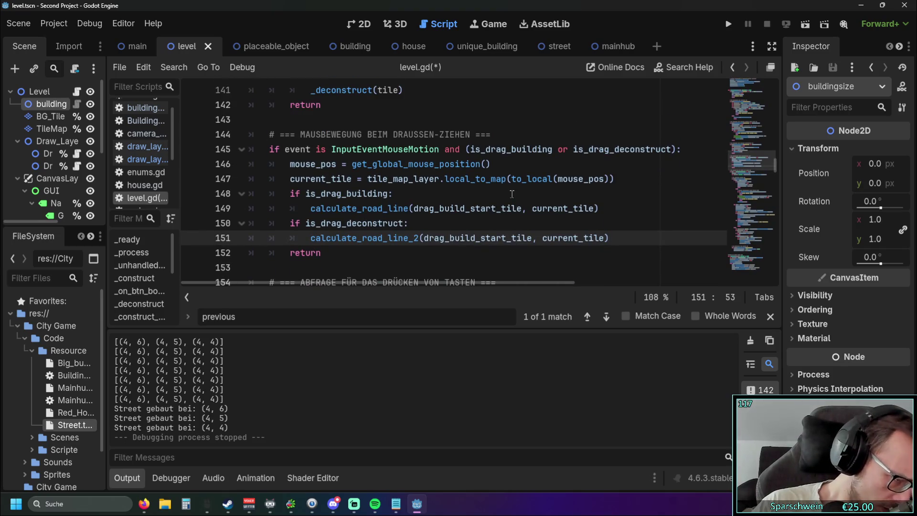
pyautogui.scroll(3, 501, 189)
pyautogui.scroll(3, 475, 190)
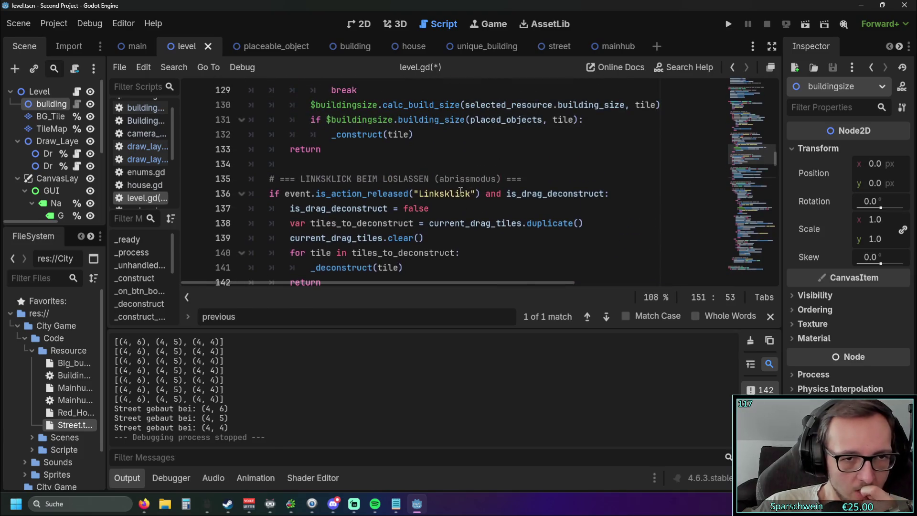
pyautogui.scroll(1, 459, 185)
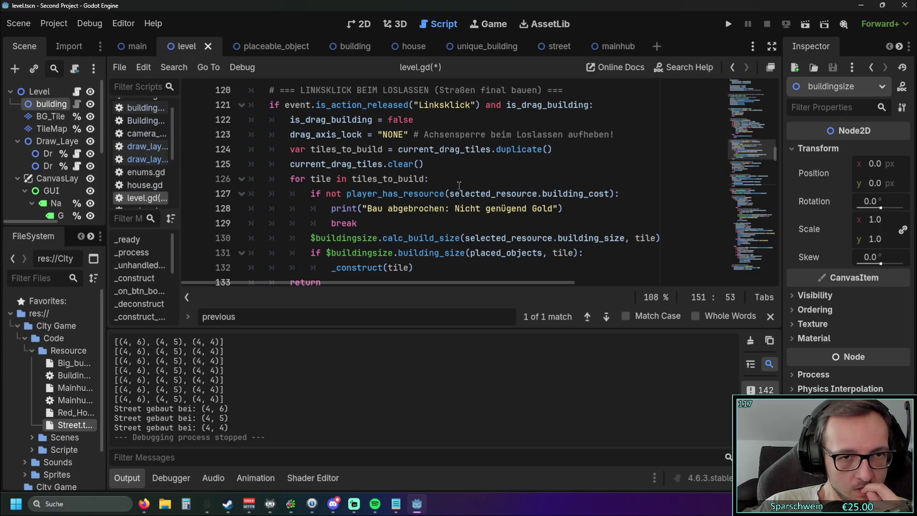
pyautogui.scroll(-3, 459, 185)
pyautogui.scroll(-1, 459, 185)
# Run the game and try drag demolition twice; it breaks with an invalid key (4, 5) at level.gd:233
pyautogui.click(728, 24)
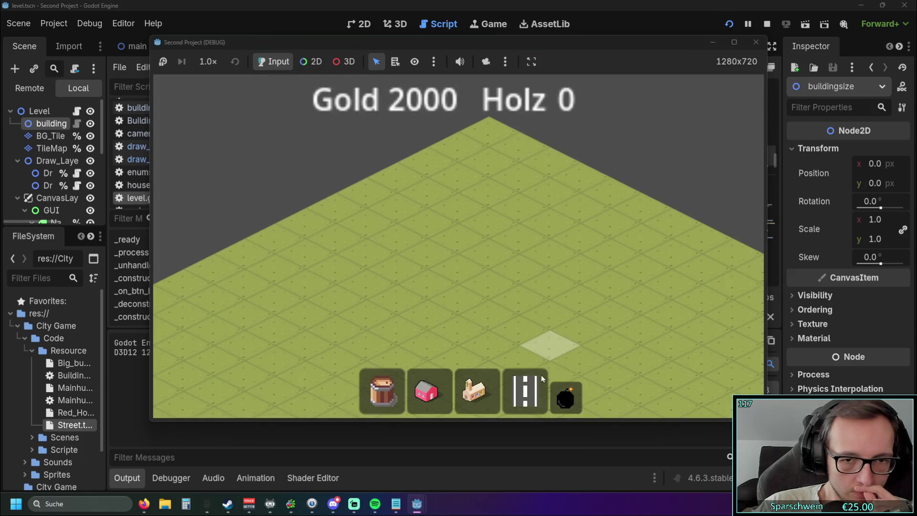
pyautogui.click(514, 261)
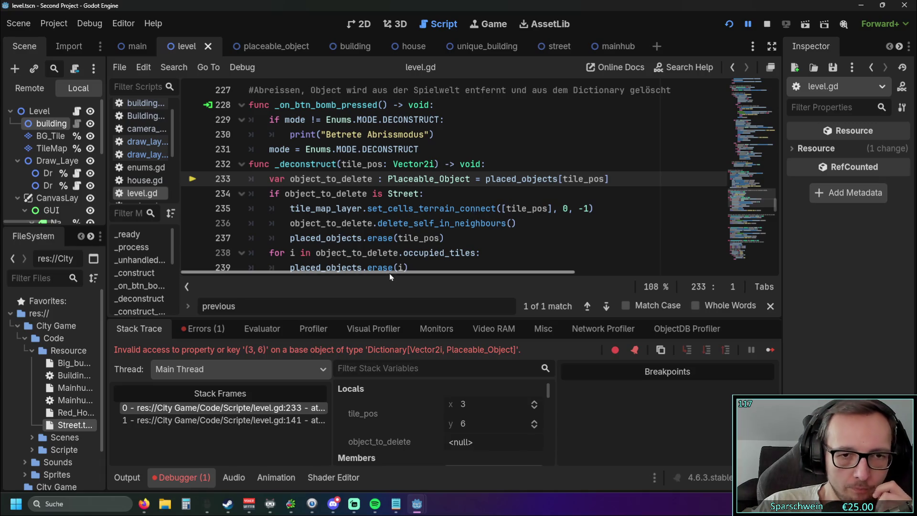
pyautogui.click(727, 27)
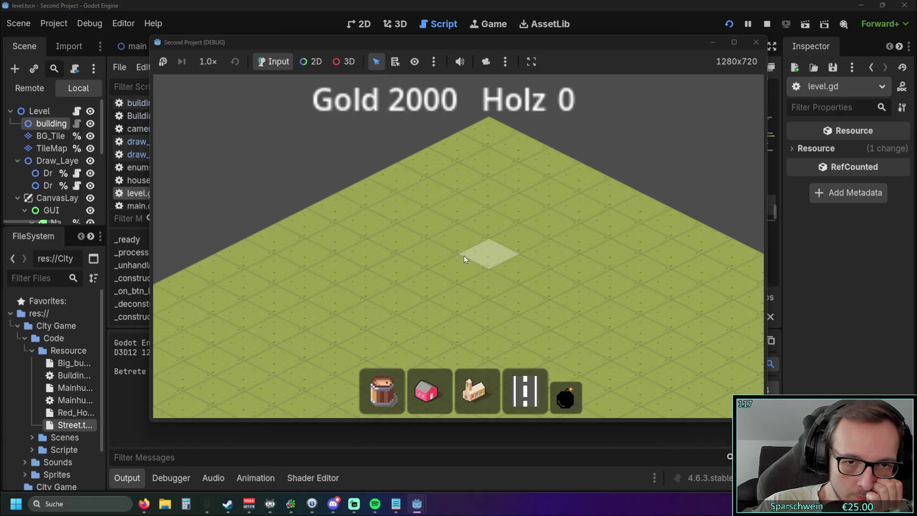
pyautogui.click(461, 259)
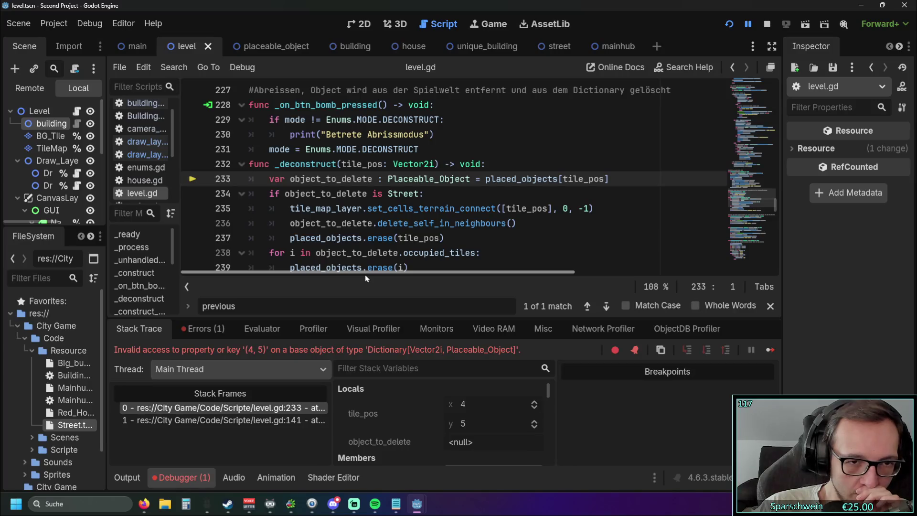
# Review the input code and put the caret at the end of the clear() line
pyautogui.scroll(9, 458, 230)
pyautogui.scroll(-10, 457, 229)
pyautogui.scroll(20, 458, 229)
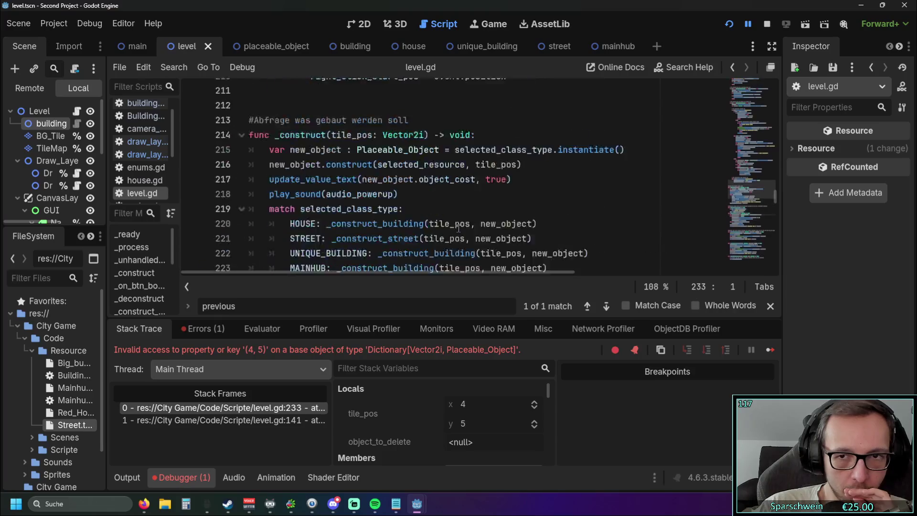
pyautogui.scroll(4, 458, 229)
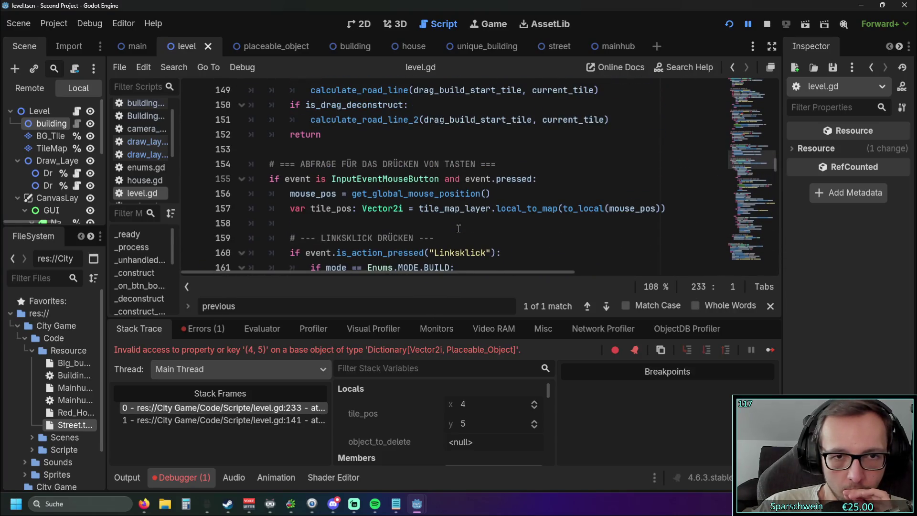
pyautogui.scroll(-1, 458, 228)
pyautogui.scroll(2, 458, 228)
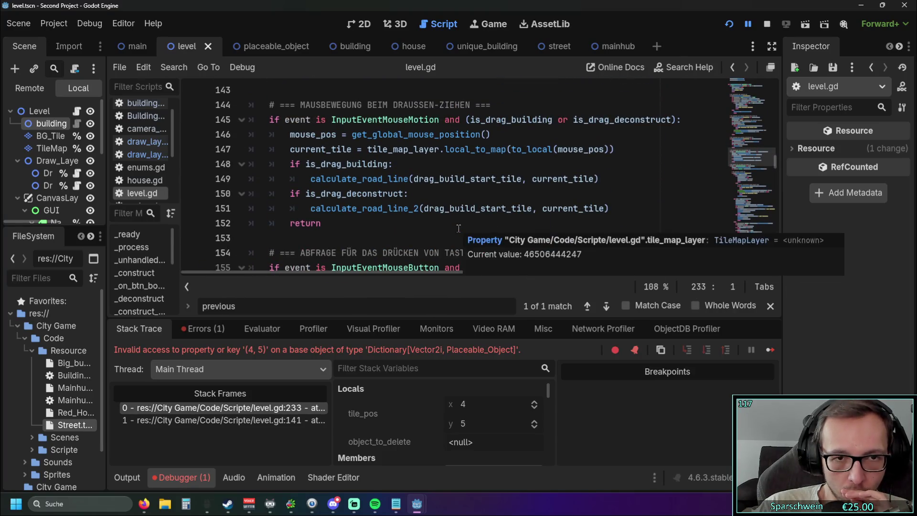
pyautogui.scroll(-1, 458, 228)
pyautogui.scroll(4, 458, 228)
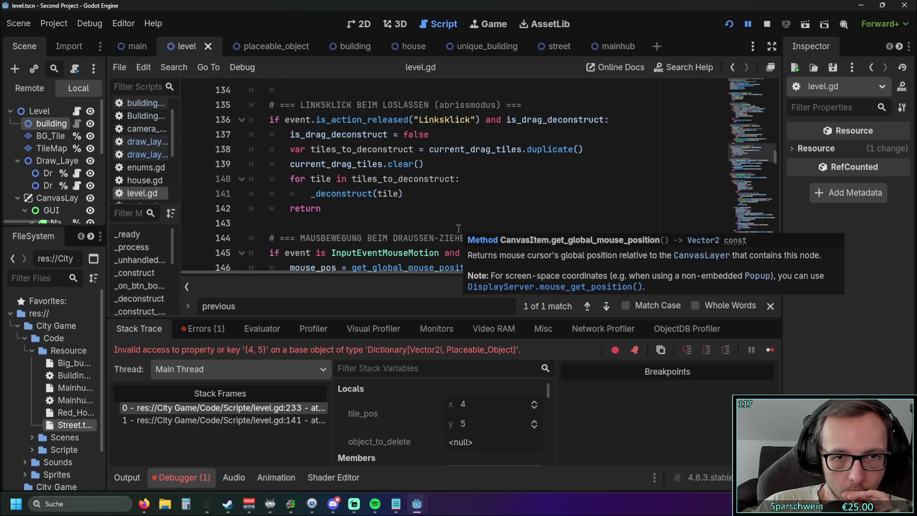
pyautogui.scroll(1, 459, 228)
pyautogui.scroll(-1, 458, 229)
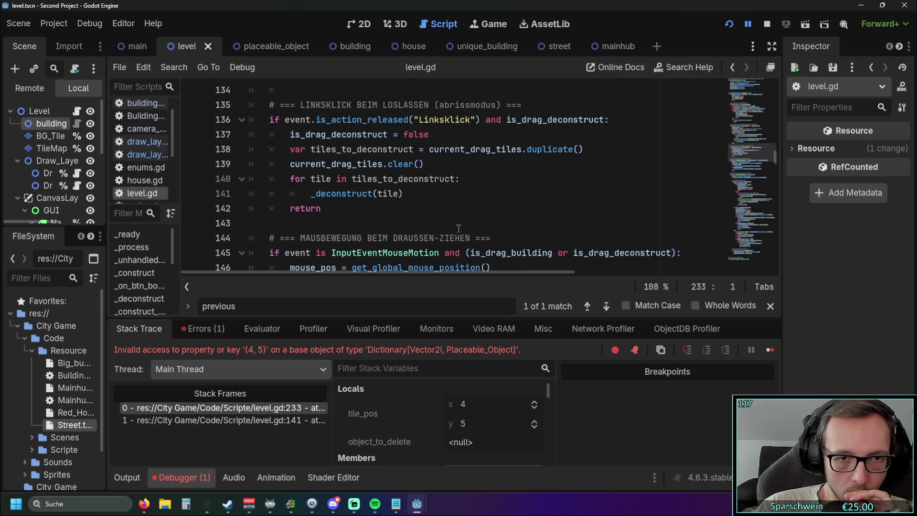
pyautogui.click(441, 164)
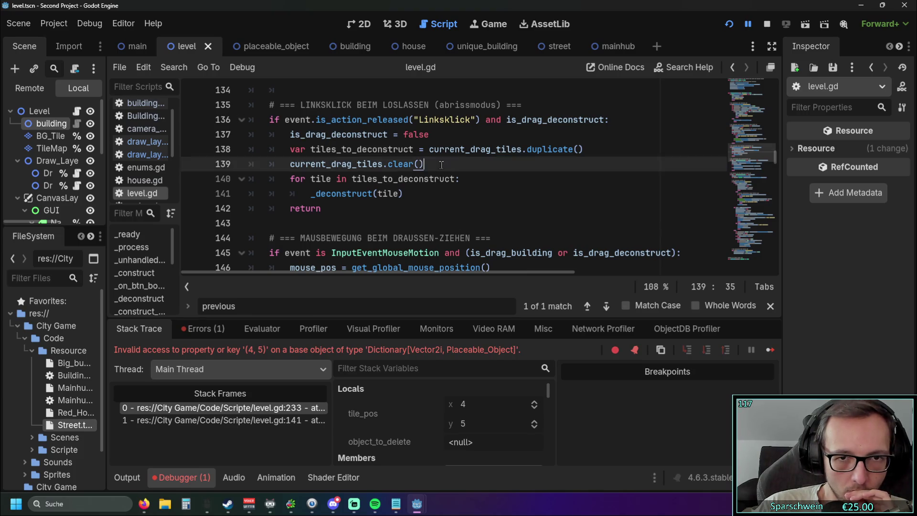
# Insert a blank line 140 and indent the for loop and _deconstruct call one level deeper
pyautogui.press('Return')
pyautogui.press('BackSpace')
pyautogui.press('BackSpace')
pyautogui.press('BackSpace')
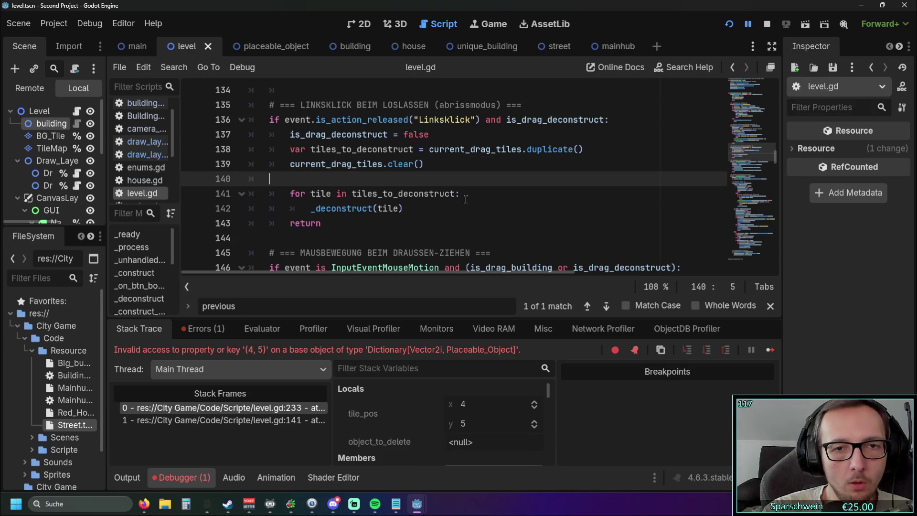
pyautogui.press('Return')
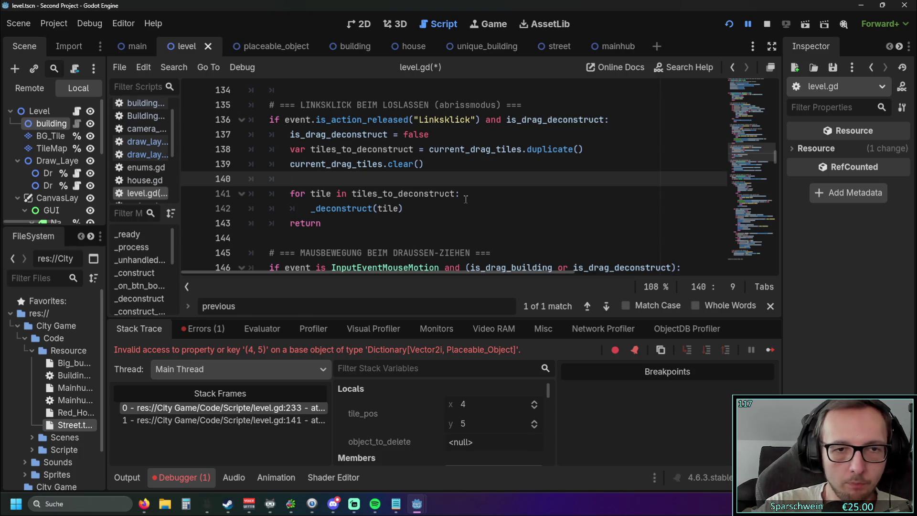
pyautogui.click(291, 194)
pyautogui.press('Tab')
pyautogui.click(309, 210)
pyautogui.press('Tab')
pyautogui.click(305, 183)
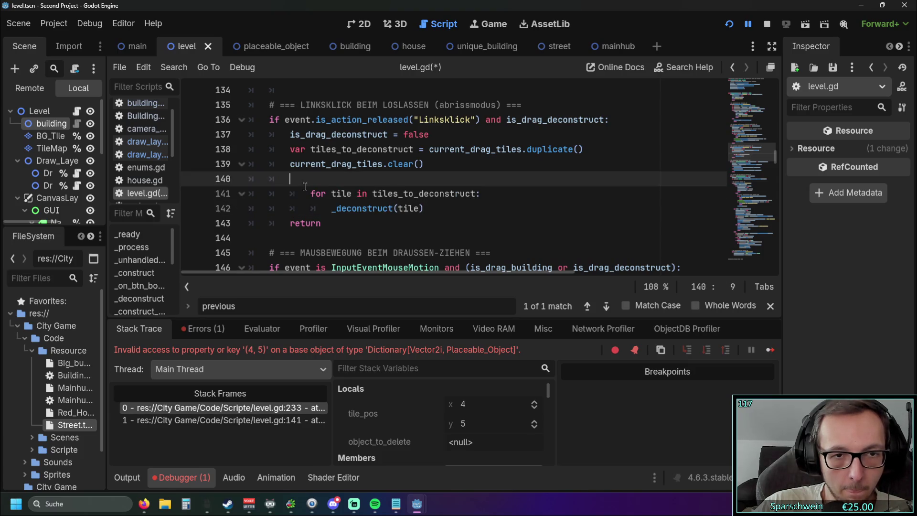
# Start line 140 with 'if' and paste the tiles_to_deconstruct name into it
pyautogui.write('if')
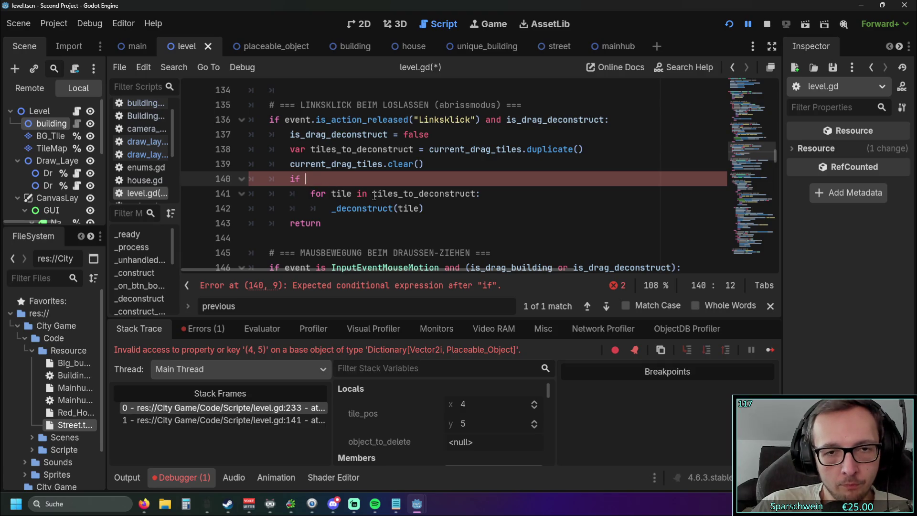
pyautogui.moveTo(374, 195)
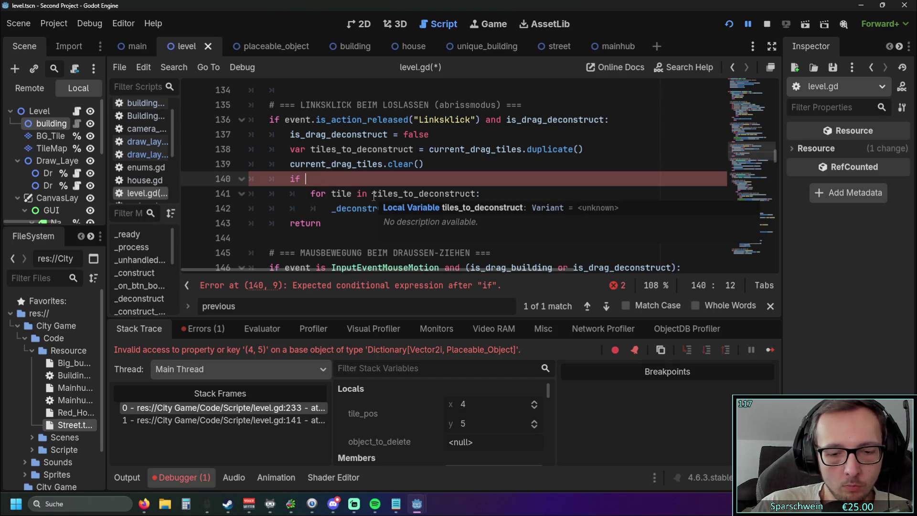
pyautogui.write('len')
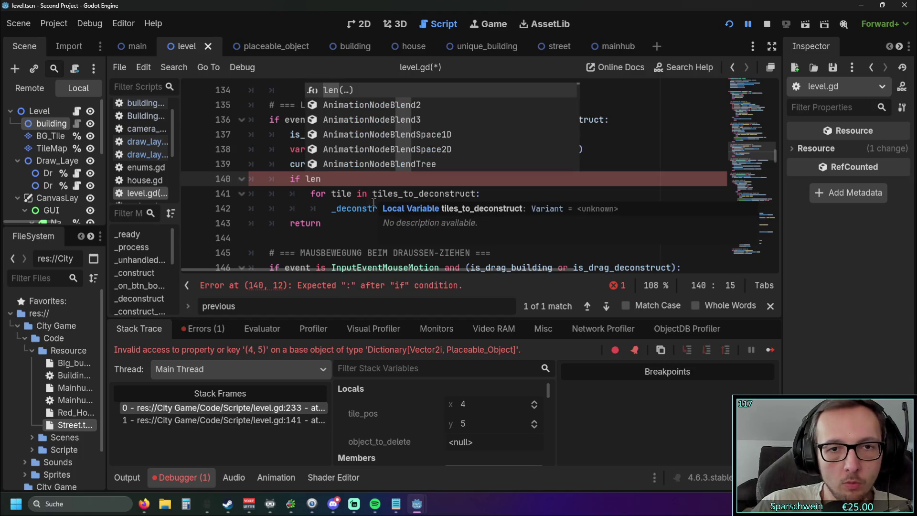
pyautogui.doubleClick(374, 193)
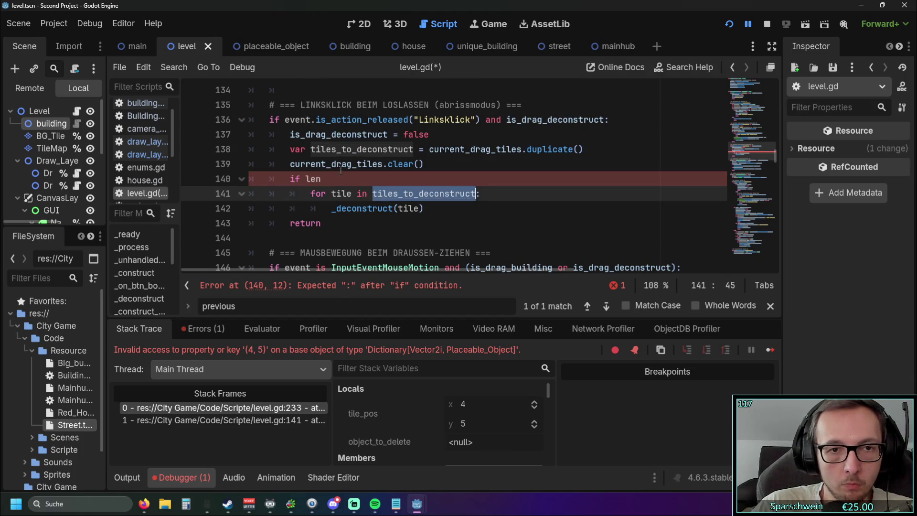
pyautogui.hotkey('ctrl', 'c')
pyautogui.doubleClick(313, 178)
pyautogui.hotkey('ctrl', 'v')
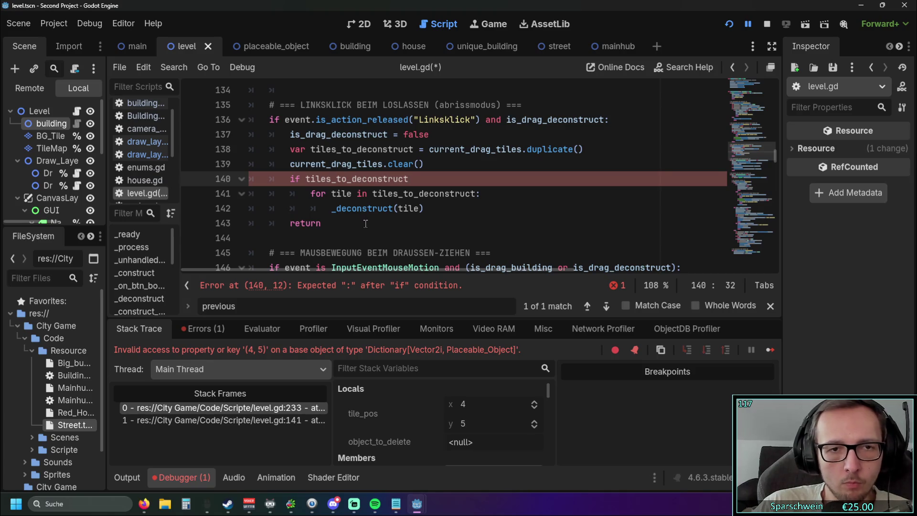
# Complete the guard as 'if len(tiles_to_deconstruct) != 0:' and run the project
pyautogui.click(307, 179)
pyautogui.write('len(')
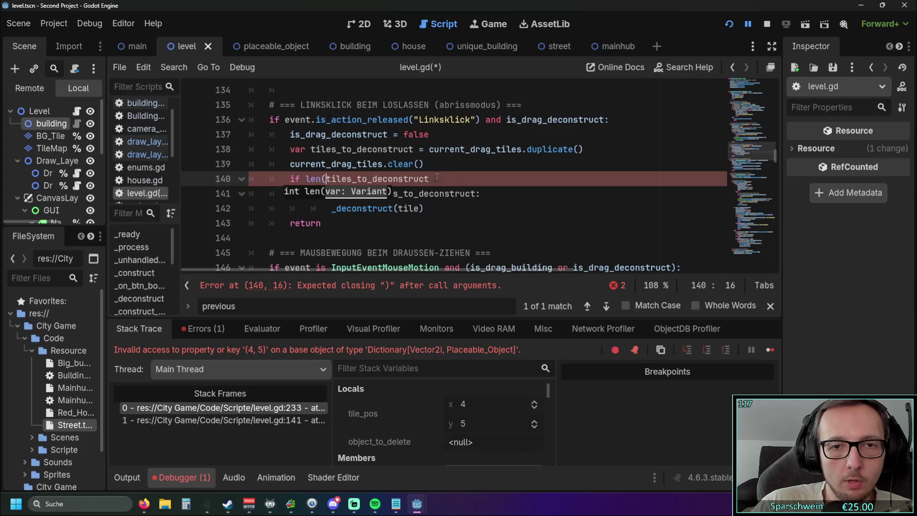
pyautogui.click(439, 179)
pyautogui.write('=')
pyautogui.press('BackSpace')
pyautogui.press('BackSpace')
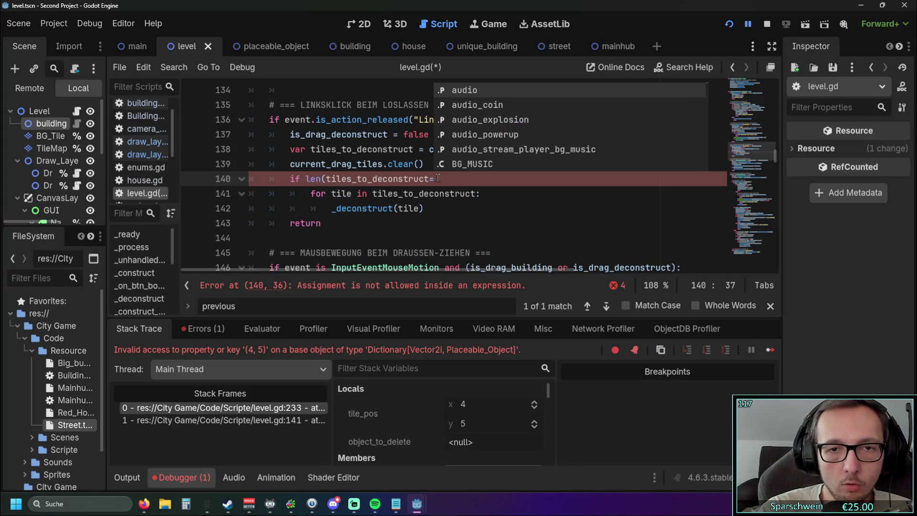
pyautogui.write(') ')
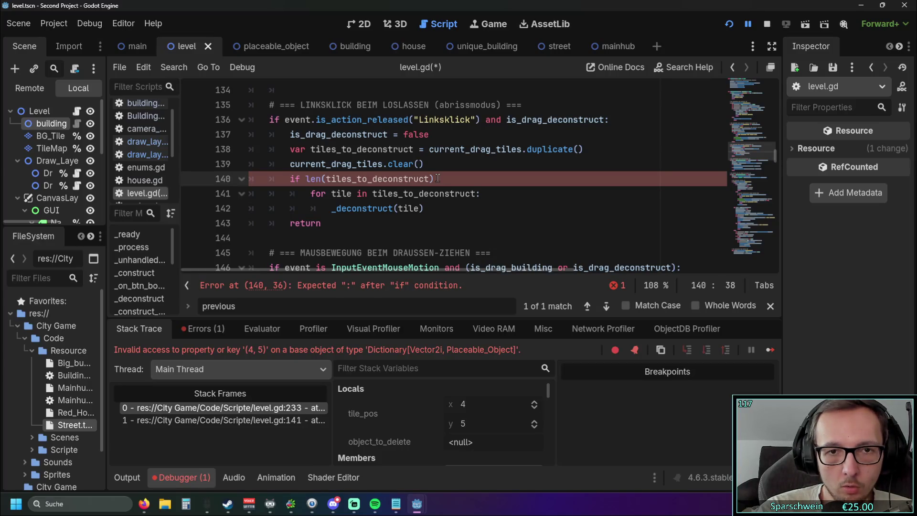
pyautogui.write('==')
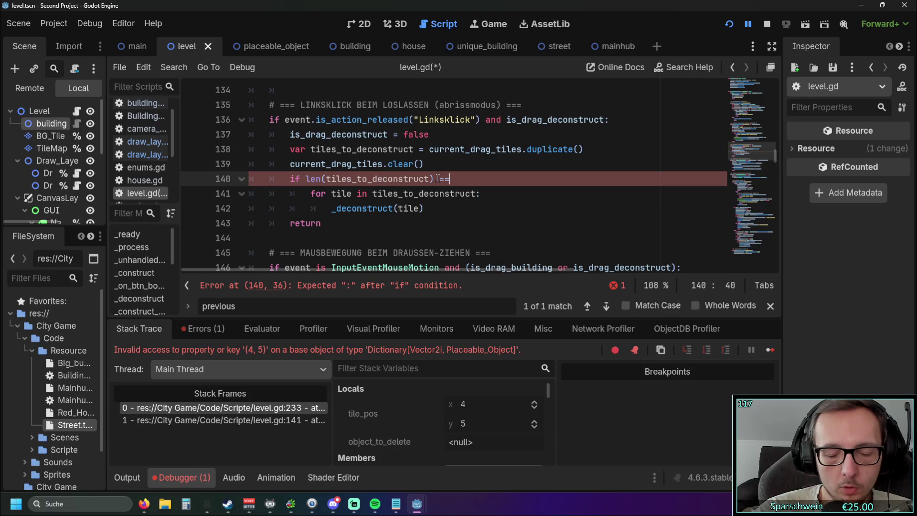
pyautogui.write(' 0')
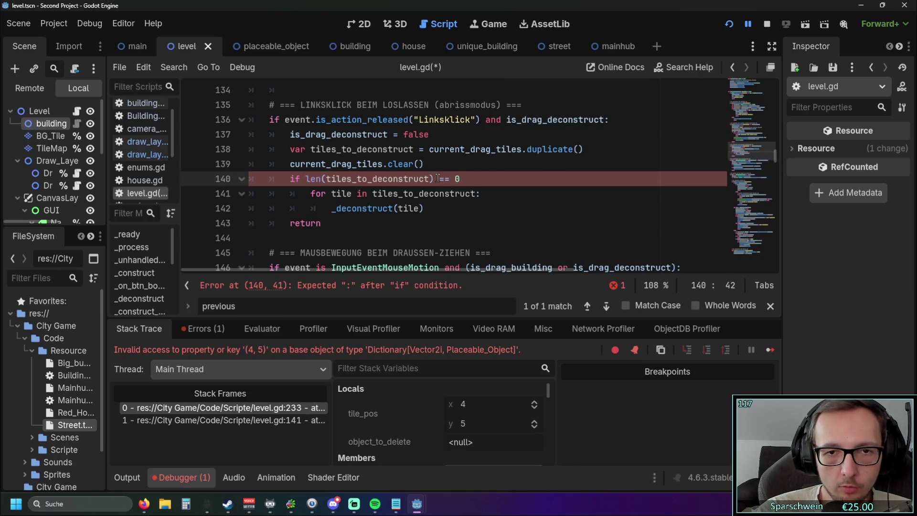
pyautogui.press('BackSpace')
pyautogui.press('BackSpace')
pyautogui.press('BackSpace')
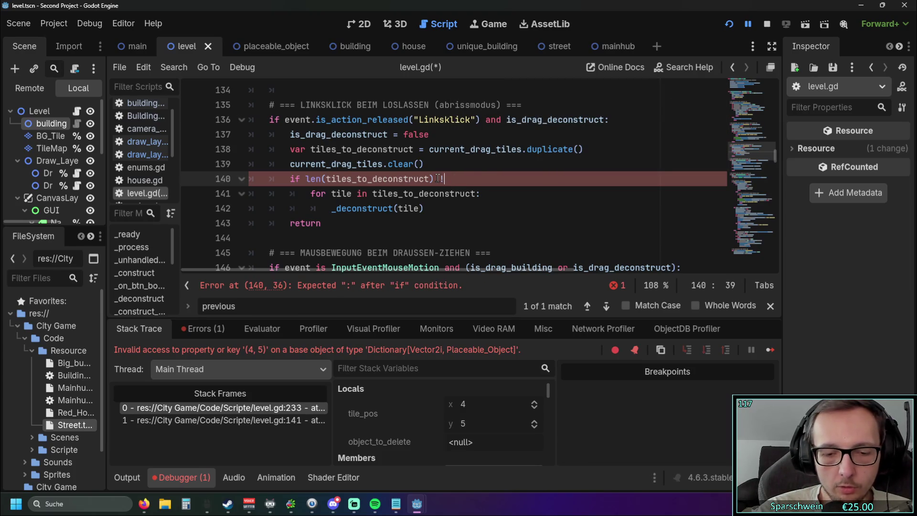
pyautogui.write('!= 0')
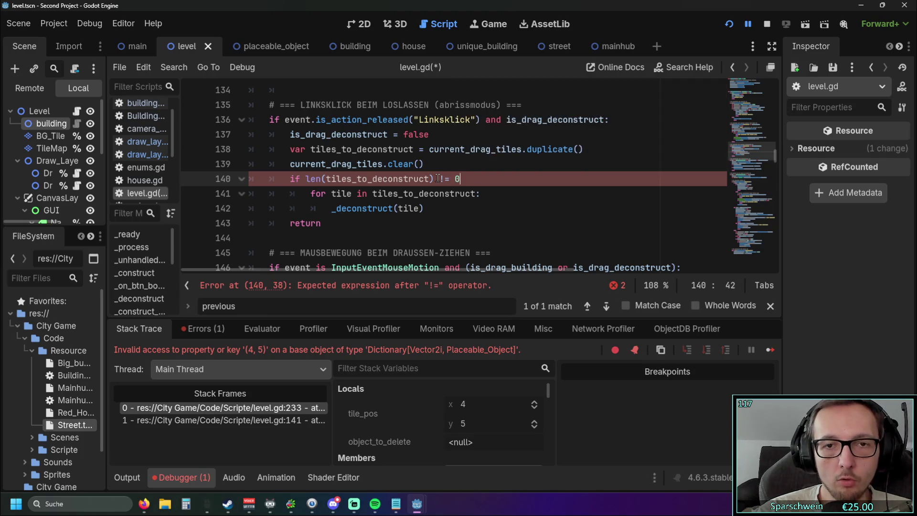
pyautogui.press('Down')
pyautogui.press('Down')
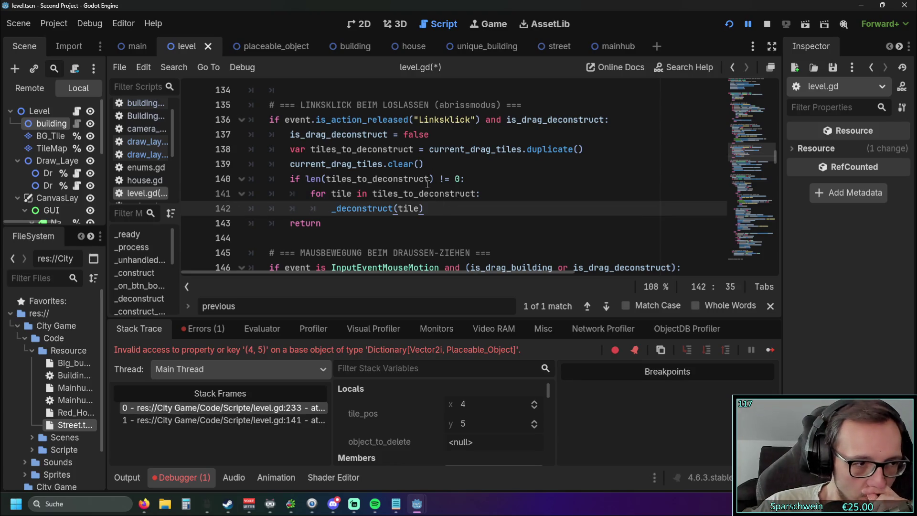
pyautogui.click(729, 26)
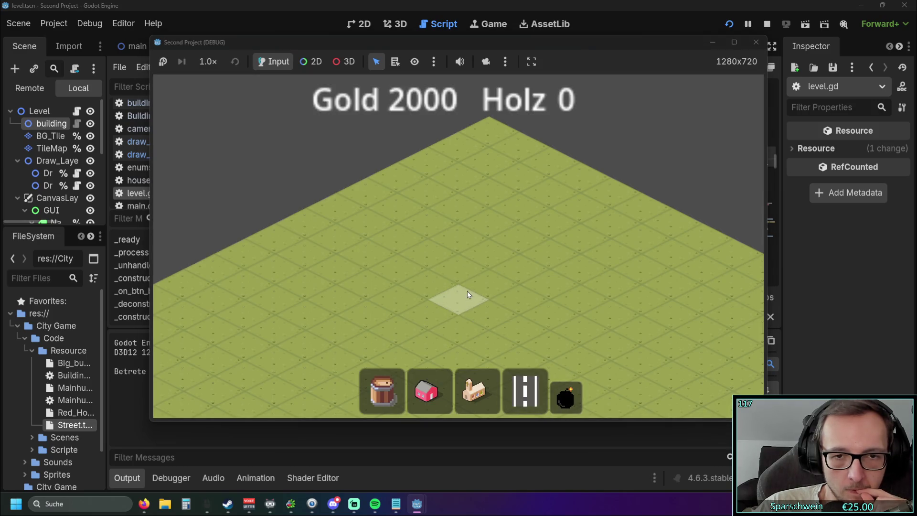
# Click a tile in the running game, then rerun the game and stop it
pyautogui.click(459, 273)
pyautogui.scroll(20, 431, 225)
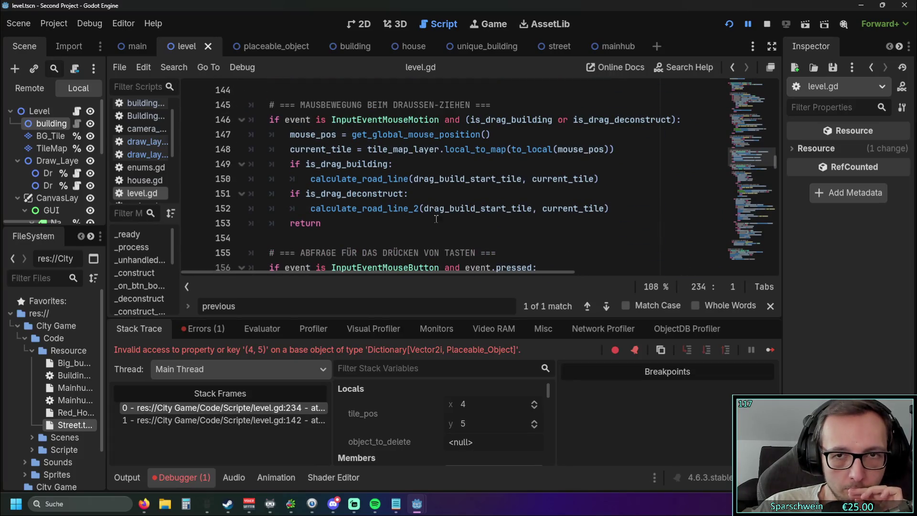
pyautogui.scroll(3, 432, 219)
pyautogui.scroll(1, 412, 215)
pyautogui.moveTo(354, 256); pyautogui.dragTo(219, 141)
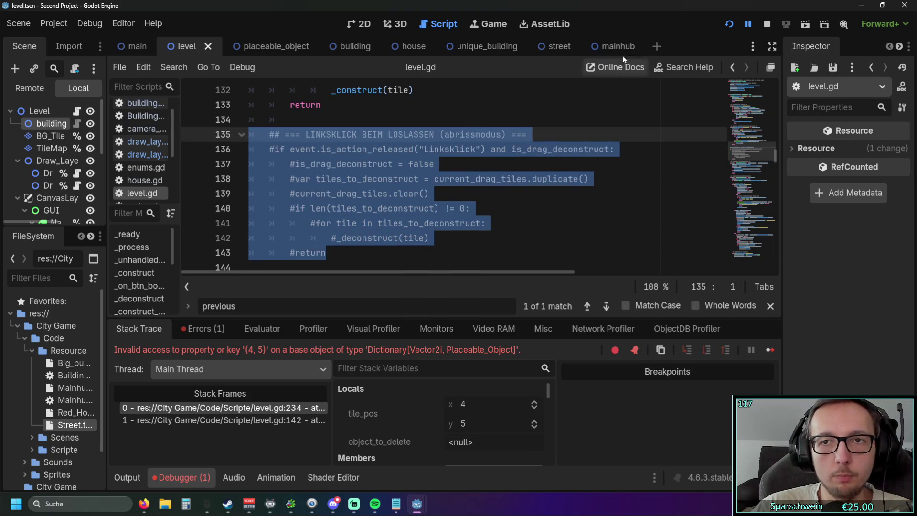
pyautogui.click(729, 26)
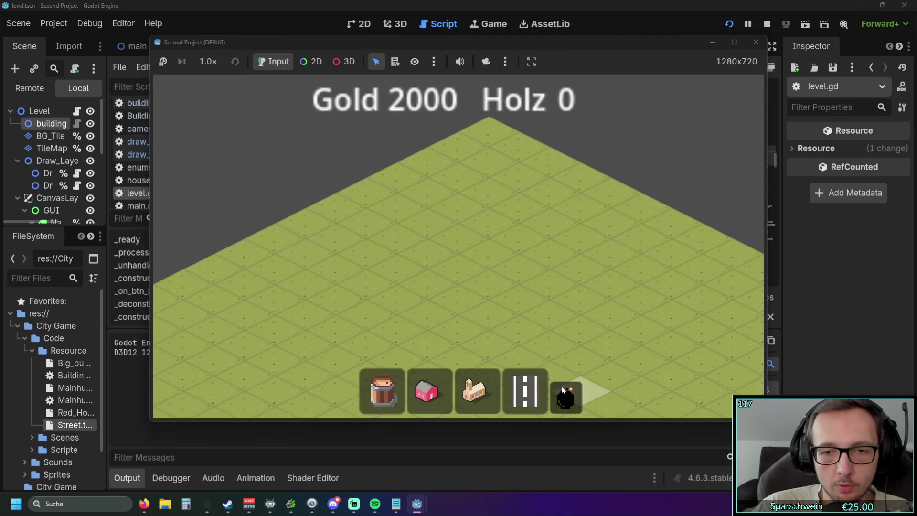
pyautogui.click(756, 42)
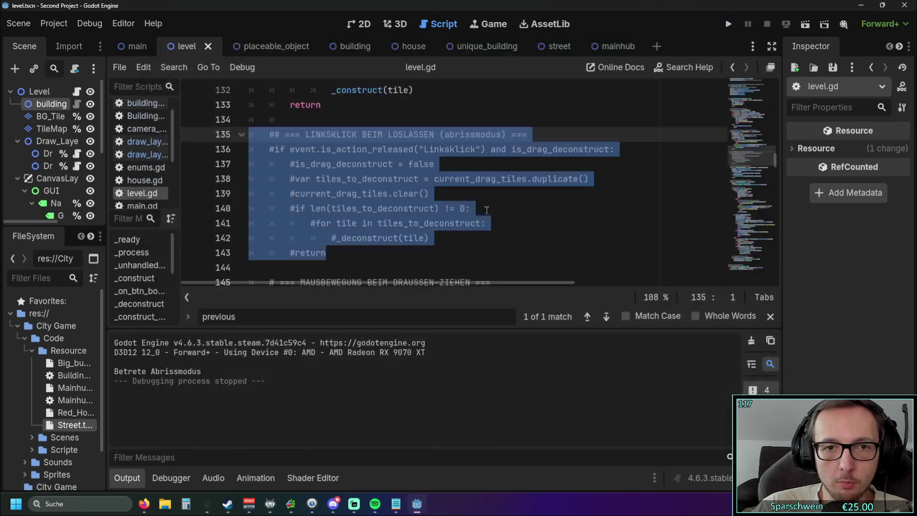
# Restore the release-deconstruct block in level.gd with Ctrl+Z and scroll to the calculate_road_line_2 call
pyautogui.click(402, 249)
pyautogui.hotkey('ctrl', 'z')
pyautogui.click(403, 263)
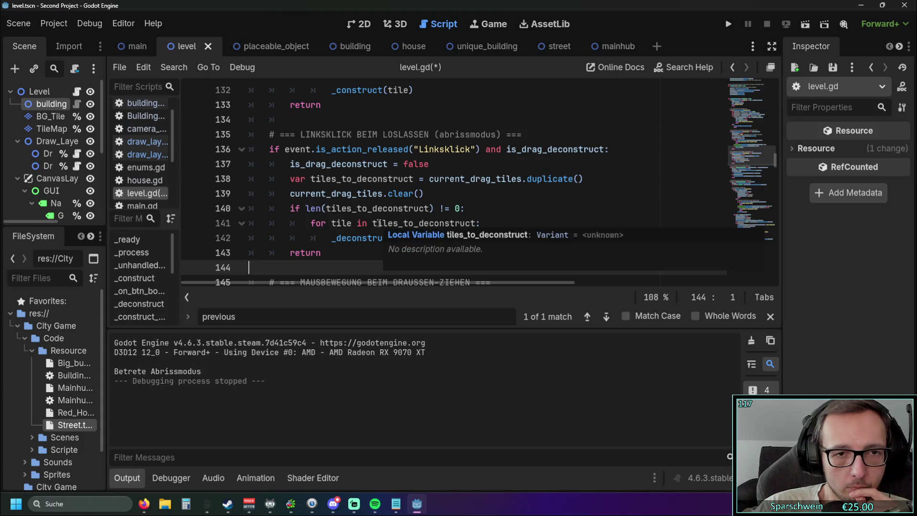
pyautogui.scroll(-4, 361, 223)
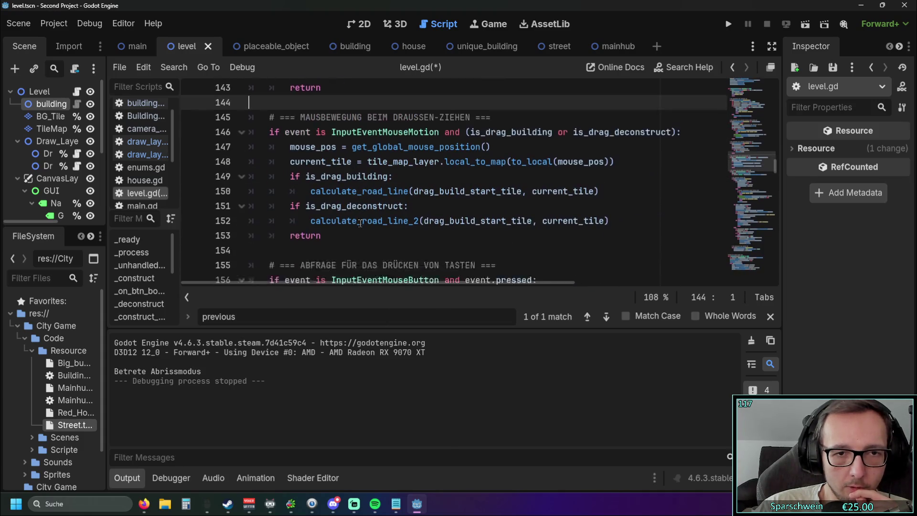
pyautogui.click(399, 208)
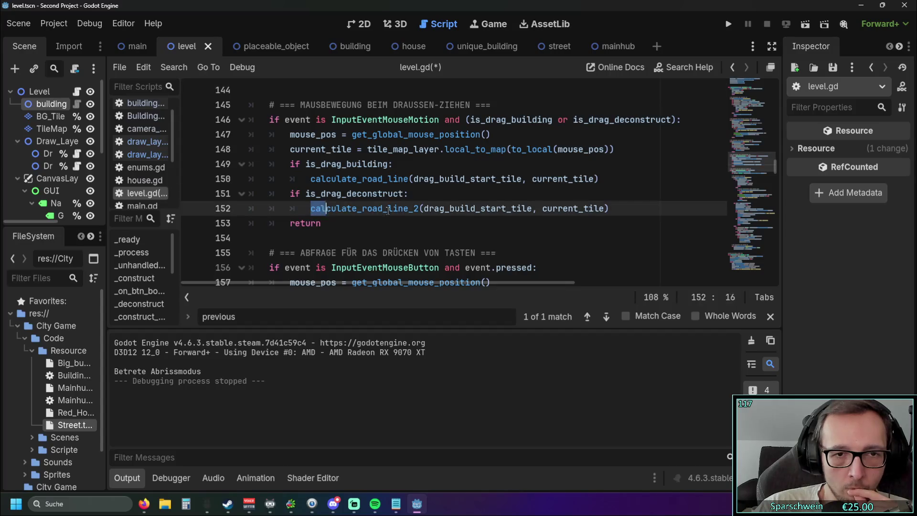
# Scroll to line 291 and replace 'road' in calculate_road_line_2 with 'deconstruct'
pyautogui.scroll(-16, 413, 216)
pyautogui.scroll(-3, 430, 212)
pyautogui.scroll(-3, 491, 200)
pyautogui.scroll(-11, 491, 200)
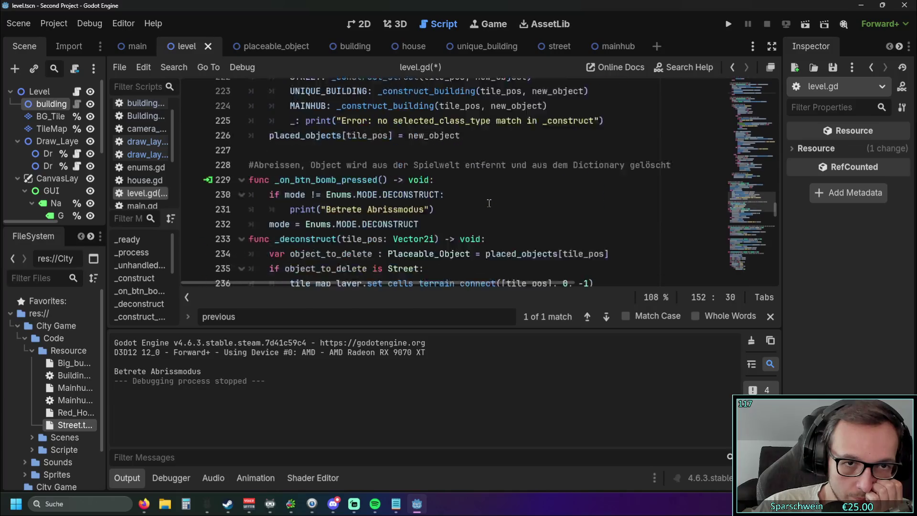
pyautogui.scroll(-6, 489, 203)
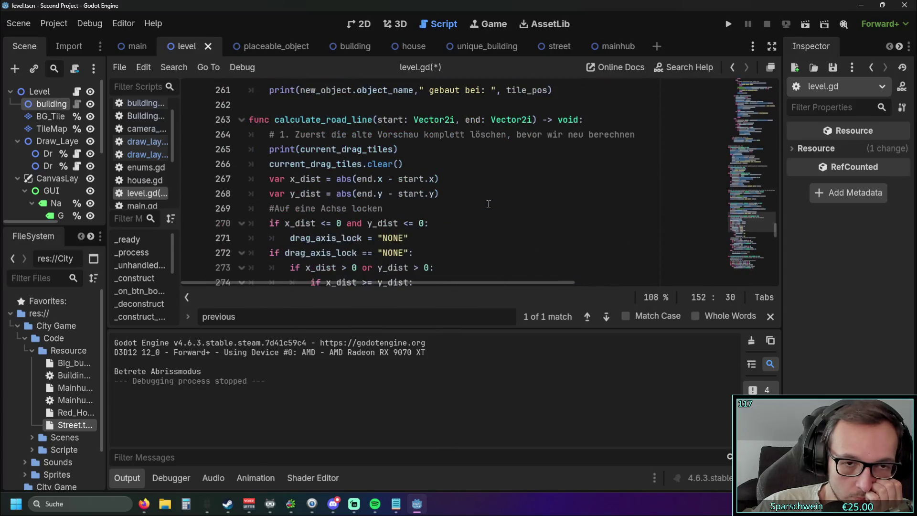
pyautogui.scroll(-8, 489, 203)
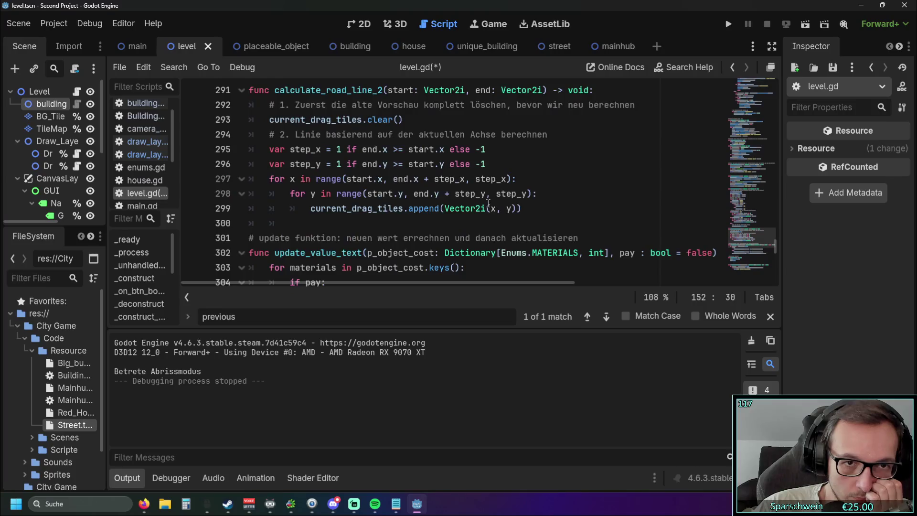
pyautogui.doubleClick(346, 179)
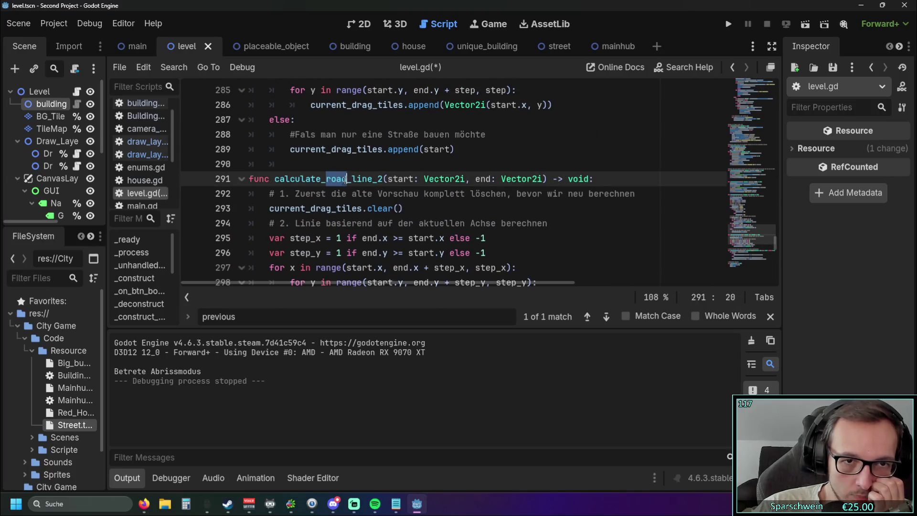
pyautogui.write('decon')
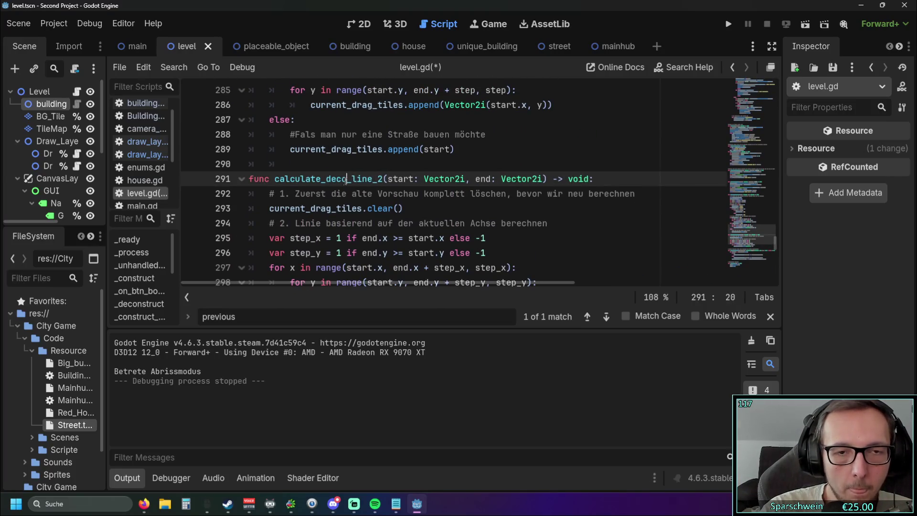
pyautogui.write('struct')
# Rename the line-291 function to calculate_deconstruct_rect and select its full name
pyautogui.click(420, 179)
pyautogui.moveTo(389, 178); pyautogui.dragTo(419, 179)
pyautogui.write('rect')
pyautogui.press('Down')
pyautogui.press('Down')
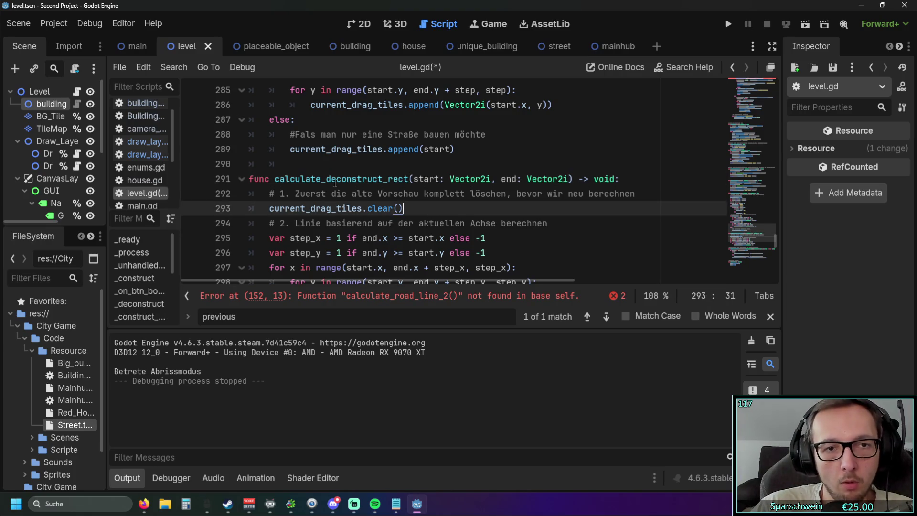
pyautogui.moveTo(276, 179); pyautogui.dragTo(407, 179)
pyautogui.hotkey('ctrl', 'c')
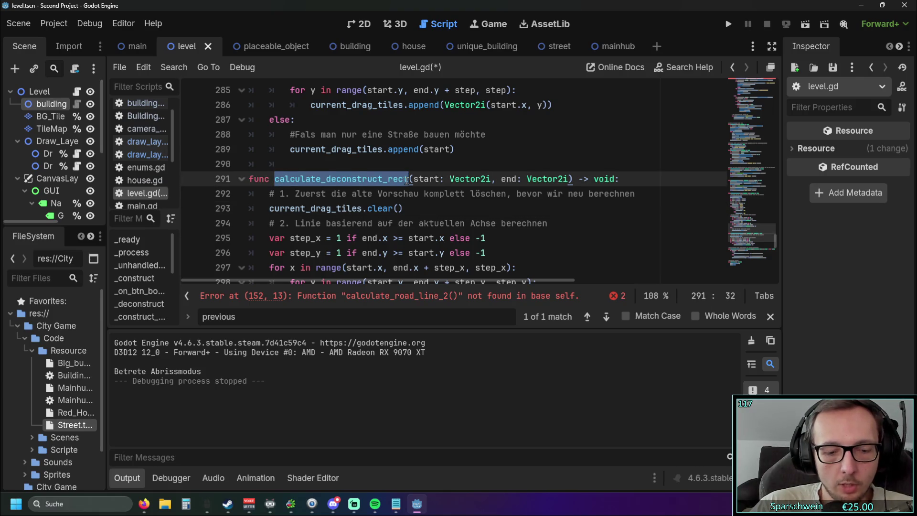
# Rework the line-152 call edit, undoing back and re-entering 'rect' in the function name
pyautogui.click(432, 297)
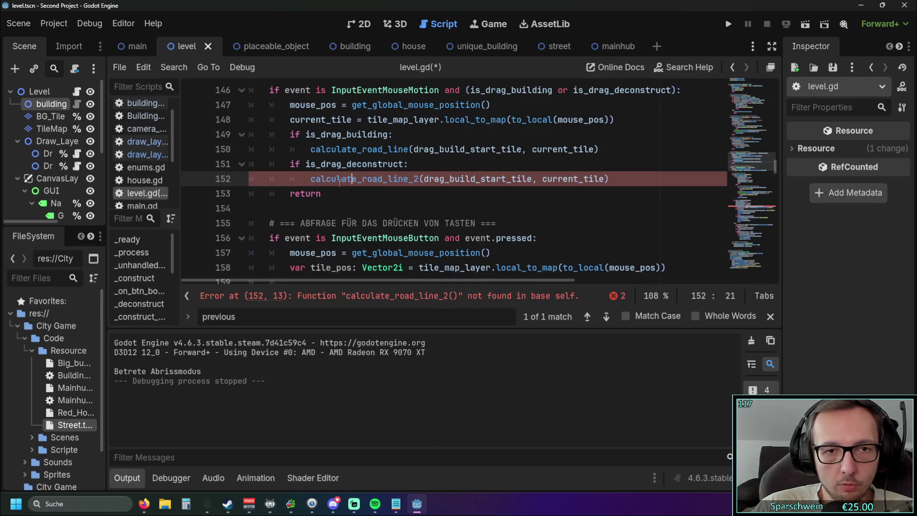
pyautogui.moveTo(311, 180); pyautogui.dragTo(418, 180)
pyautogui.hotkey('ctrl', 'v')
pyautogui.click(414, 208)
pyautogui.click(407, 296)
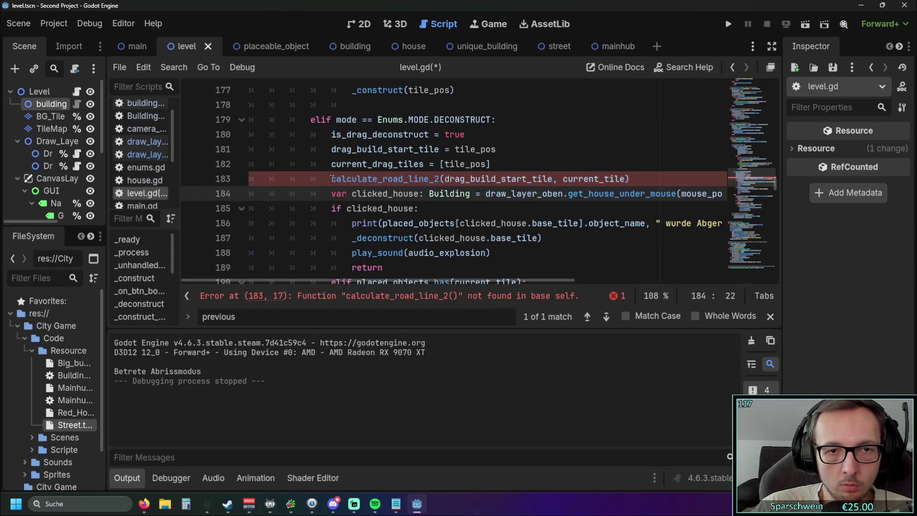
pyautogui.moveTo(331, 179); pyautogui.dragTo(436, 180)
pyautogui.hotkey('ctrl', 'z')
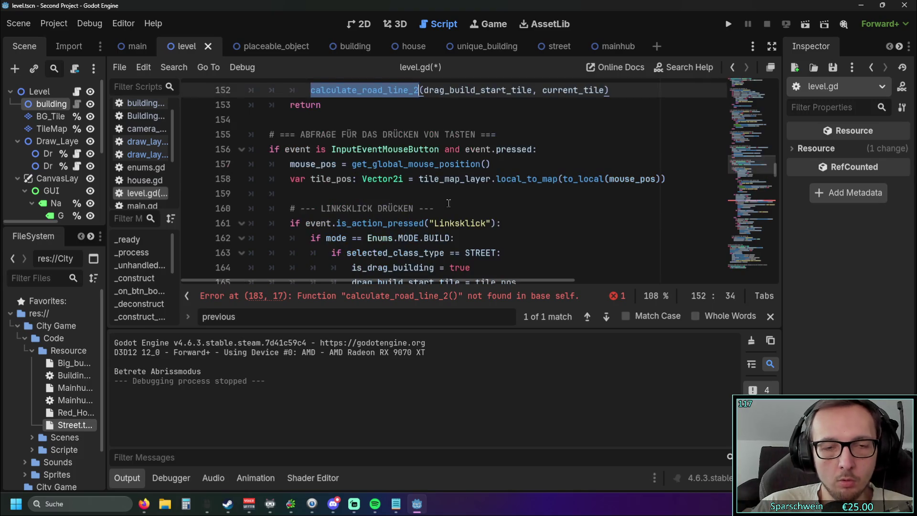
pyautogui.scroll(3, 449, 203)
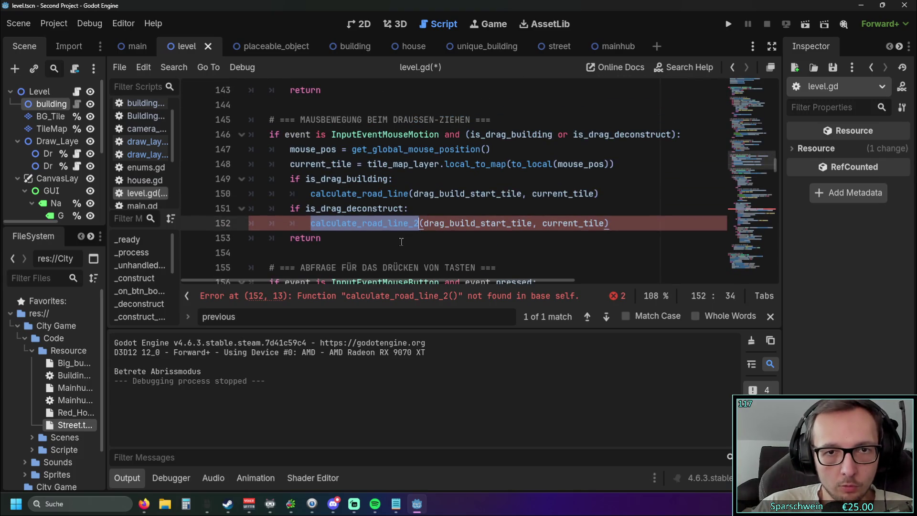
pyautogui.click(311, 223)
pyautogui.moveTo(311, 223); pyautogui.dragTo(420, 223)
pyautogui.hotkey('ctrl', 'd')
pyautogui.write('rect')
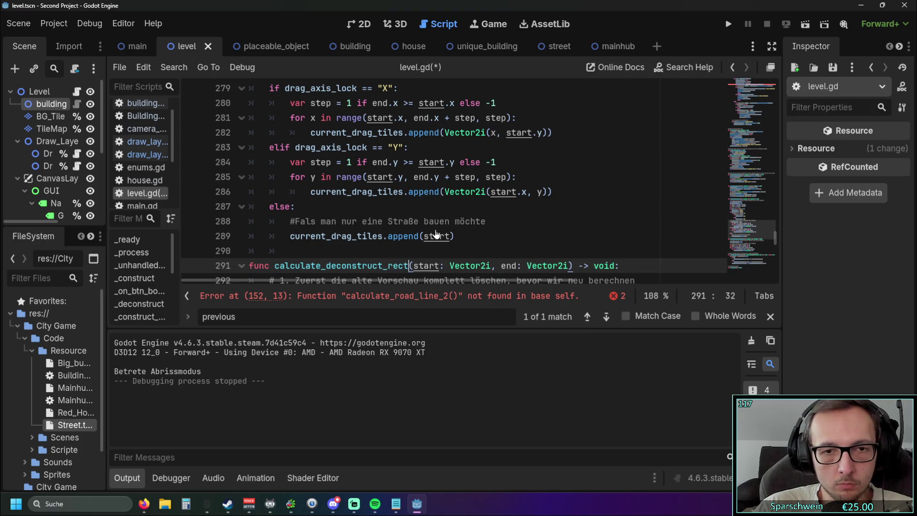
# Replace the old calculate_road_line_2 call on line 152 with calculate_deconstruct_rect
pyautogui.click(414, 296)
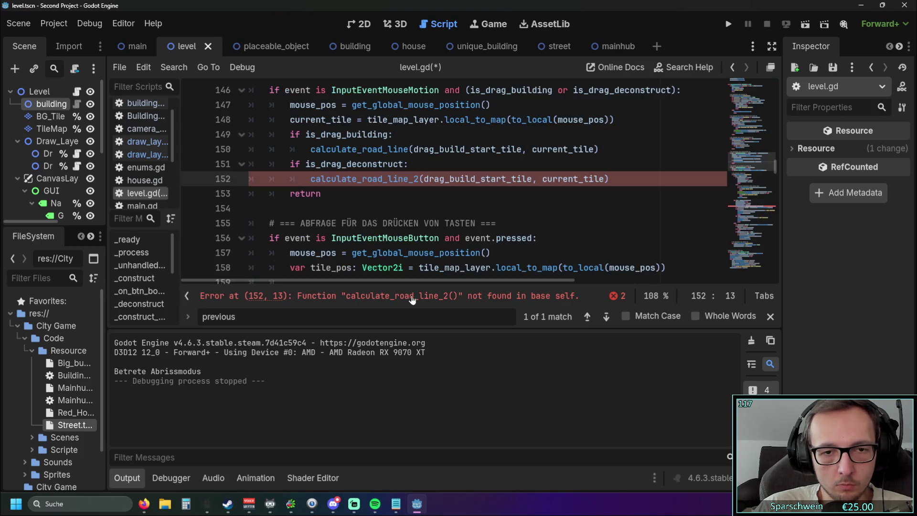
pyautogui.click(363, 208)
pyautogui.doubleClick(311, 179)
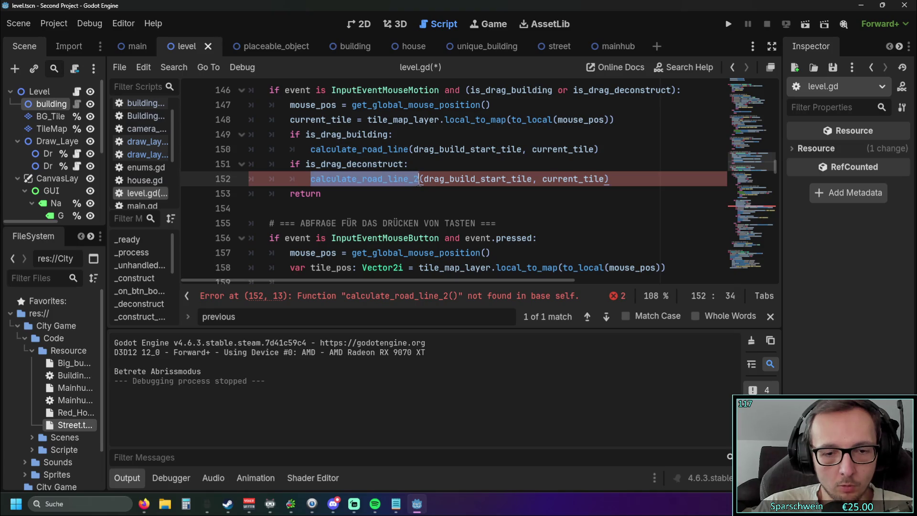
pyautogui.hotkey('ctrl', 'v')
# Delete the obsolete calculate_road_line_2 call on line 183
pyautogui.click(449, 296)
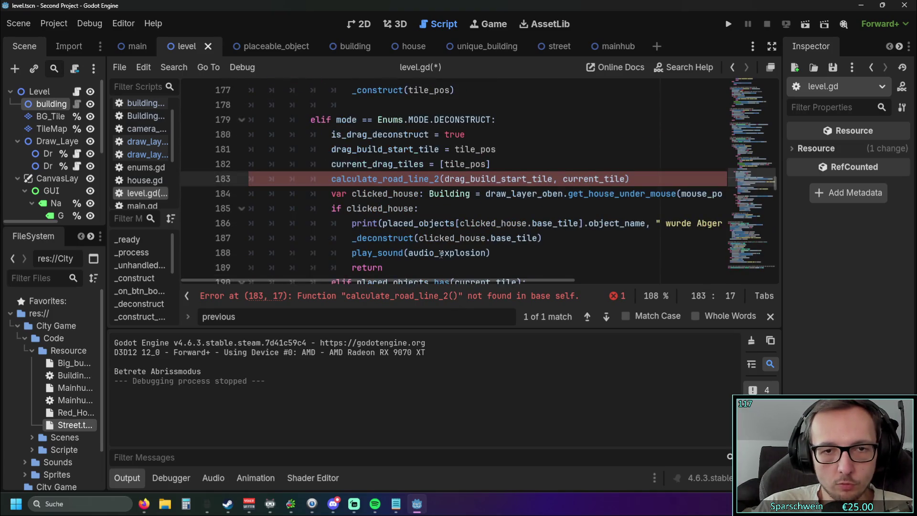
pyautogui.scroll(1, 466, 229)
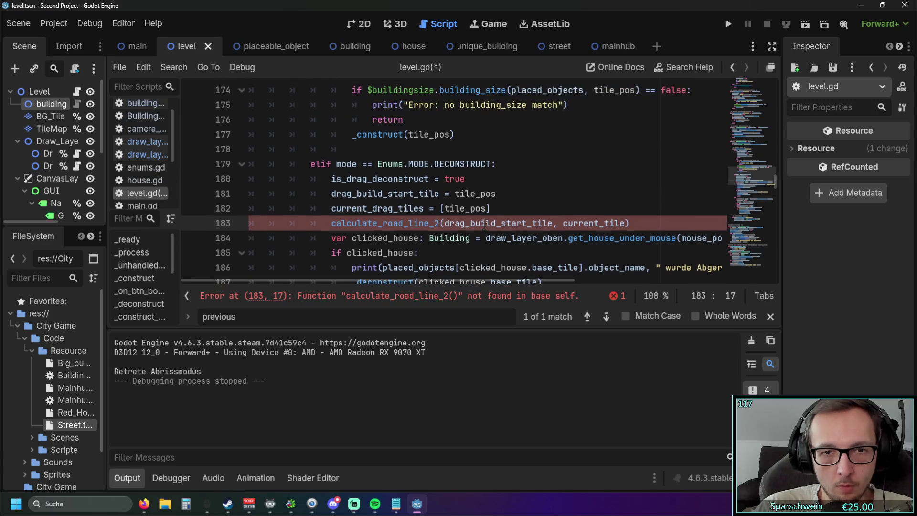
pyautogui.moveTo(647, 224); pyautogui.dragTo(221, 224)
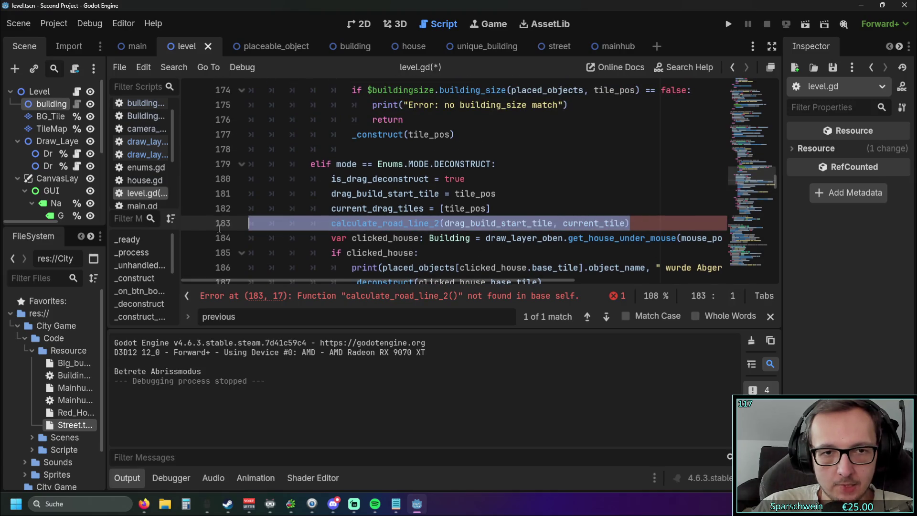
pyautogui.press('BackSpace')
pyautogui.press('BackSpace')
pyautogui.click(449, 243)
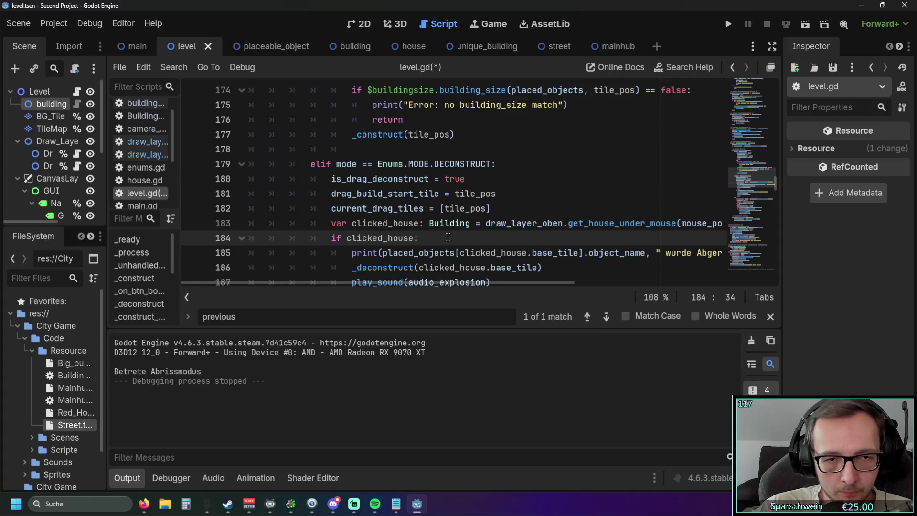
# Run the project, pick the bomb and demolish map tiles, then relaunch and demolish another tile
pyautogui.click(726, 24)
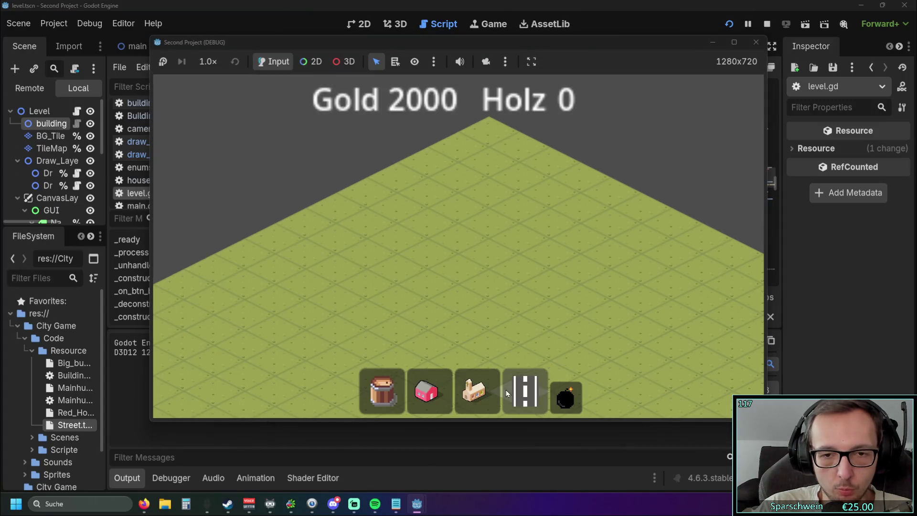
pyautogui.click(525, 390)
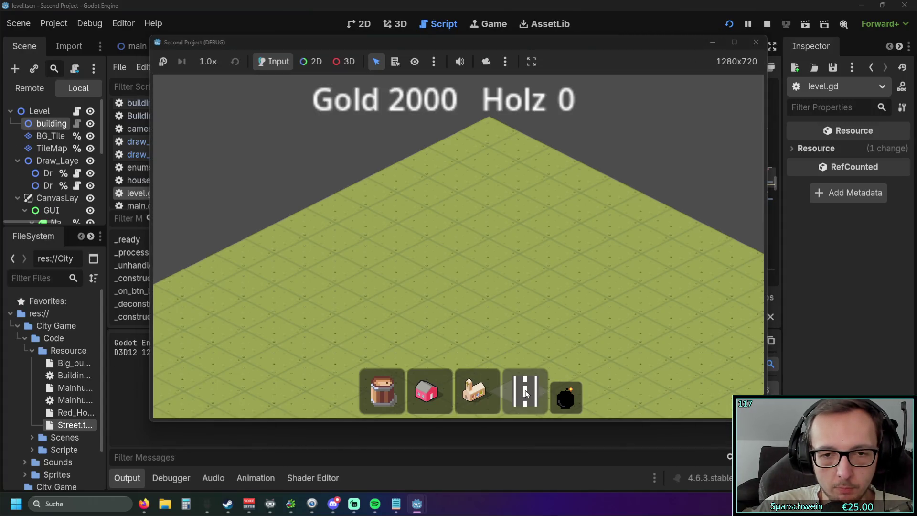
pyautogui.click(424, 282)
pyautogui.click(566, 396)
pyautogui.click(344, 299)
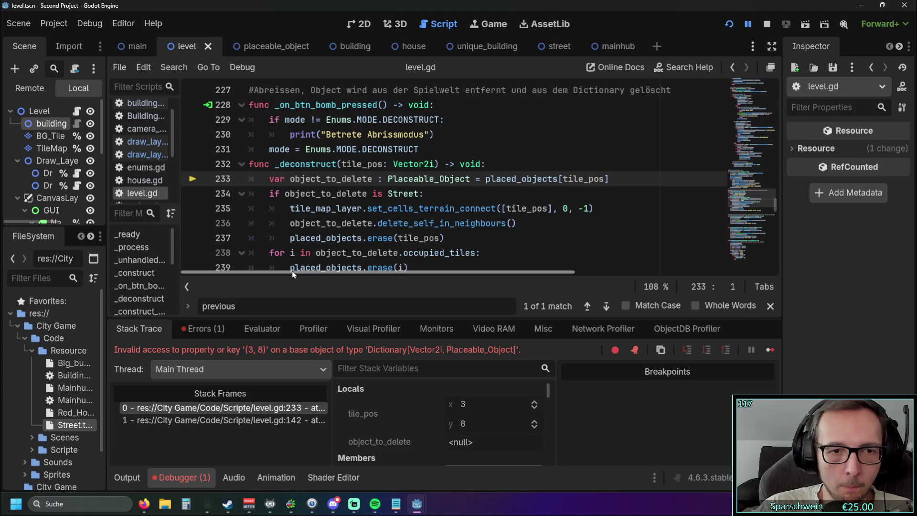
pyautogui.click(729, 24)
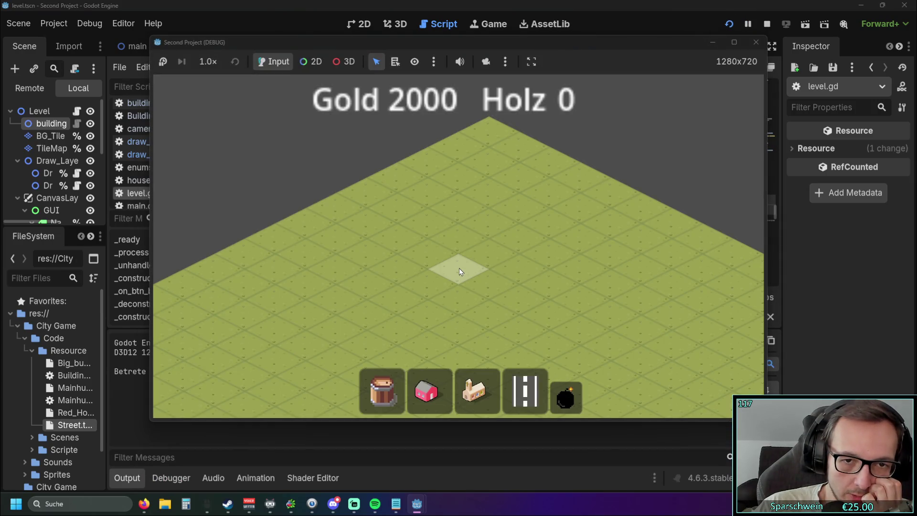
pyautogui.click(460, 268)
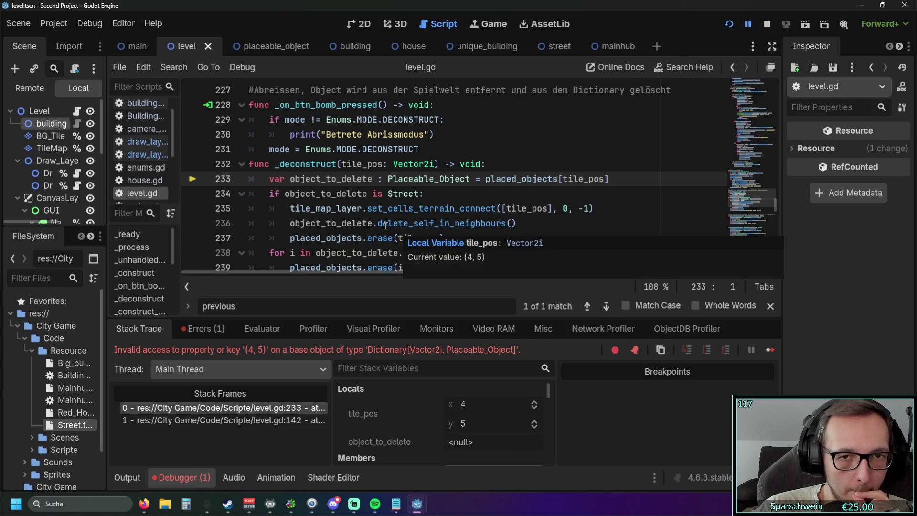
pyautogui.scroll(15, 380, 219)
pyautogui.scroll(15, 380, 218)
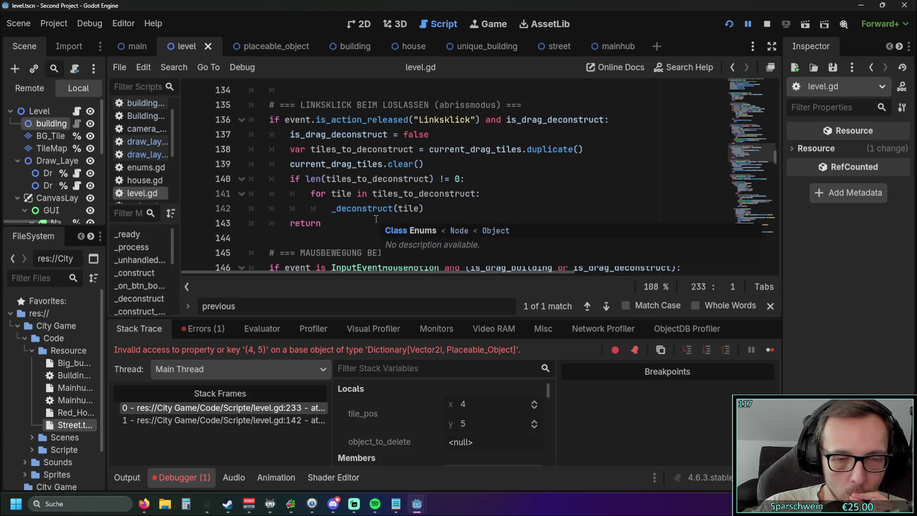
pyautogui.click(292, 178)
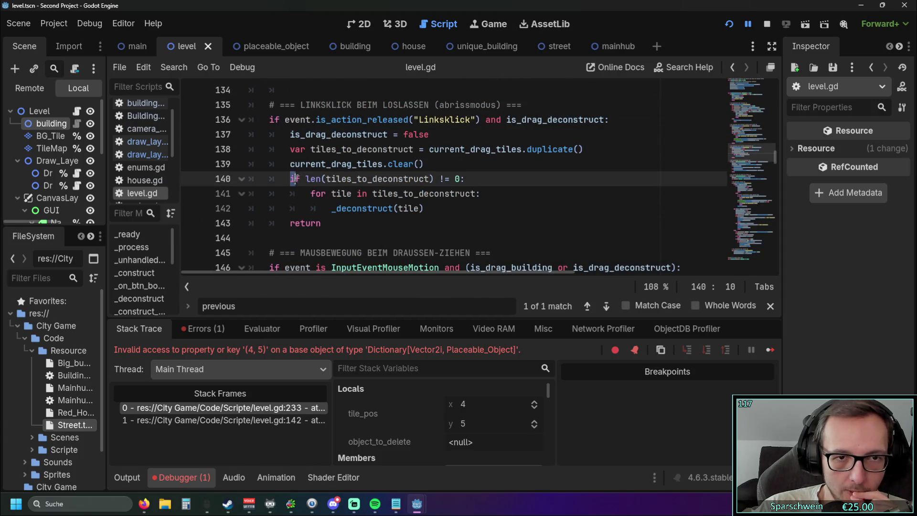
pyautogui.moveTo(326, 178); pyautogui.dragTo(406, 180)
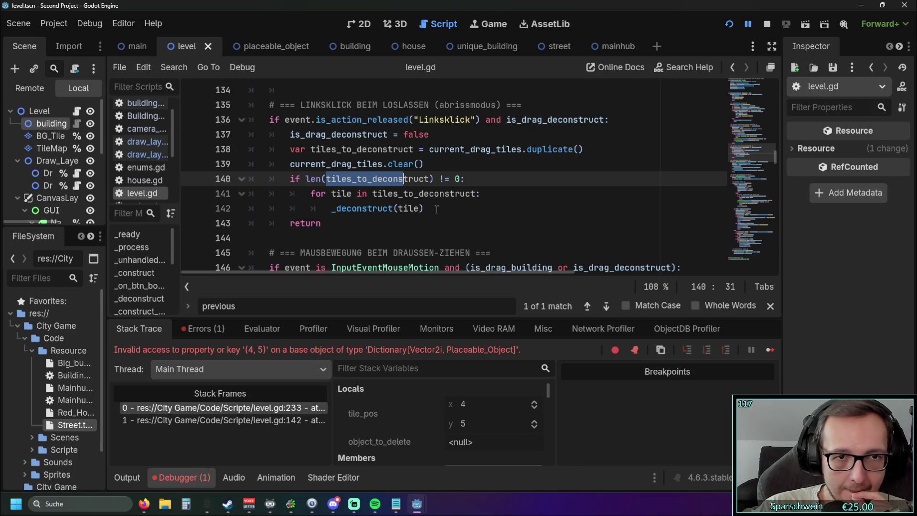
pyautogui.scroll(1, 436, 209)
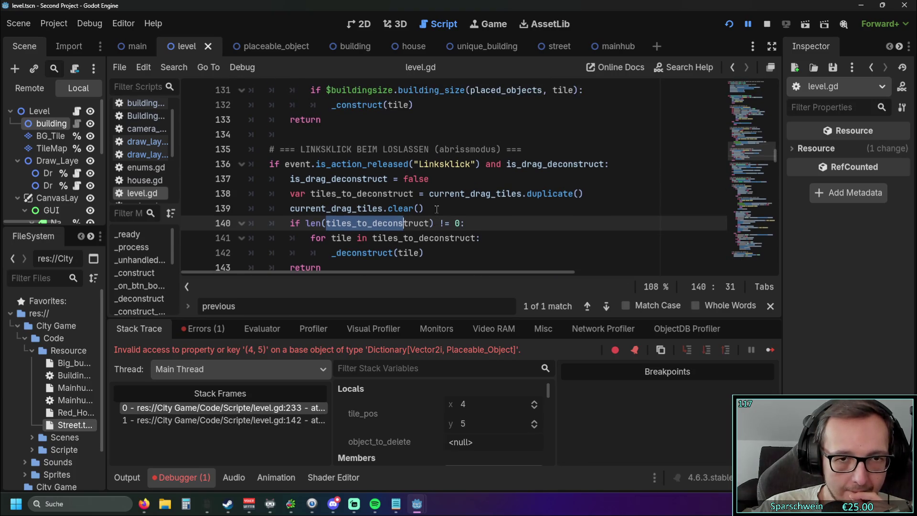
pyautogui.scroll(-1, 437, 209)
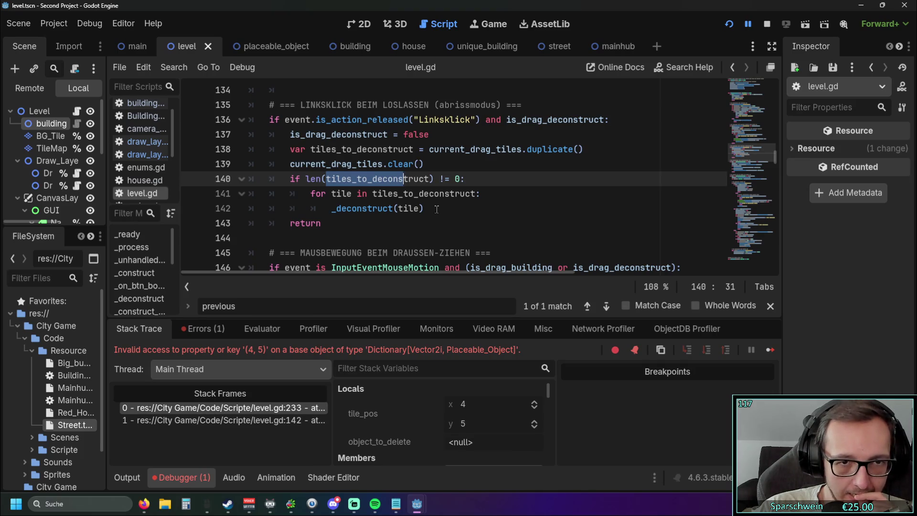
pyautogui.scroll(-4, 437, 209)
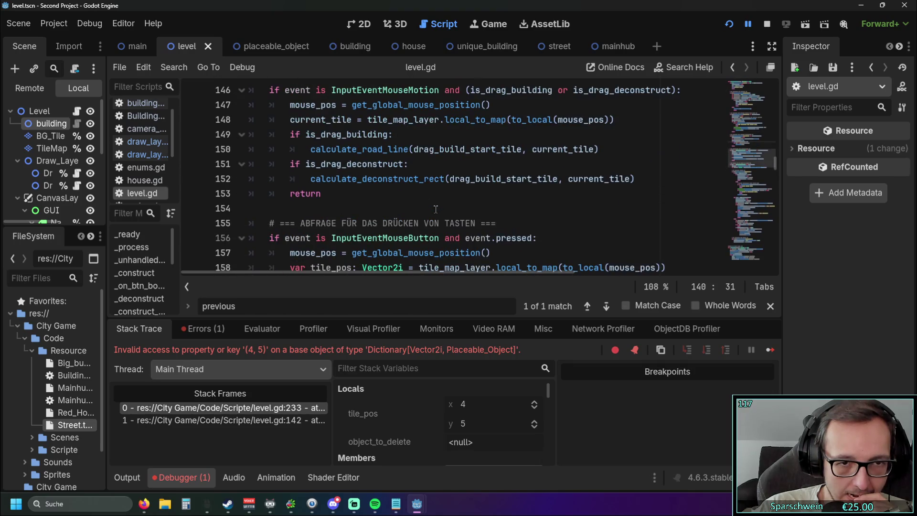
pyautogui.scroll(4, 435, 210)
pyautogui.scroll(5, 436, 209)
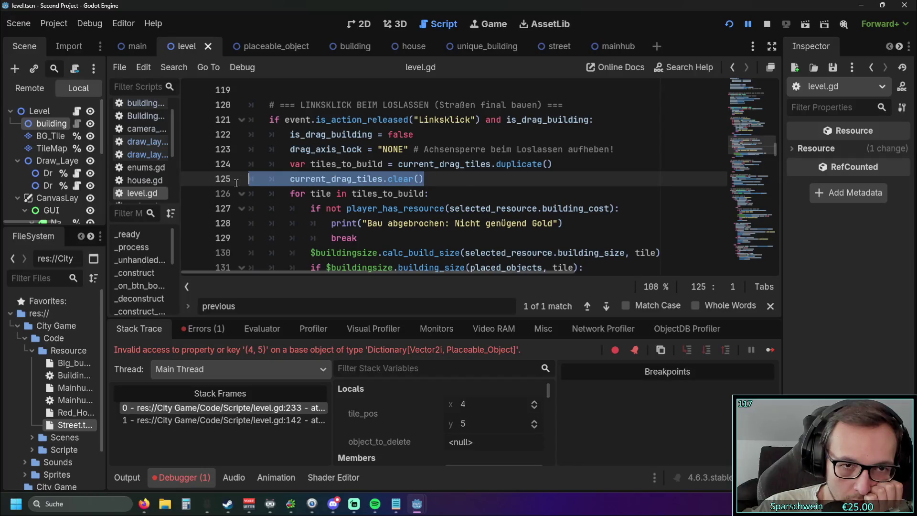
pyautogui.click(364, 191)
pyautogui.scroll(-1, 377, 191)
pyautogui.scroll(1, 387, 191)
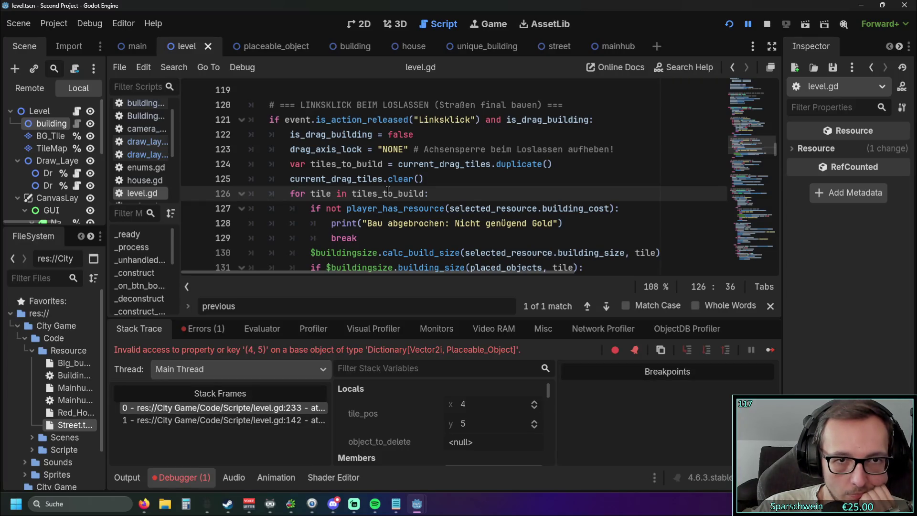
pyautogui.scroll(-2, 388, 191)
pyautogui.scroll(1, 388, 191)
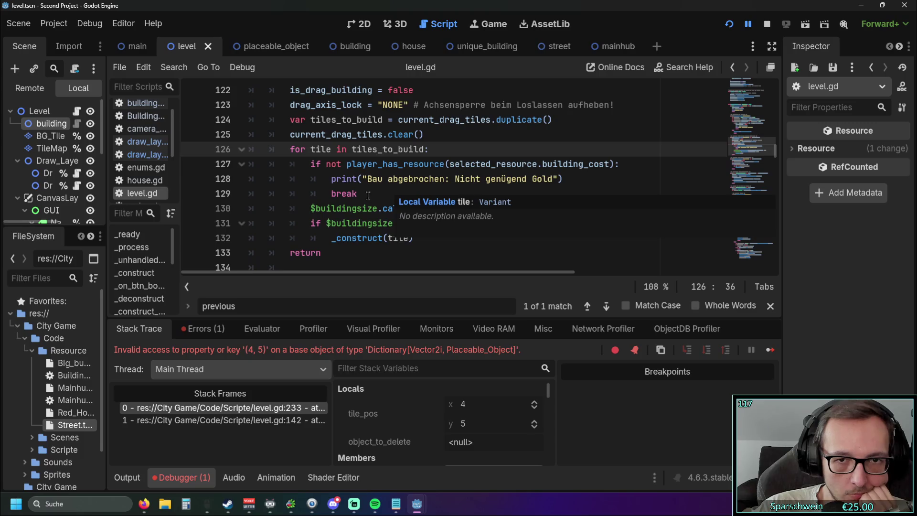
pyautogui.scroll(-3, 496, 172)
pyautogui.scroll(-1, 495, 174)
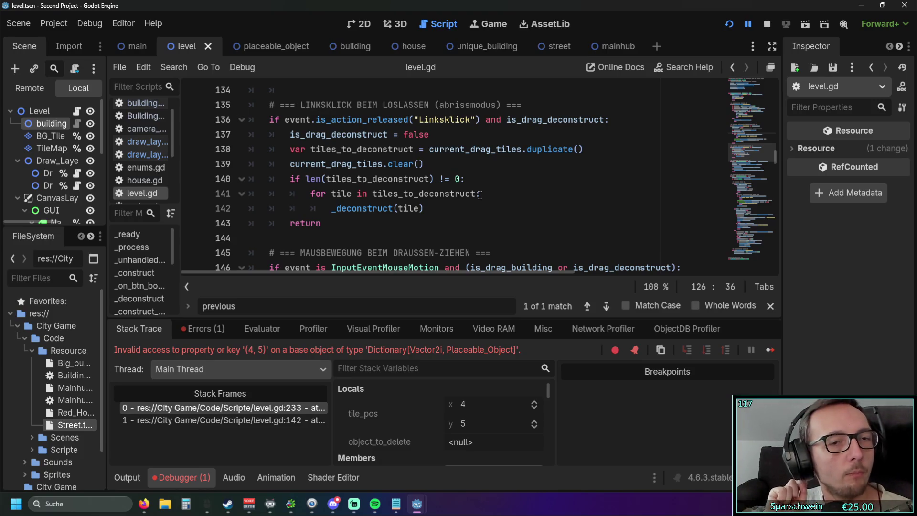
# Delete the 'if len(tiles_to_deconstruct) != 0:' line and unindent the for loop and _deconstruct call
pyautogui.moveTo(465, 179); pyautogui.dragTo(203, 185)
pyautogui.press('BackSpace')
pyautogui.press('BackSpace')
pyautogui.press('Down')
pyautogui.hotkey('shift', 'Tab')
pyautogui.press('Down')
pyautogui.hotkey('shift', 'Tab')
pyautogui.click(368, 220)
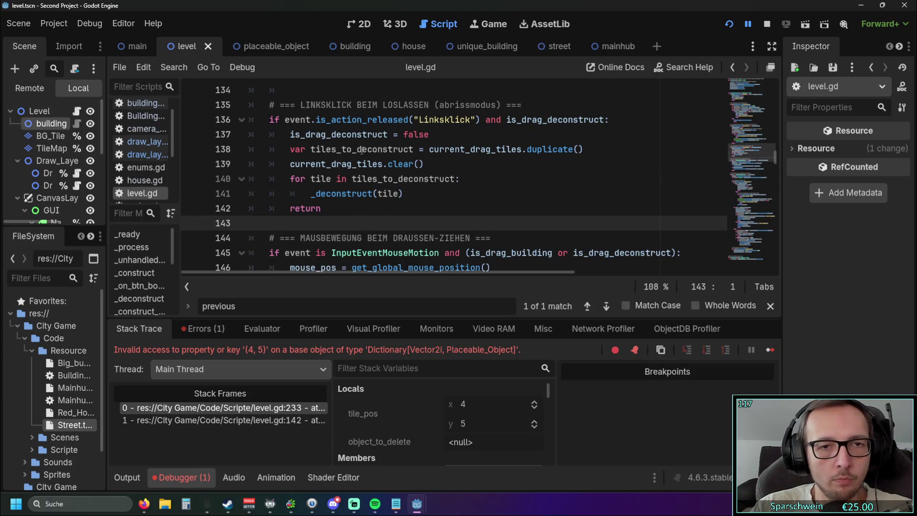
pyautogui.click(420, 200)
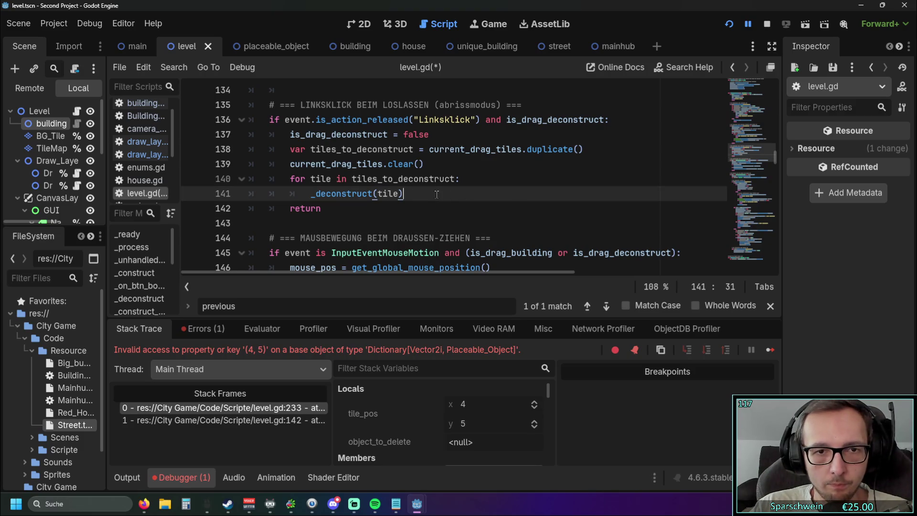
# Jump to the calculate_deconstruct_rect definition and place the caret at the end of the step_y line
pyautogui.scroll(1, 430, 198)
pyautogui.scroll(-3, 438, 196)
pyautogui.scroll(-2, 438, 195)
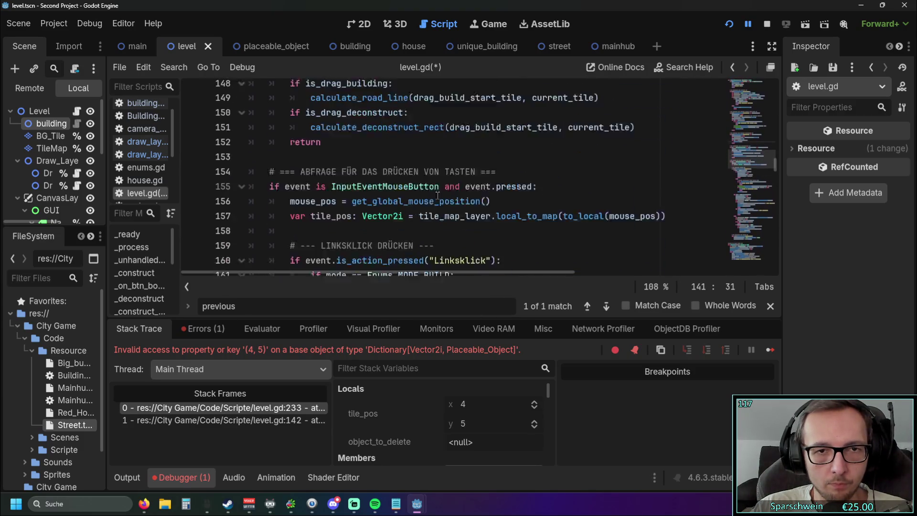
pyautogui.keyDown('ctrl'); pyautogui.click(395, 170); pyautogui.keyUp('ctrl')
pyautogui.scroll(-2, 477, 191)
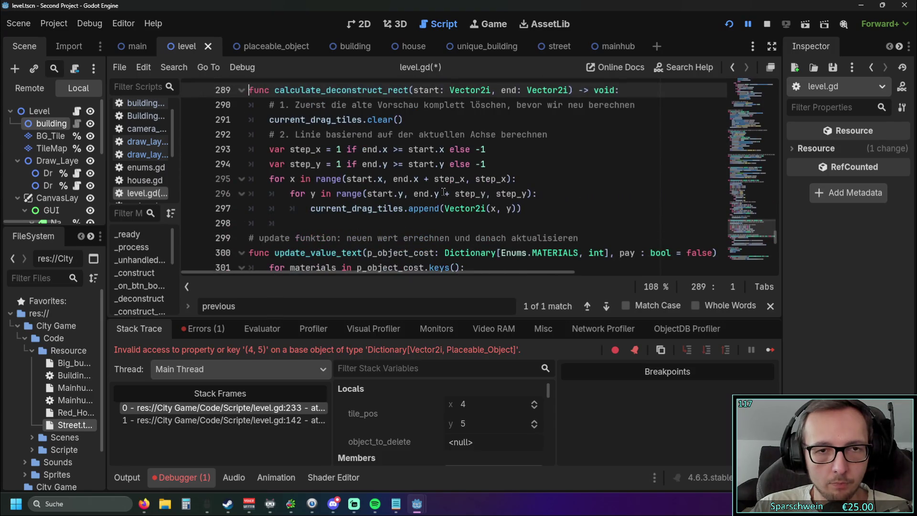
pyautogui.scroll(1, 491, 195)
pyautogui.click(544, 202)
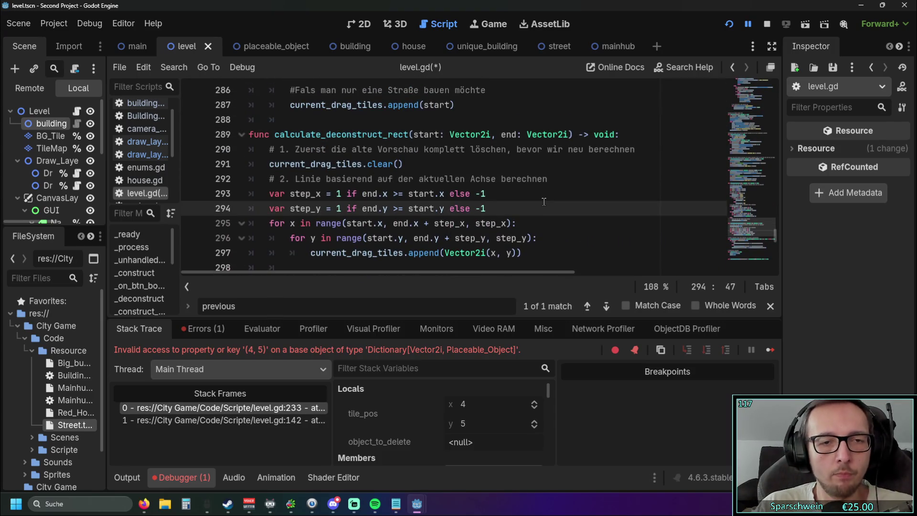
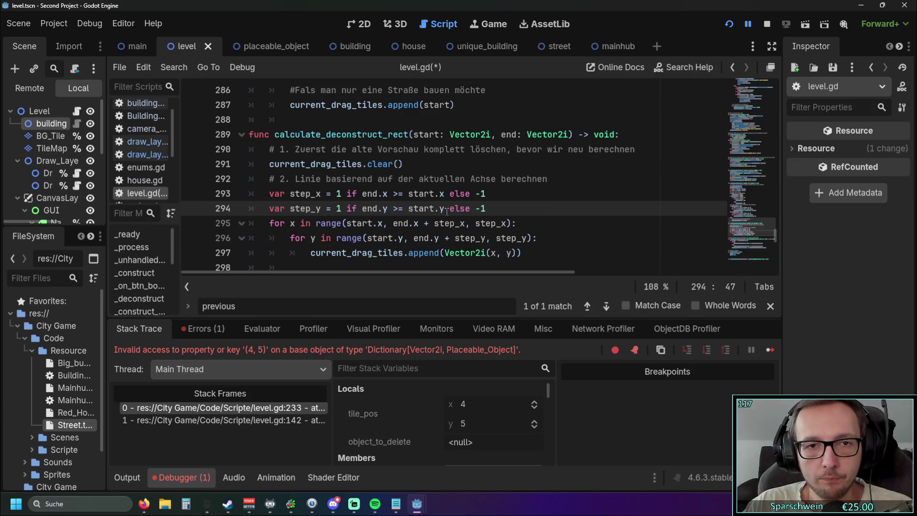
# Add a new indented line after the tiles_to_deconstruct for-loop and begin typing 'if p'
pyautogui.scroll(8, 446, 211)
pyautogui.scroll(11, 445, 212)
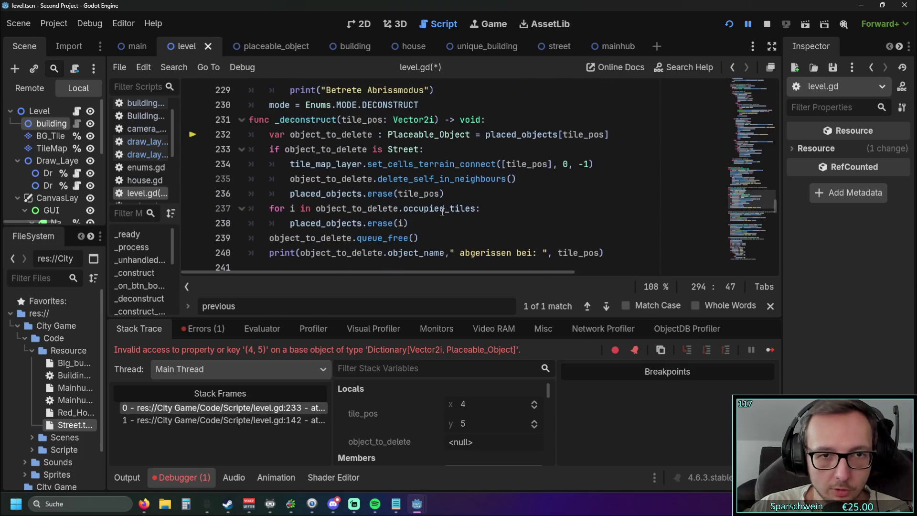
pyautogui.scroll(15, 442, 212)
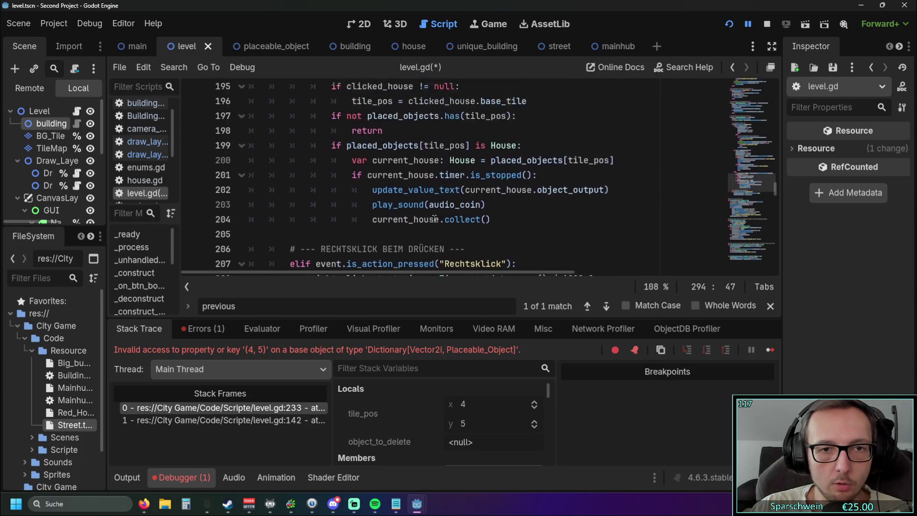
pyautogui.scroll(18, 434, 220)
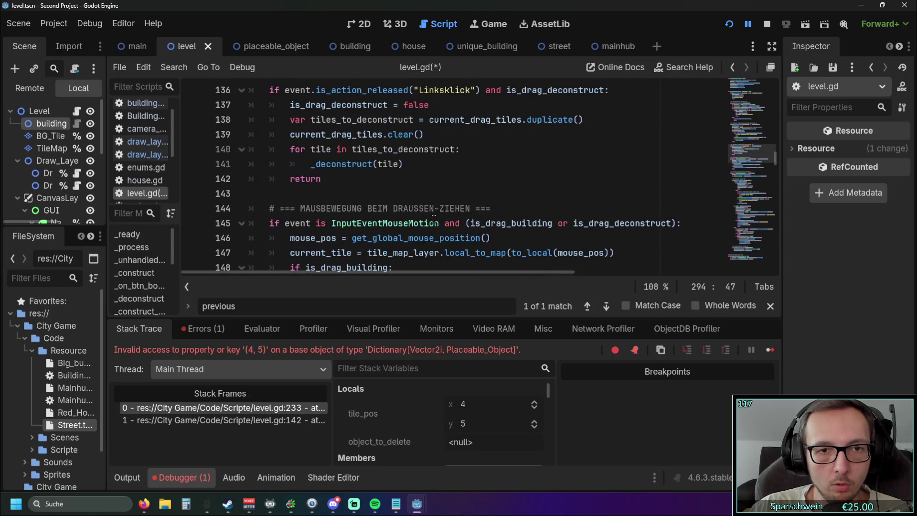
pyautogui.scroll(2, 434, 218)
pyautogui.scroll(-4, 420, 215)
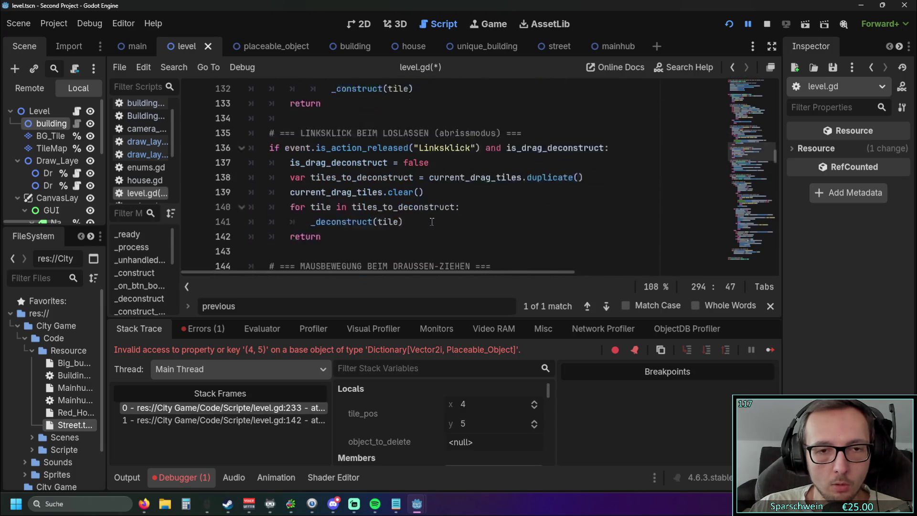
pyautogui.click(405, 210)
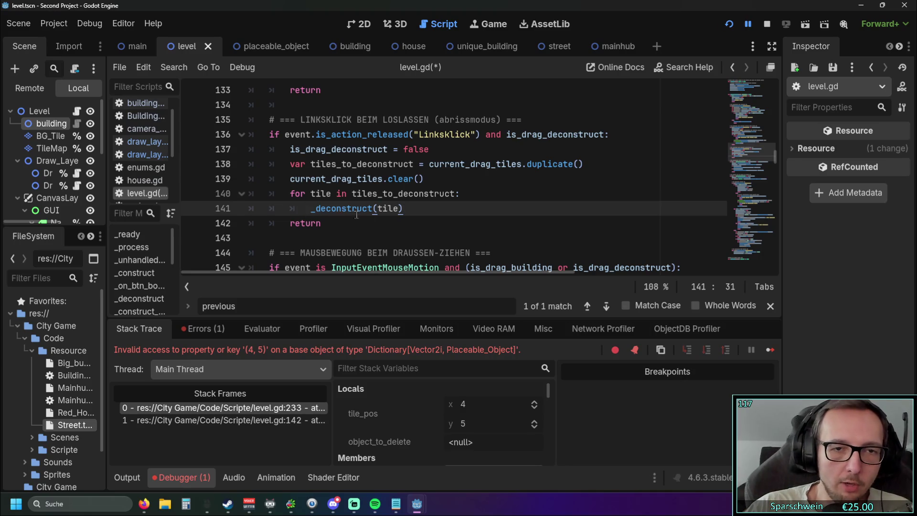
pyautogui.click(463, 194)
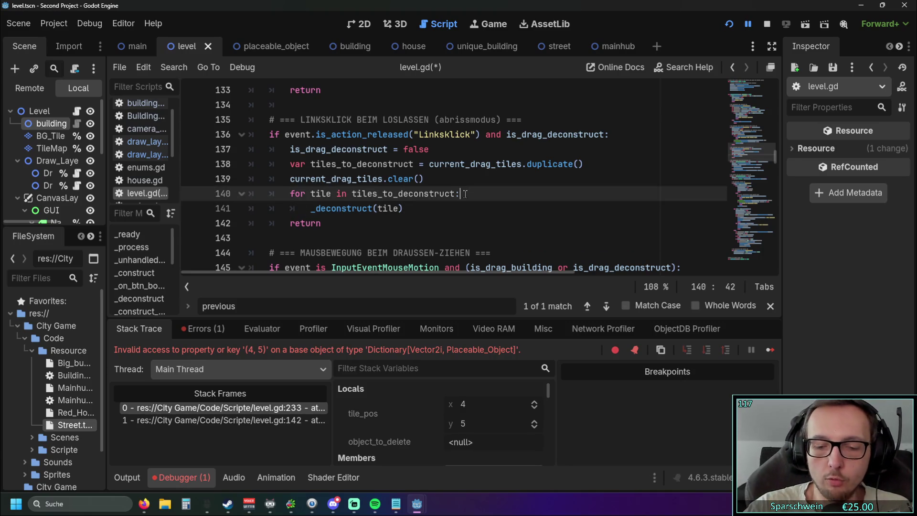
pyautogui.press('Return')
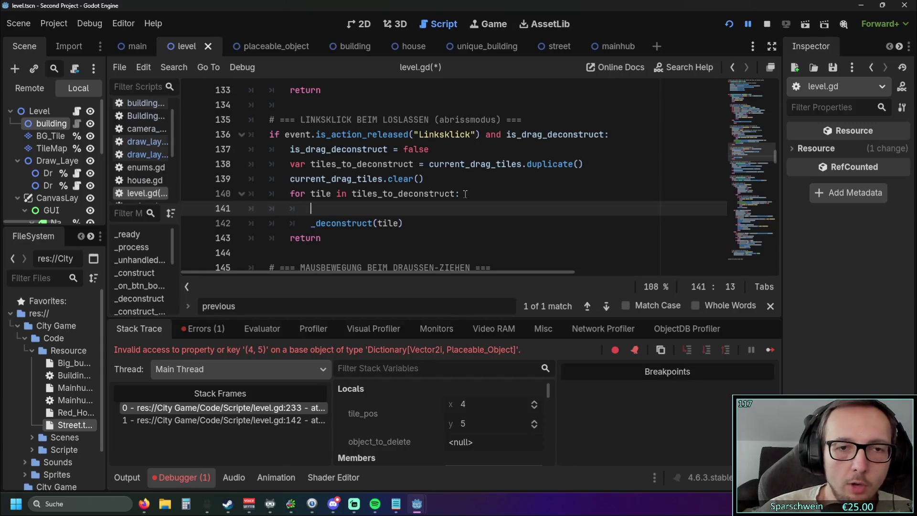
pyautogui.write('if ')
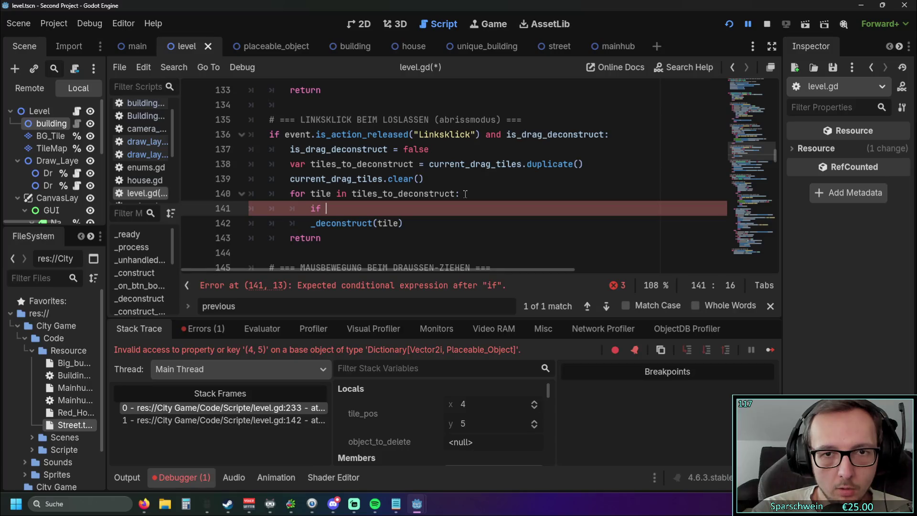
pyautogui.write('p')
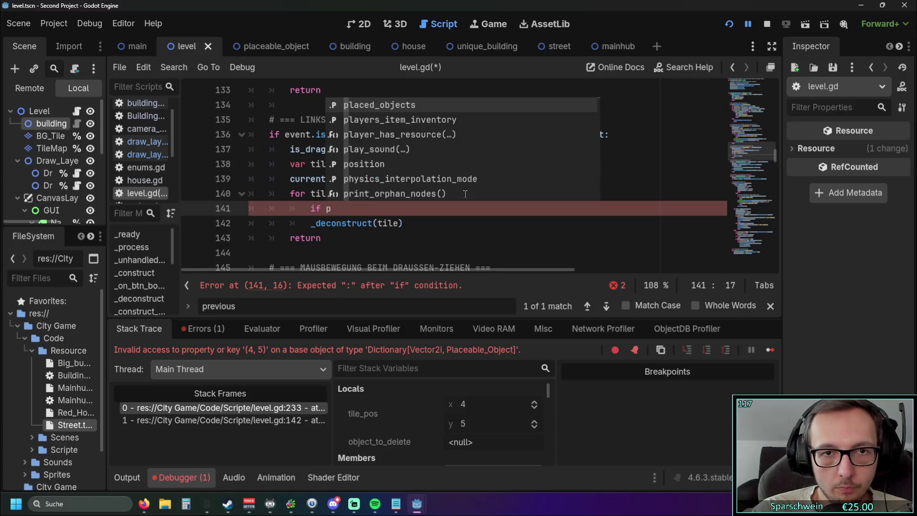
# Finish the guard 'if placed_objects.has(tile):' and indent _deconstruct(tile) beneath it
pyautogui.press('Return')
pyautogui.write('.has')
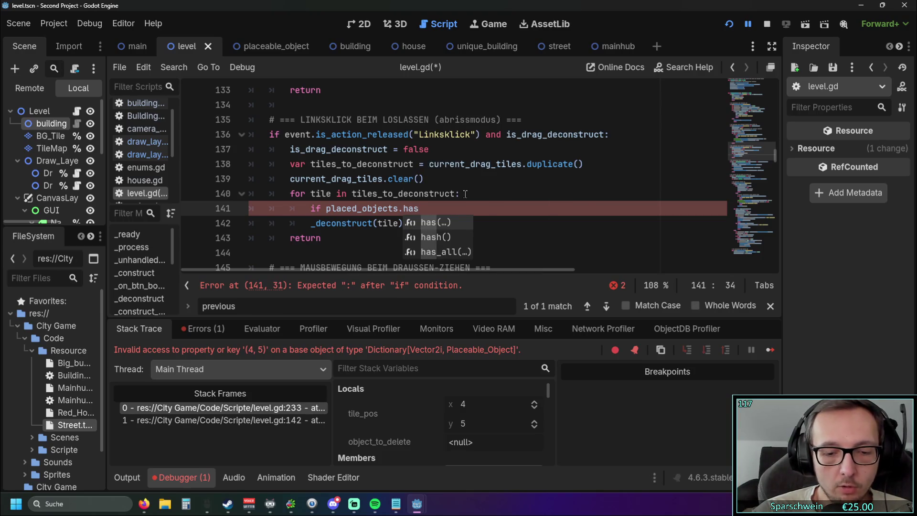
pyautogui.write('(tile')
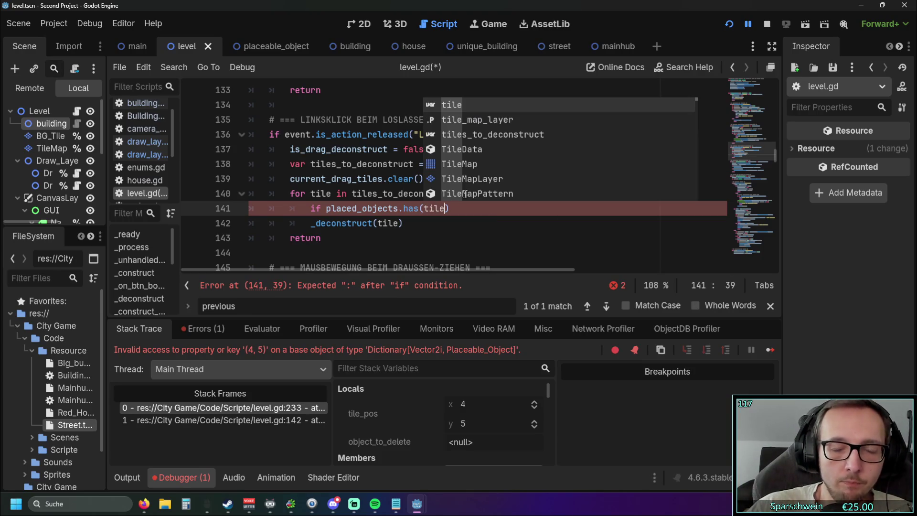
pyautogui.press('Escape')
pyautogui.press('Down')
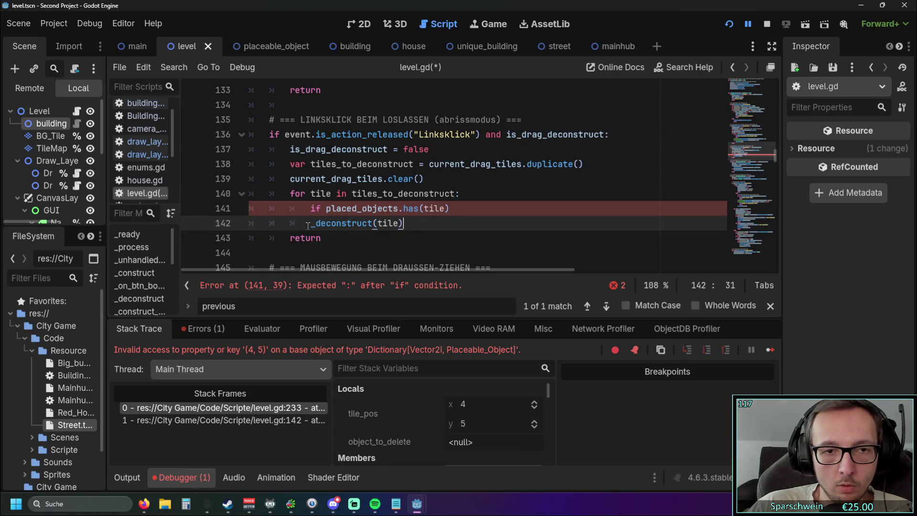
pyautogui.click(460, 207)
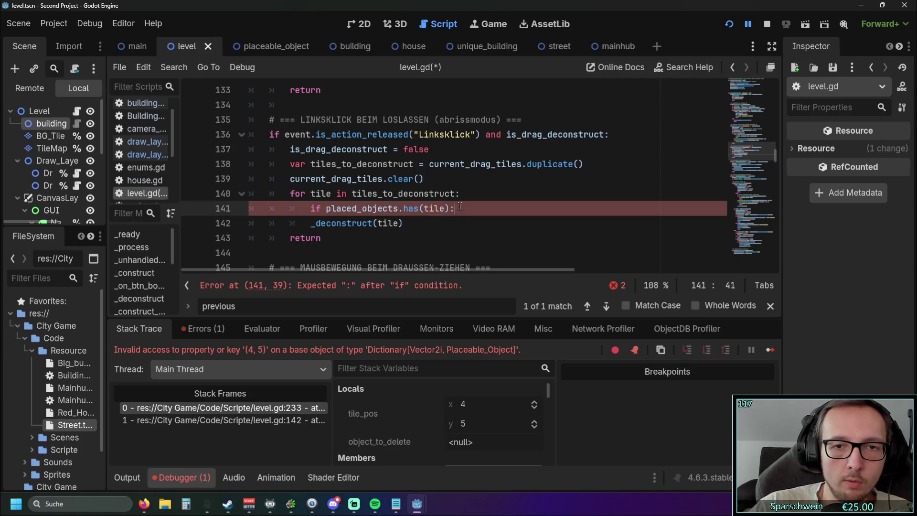
pyautogui.write(':')
pyautogui.click(337, 234)
pyautogui.click(311, 223)
pyautogui.press('Tab')
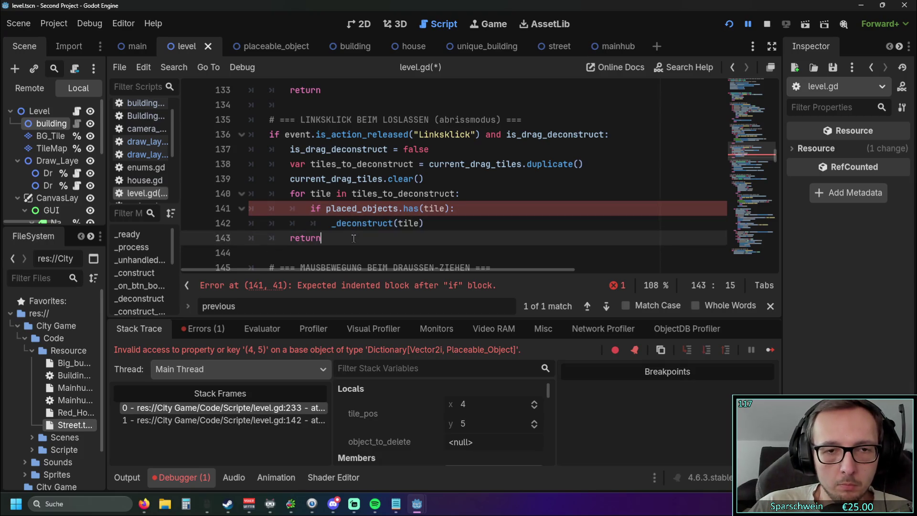
# Select the for-loop, if-condition and _deconstruct lines to review the new guard
pyautogui.moveTo(326, 209)
pyautogui.mouseDown()
pyautogui.moveTo(444, 209)
pyautogui.moveTo(419, 209)
pyautogui.mouseUp()
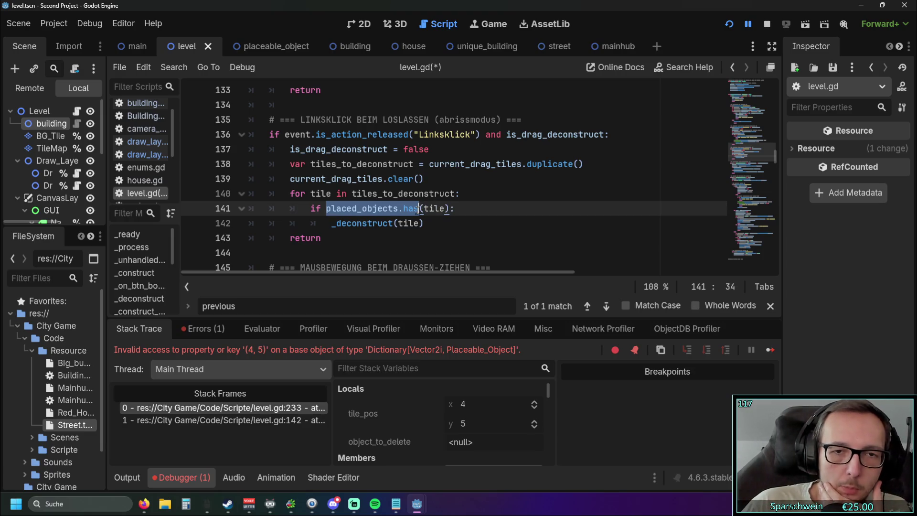
pyautogui.click(438, 236)
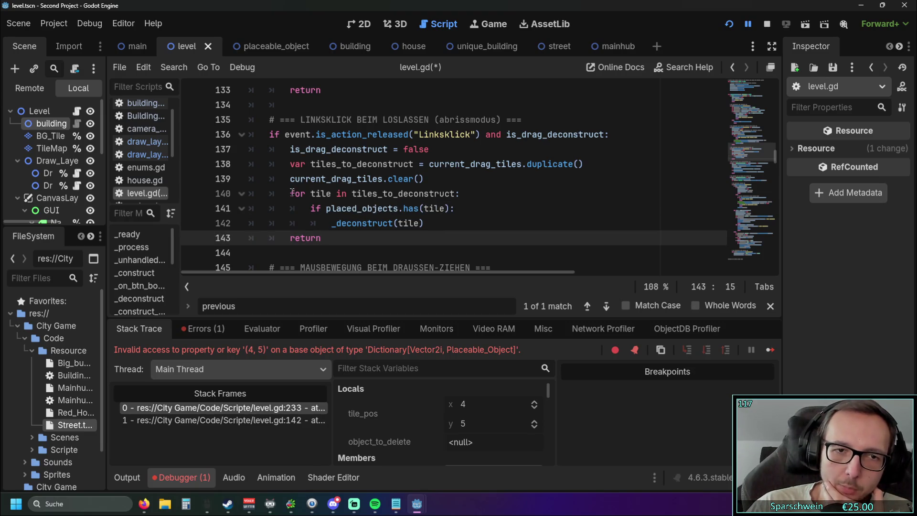
pyautogui.tripleClick(313, 193)
pyautogui.press('Down')
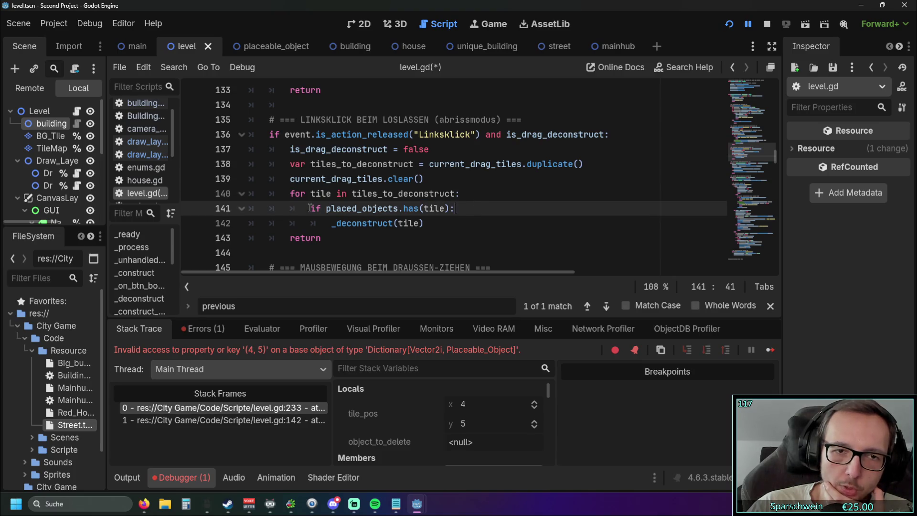
pyautogui.moveTo(309, 208); pyautogui.dragTo(460, 208)
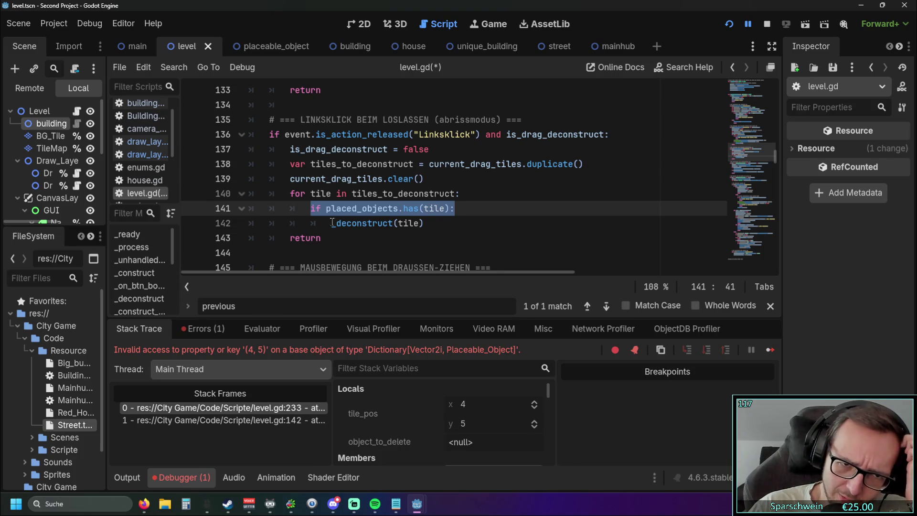
pyautogui.moveTo(331, 223); pyautogui.dragTo(424, 223)
pyautogui.click(424, 223)
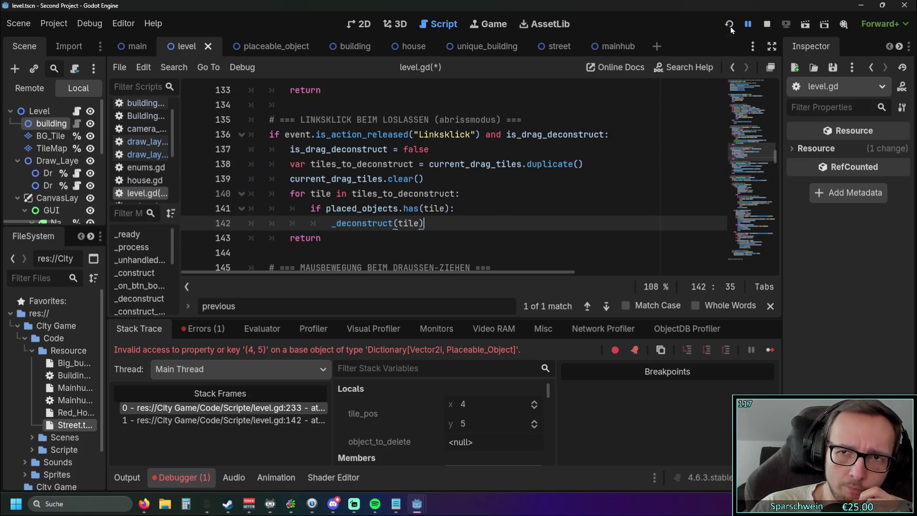
# Restart the game, place a single street tile and demolish it with the bomb tool
pyautogui.click(729, 25)
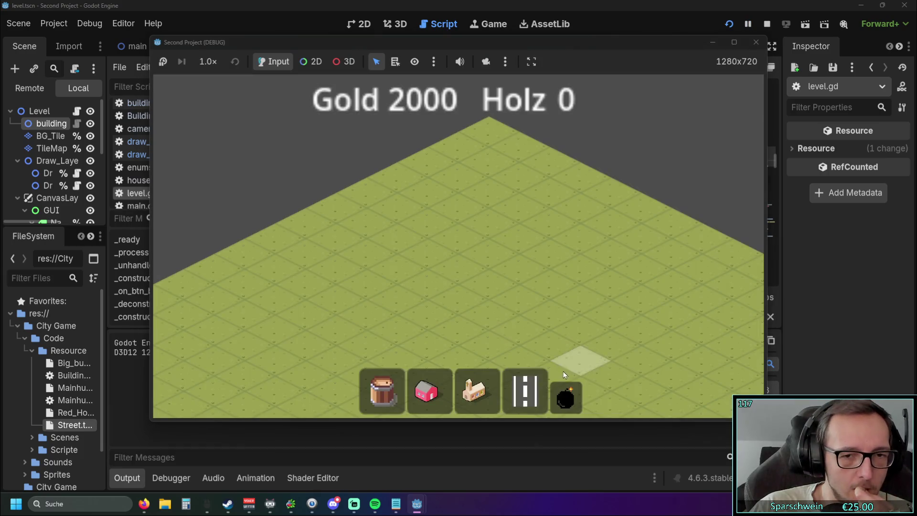
pyautogui.click(525, 390)
pyautogui.click(459, 270)
pyautogui.click(565, 396)
pyautogui.click(460, 264)
# Lay a row of five streets, demolish the whole row, then close the game
pyautogui.click(525, 390)
pyautogui.moveTo(391, 299); pyautogui.dragTo(508, 229)
pyautogui.click(565, 396)
pyautogui.click(572, 223)
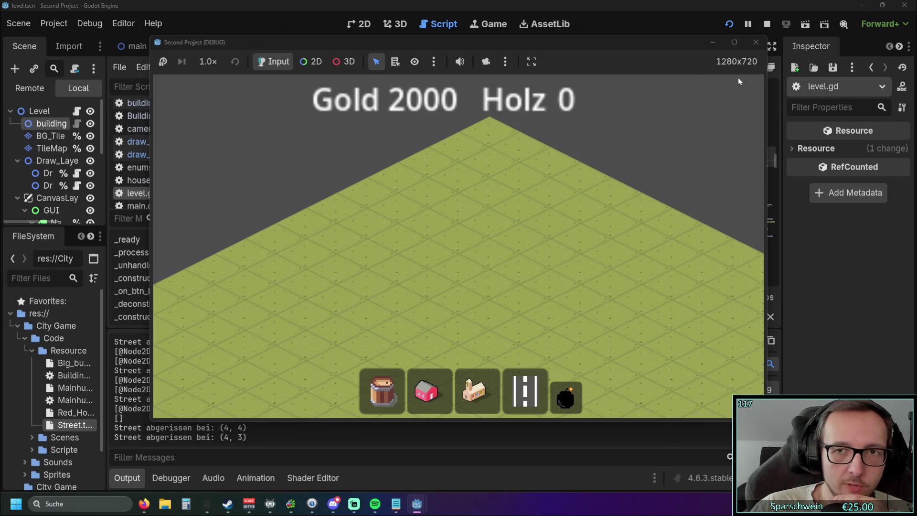
pyautogui.click(756, 42)
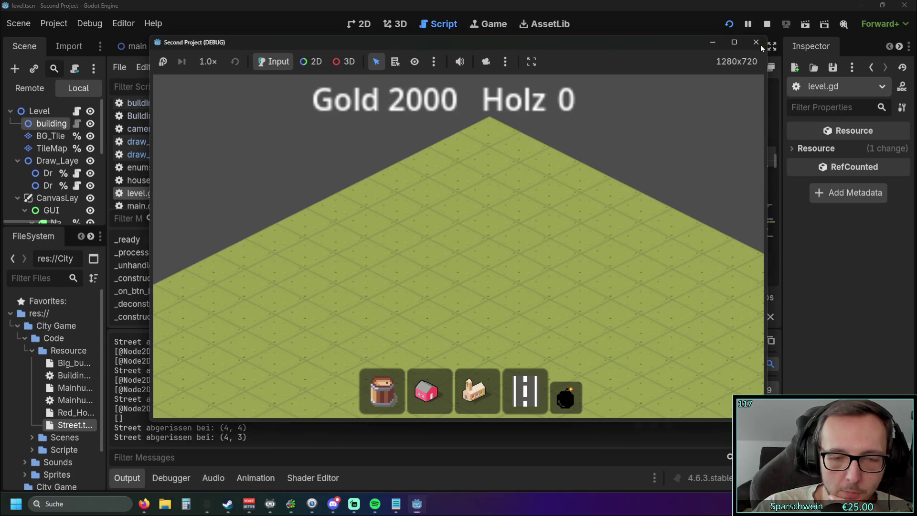
pyautogui.scroll(-5, 446, 233)
pyautogui.scroll(-10, 445, 233)
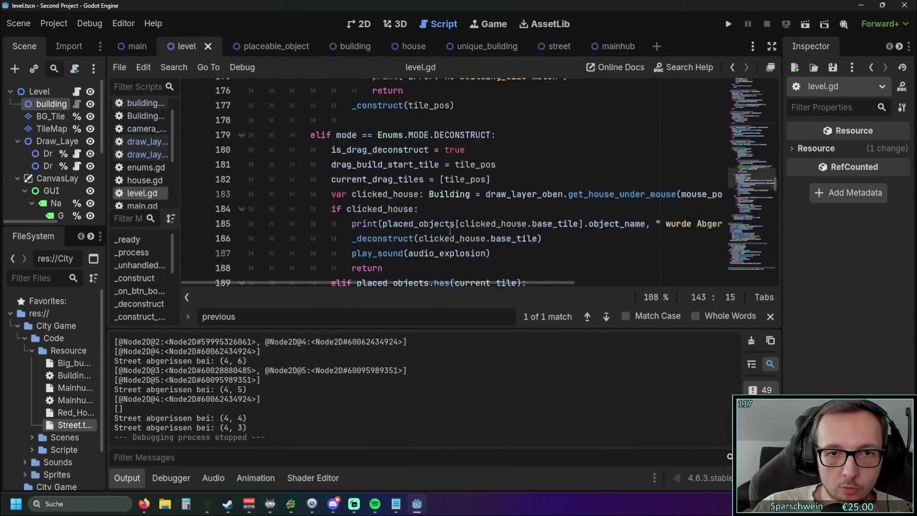
# Paste play_sound(audio_explosion) on a new line after queue_free() in _deconstruct, fixing its indent
pyautogui.moveTo(209, 167)
pyautogui.mouseDown()
pyautogui.moveTo(209, 156)
pyautogui.moveTo(198, 166)
pyautogui.mouseUp()
pyautogui.hotkey('ctrl', 'c')
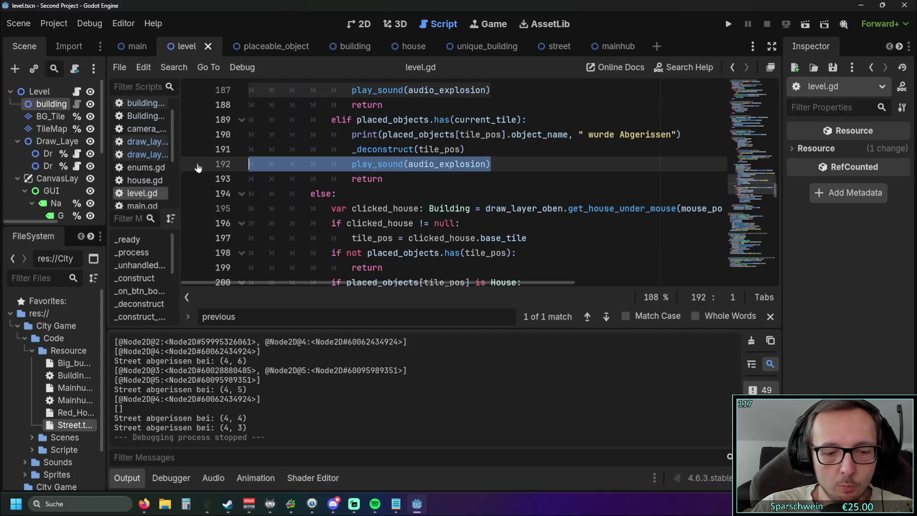
pyautogui.scroll(1, 419, 190)
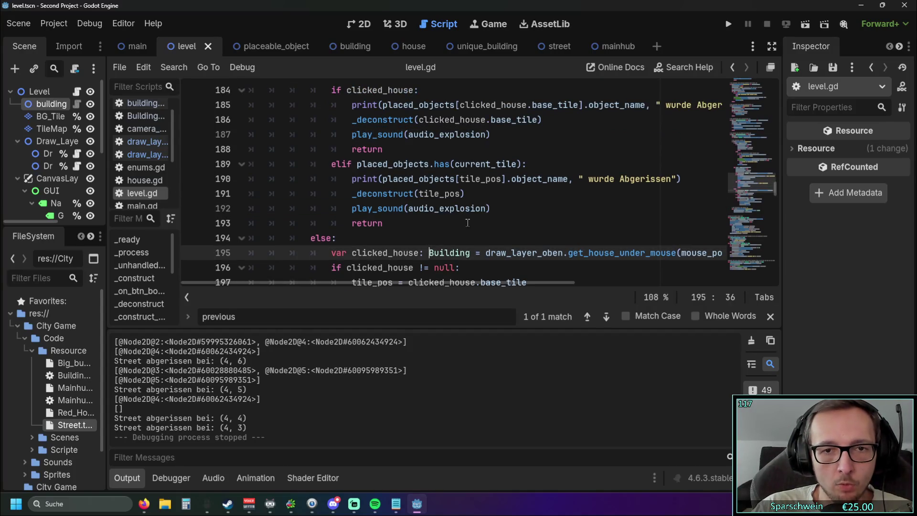
pyautogui.scroll(-7, 376, 234)
pyautogui.scroll(-6, 375, 234)
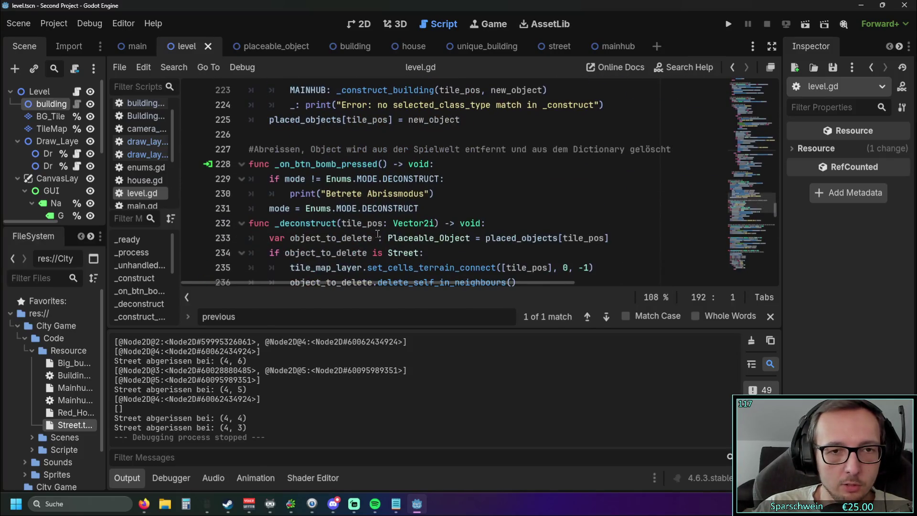
pyautogui.scroll(-2, 399, 231)
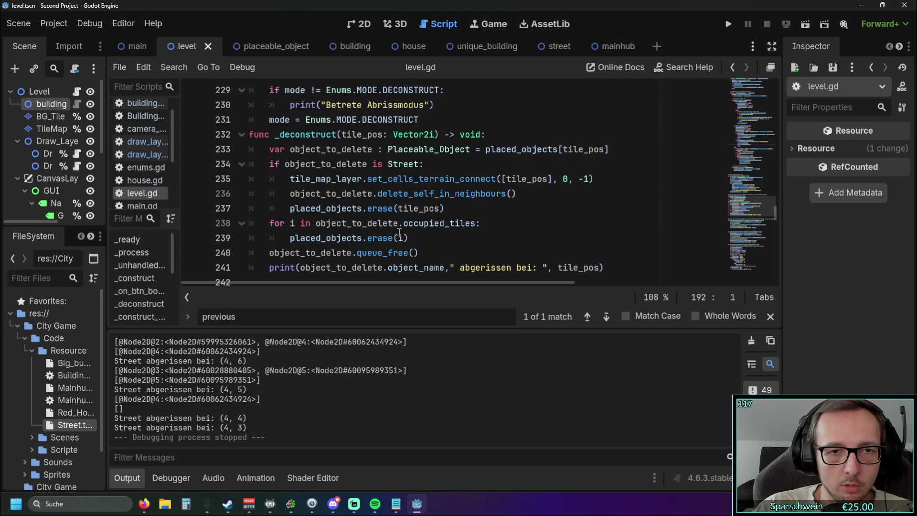
pyautogui.scroll(-1, 435, 222)
pyautogui.scroll(1, 425, 229)
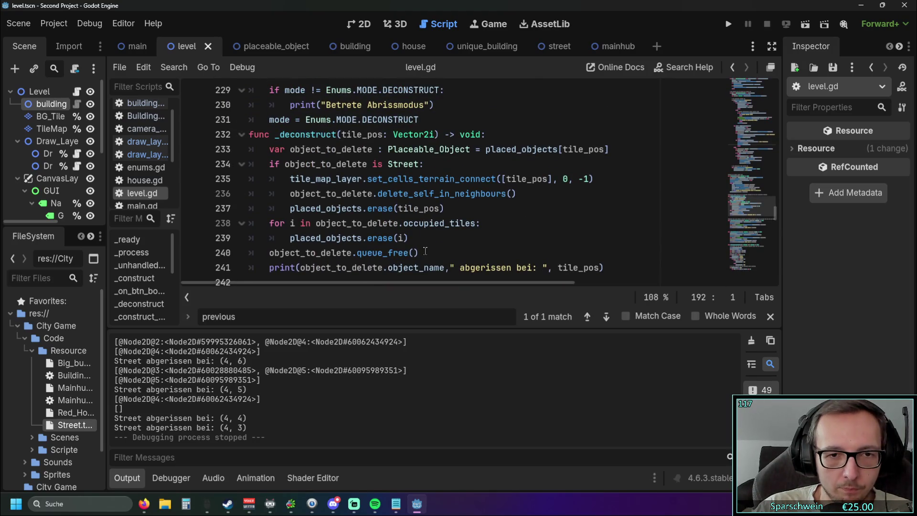
pyautogui.click(429, 253)
pyautogui.press('Return')
pyautogui.hotkey('ctrl', 'v')
pyautogui.hotkey('shift', 'Tab')
pyautogui.hotkey('shift', 'Tab')
pyautogui.hotkey('shift', 'Tab')
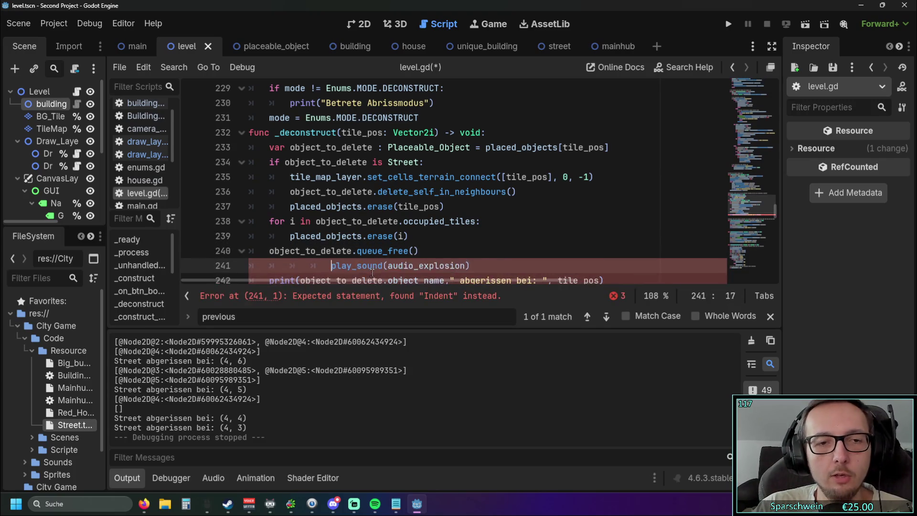
pyautogui.click(525, 250)
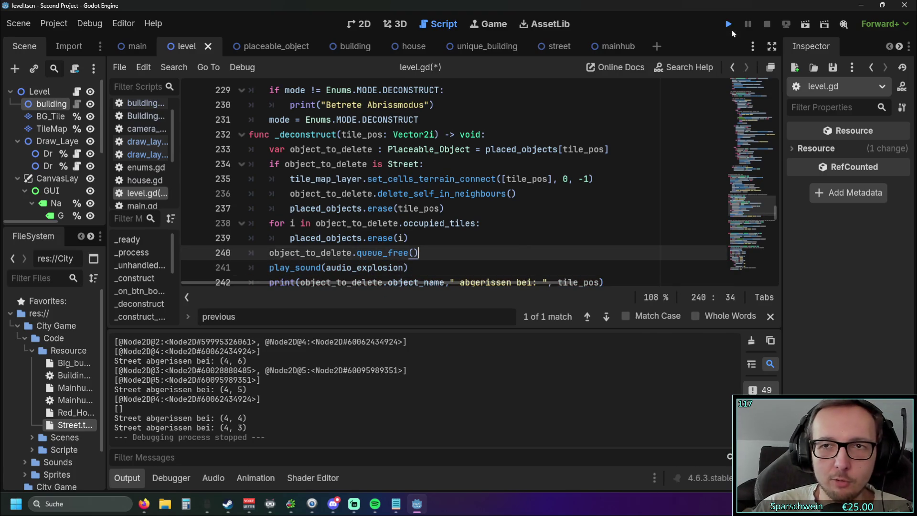
# Run the game, build a street, bomb it to hear the explosion, then stop
pyautogui.click(730, 26)
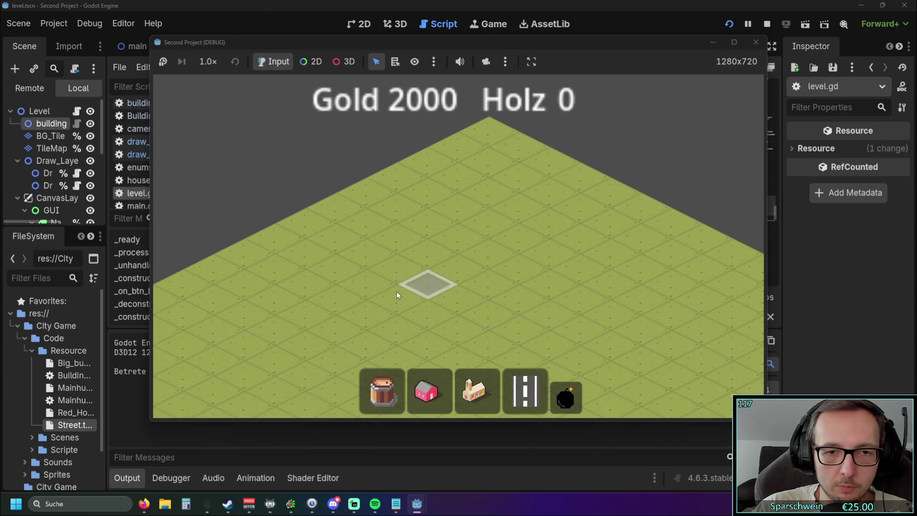
pyautogui.moveTo(399, 292); pyautogui.dragTo(525, 232)
pyautogui.click(567, 396)
pyautogui.moveTo(400, 298); pyautogui.dragTo(558, 227)
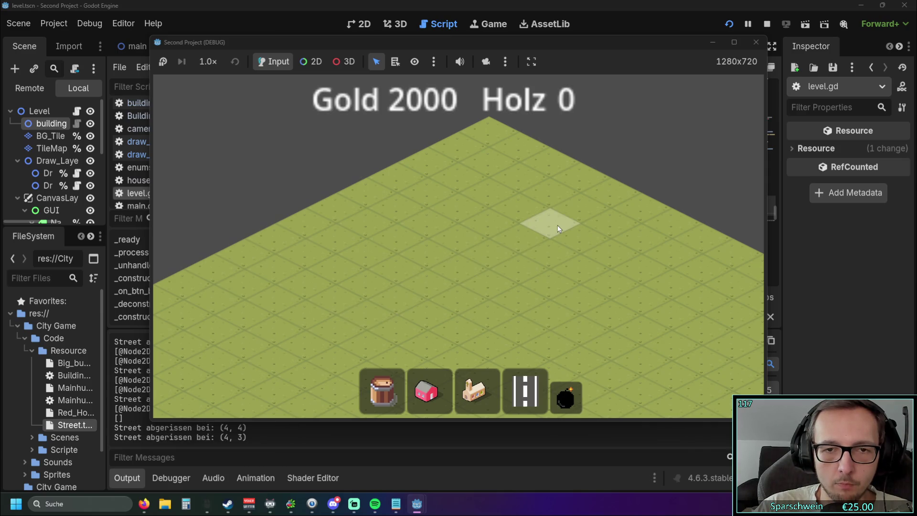
pyautogui.click(756, 42)
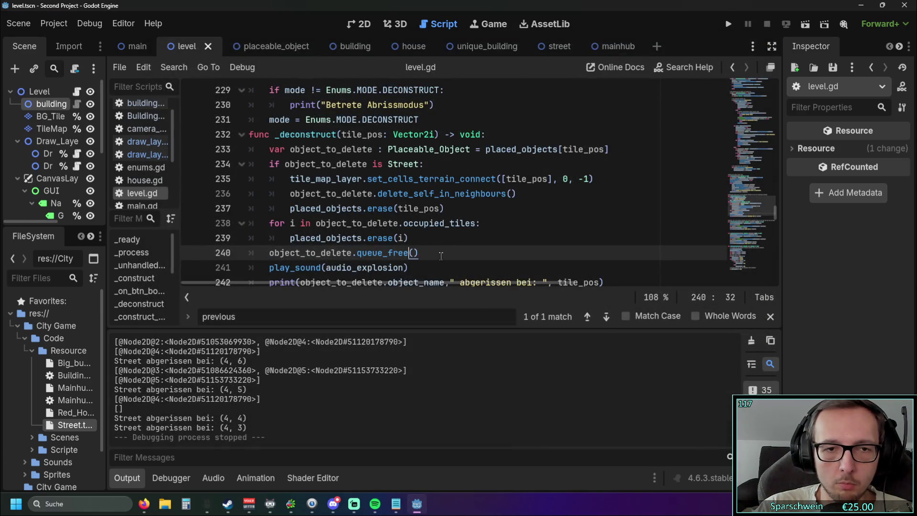
pyautogui.press('Down')
# Cut the play_sound(audio_explosion) line out of _deconstruct
pyautogui.hotkey('shift', 'Home')
pyautogui.hotkey('ctrl', 'x')
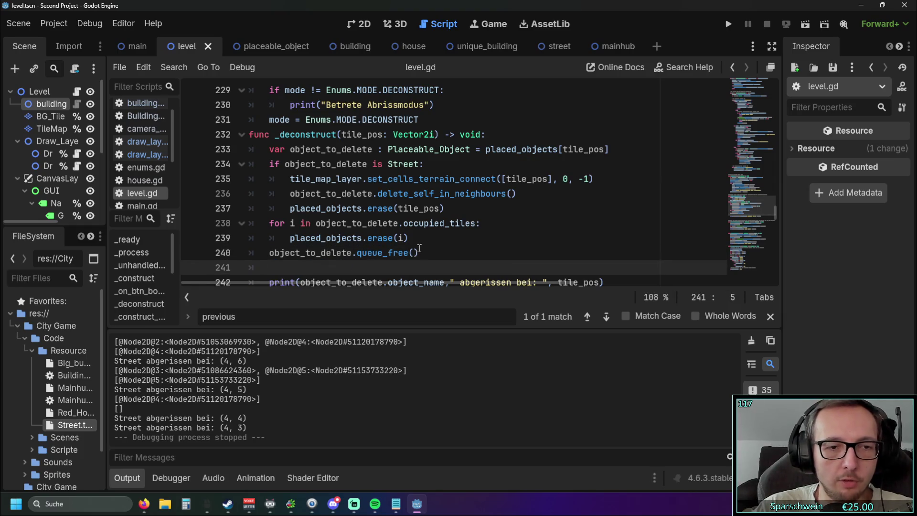
pyautogui.scroll(15, 389, 228)
pyautogui.scroll(6, 391, 226)
pyautogui.scroll(3, 238, 377)
pyautogui.scroll(-3, 238, 377)
pyautogui.scroll(7, 425, 252)
pyautogui.scroll(12, 425, 252)
pyautogui.scroll(12, 426, 253)
pyautogui.scroll(-8, 434, 246)
pyautogui.scroll(-15, 434, 246)
pyautogui.scroll(-11, 428, 240)
pyautogui.scroll(3, 425, 240)
# Try pasting play_sound after _construct(tile_pos), then remove it again
pyautogui.click(463, 208)
pyautogui.press('Return')
pyautogui.hotkey('ctrl', 'v')
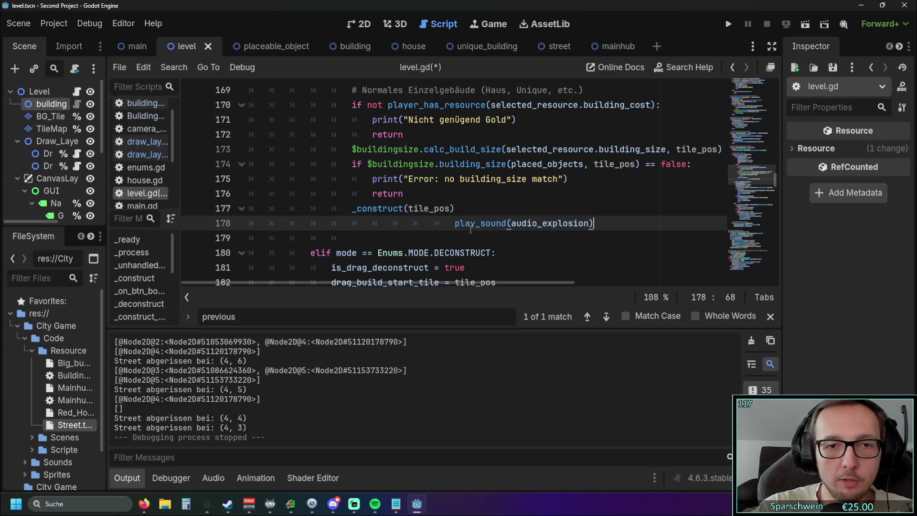
pyautogui.click(454, 220)
pyautogui.press('BackSpace')
pyautogui.press('BackSpace')
pyautogui.press('BackSpace')
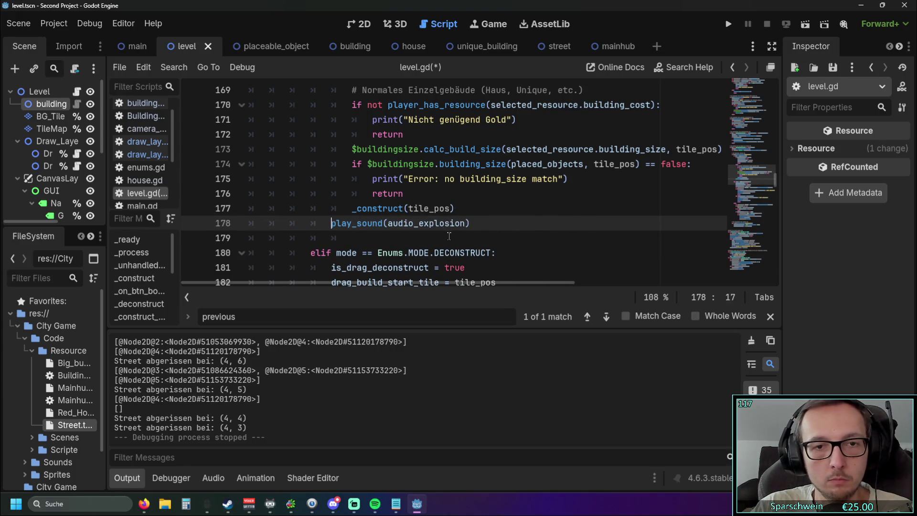
pyautogui.hotkey('shift', 'End')
pyautogui.hotkey('ctrl', 'x')
pyautogui.press('BackSpace')
pyautogui.press('BackSpace')
pyautogui.press('BackSpace')
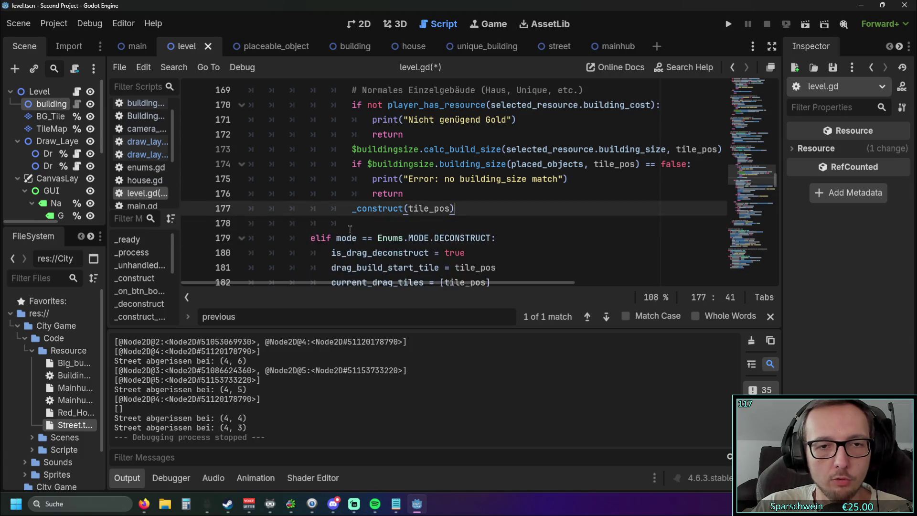
# Paste play_sound(audio_explosion) under _deconstruct(tile) in the drag-demolition loop with correct indent
pyautogui.scroll(7, 351, 229)
pyautogui.scroll(4, 351, 229)
pyautogui.click(436, 180)
pyautogui.press('Return')
pyautogui.hotkey('ctrl', 'v')
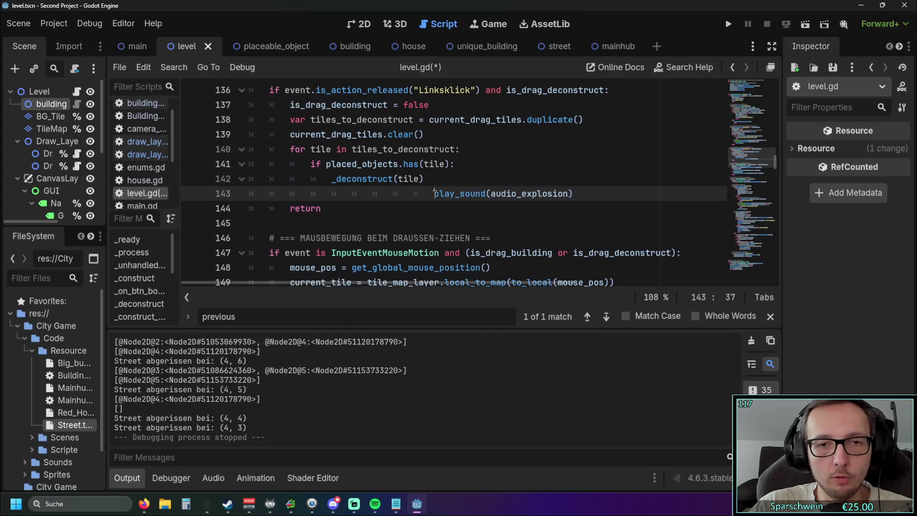
pyautogui.press('BackSpace')
pyautogui.press('BackSpace')
pyautogui.press('BackSpace')
pyautogui.click(412, 213)
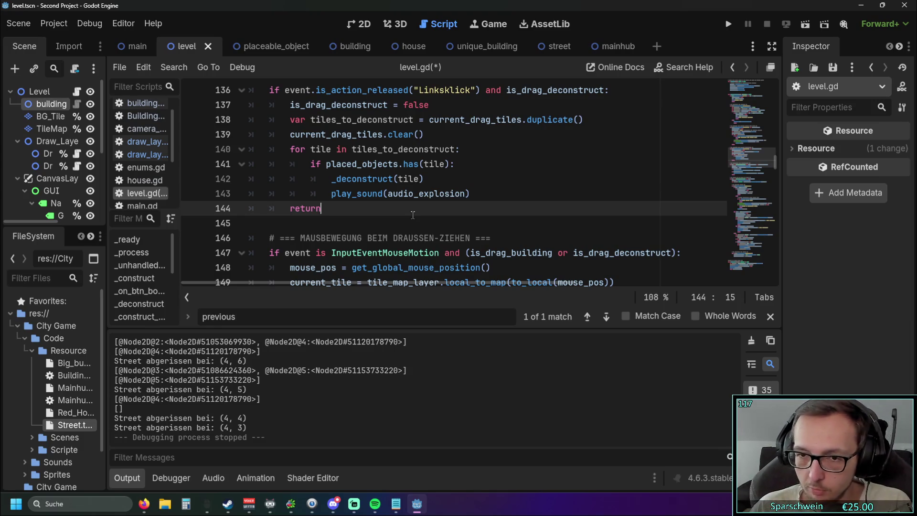
# Run the game, then build and demolish two long streets to hear the explosion
pyautogui.click(501, 149)
pyautogui.click(729, 24)
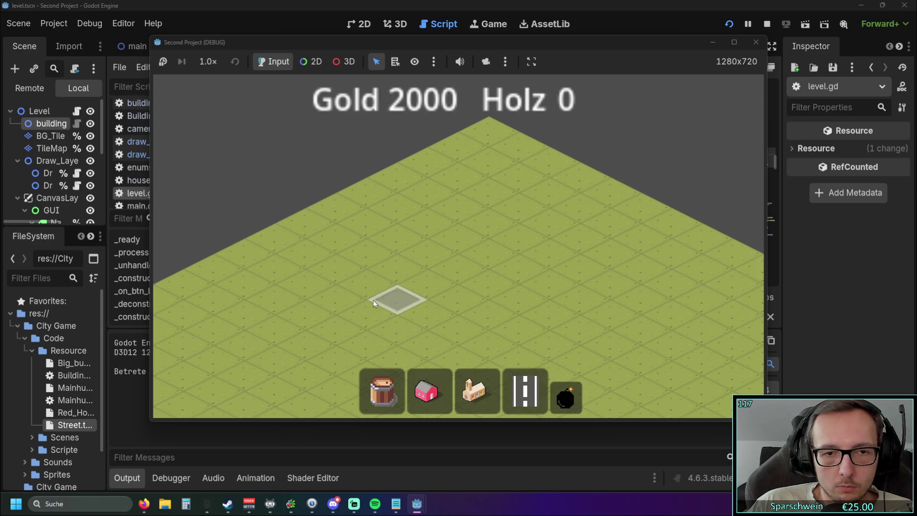
pyautogui.moveTo(367, 311)
pyautogui.mouseDown()
pyautogui.moveTo(522, 208)
pyautogui.moveTo(550, 228)
pyautogui.mouseUp()
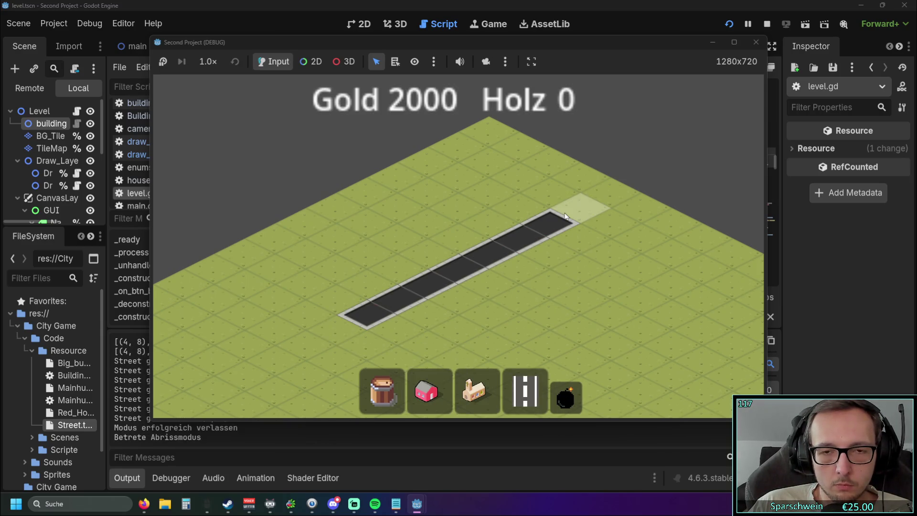
pyautogui.click(565, 213)
pyautogui.click(525, 392)
pyautogui.moveTo(379, 314); pyautogui.dragTo(539, 234)
pyautogui.click(564, 396)
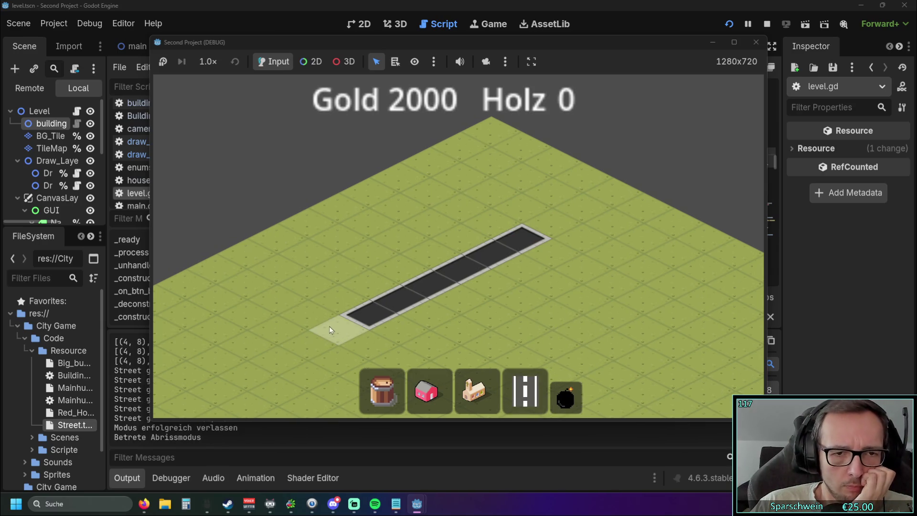
pyautogui.click(582, 243)
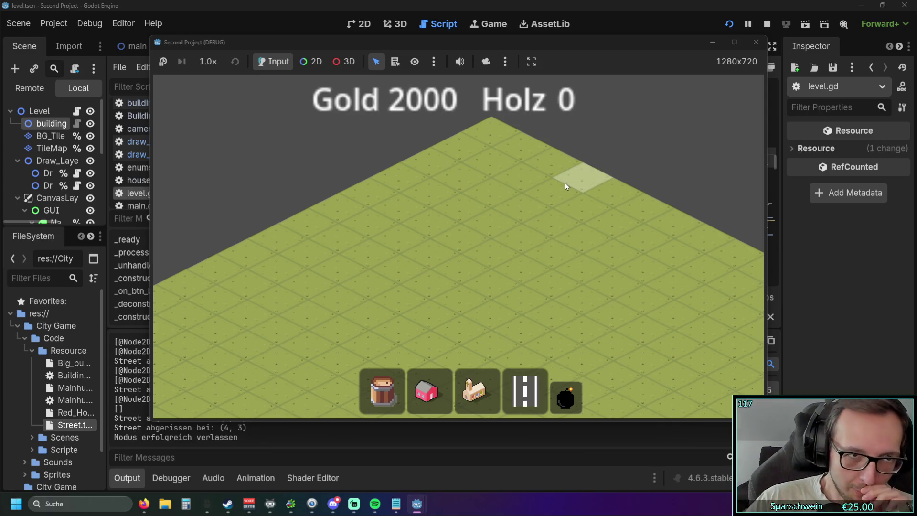
# Build several street strips including an L-shaped road, demolish them all, then stop the game
pyautogui.scroll(-3, 505, 159)
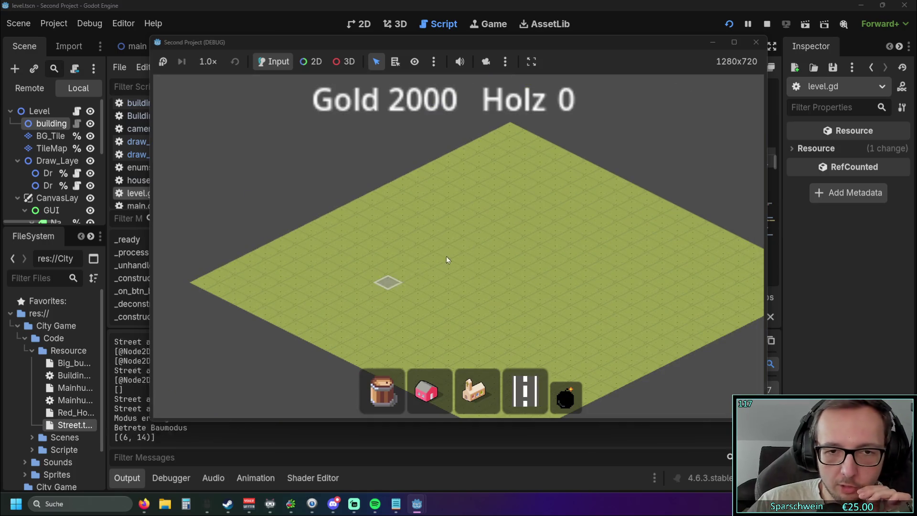
pyautogui.moveTo(530, 216); pyautogui.dragTo(382, 282)
pyautogui.moveTo(451, 297); pyautogui.dragTo(538, 235)
pyautogui.click(495, 320)
pyautogui.moveTo(539, 330); pyautogui.dragTo(623, 289)
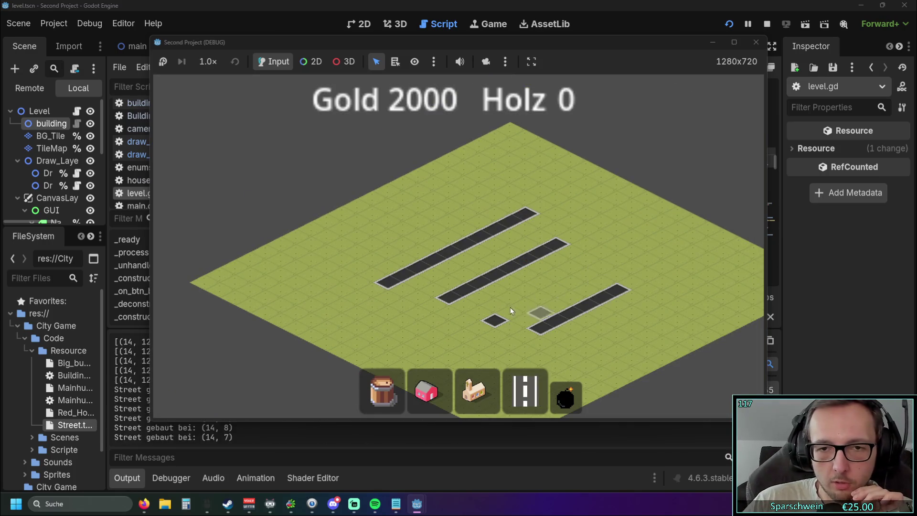
pyautogui.moveTo(509, 301); pyautogui.dragTo(612, 251)
pyautogui.moveTo(506, 191); pyautogui.dragTo(642, 222)
pyautogui.moveTo(432, 229); pyautogui.dragTo(499, 192)
pyautogui.click(565, 397)
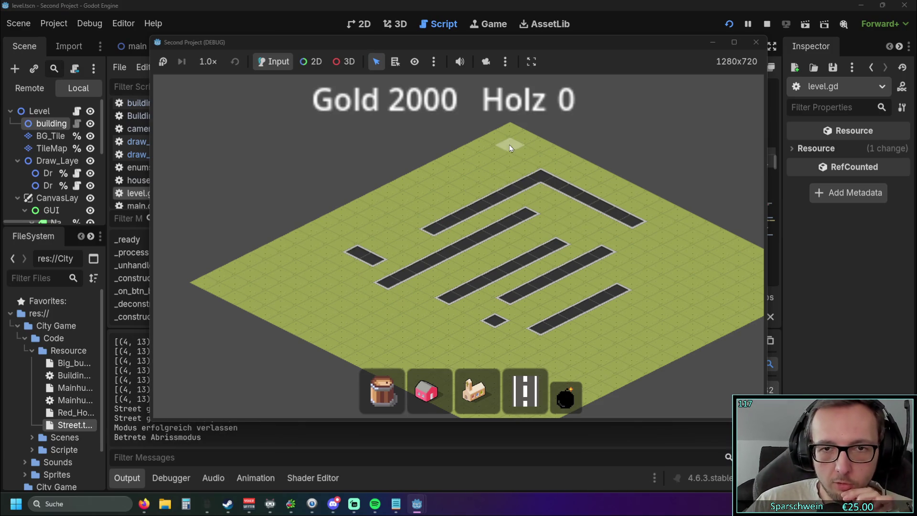
pyautogui.click(517, 362)
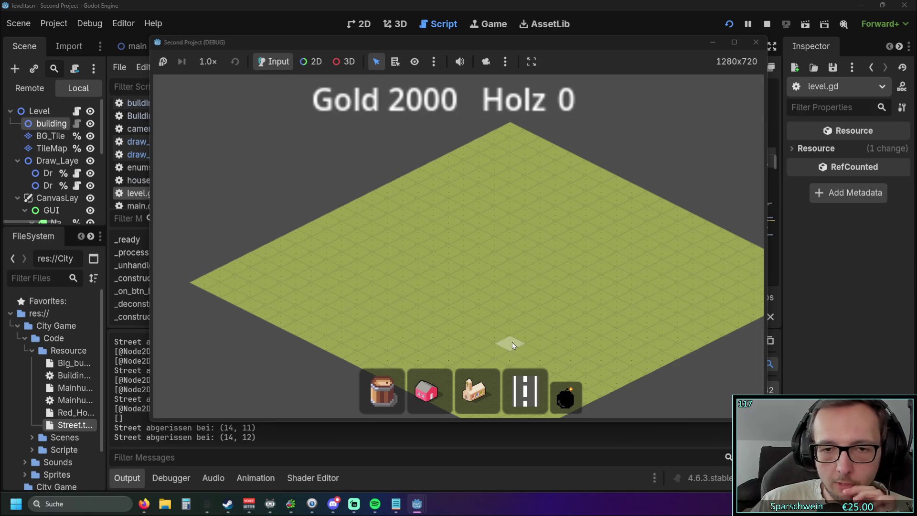
pyautogui.rightClick(513, 343)
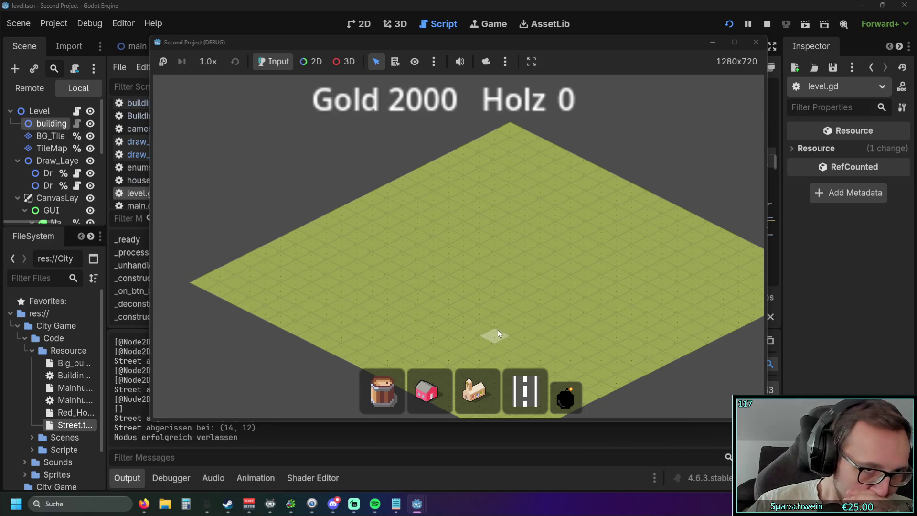
pyautogui.click(754, 43)
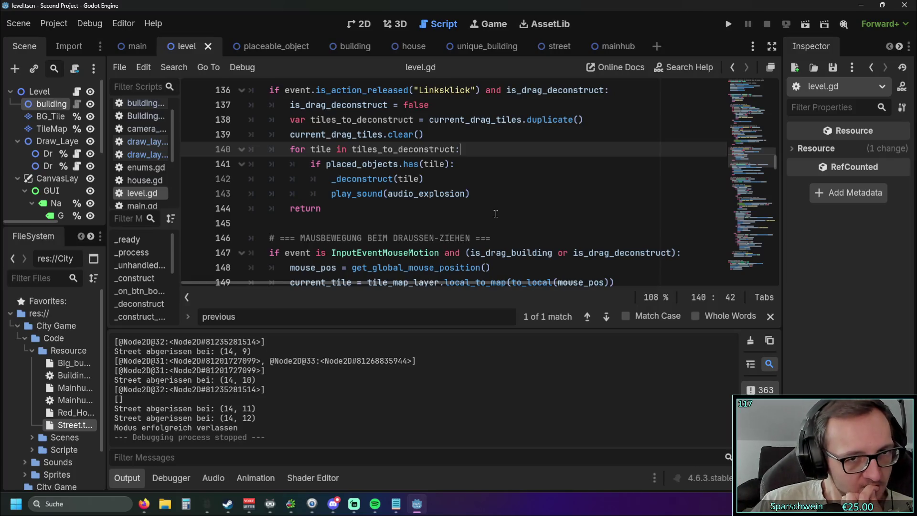
# Widen the script list, inspect color_blocked_tiles_red in draw_layer_unten.gd, then select draw_layer_oben.gd
pyautogui.scroll(1, 491, 206)
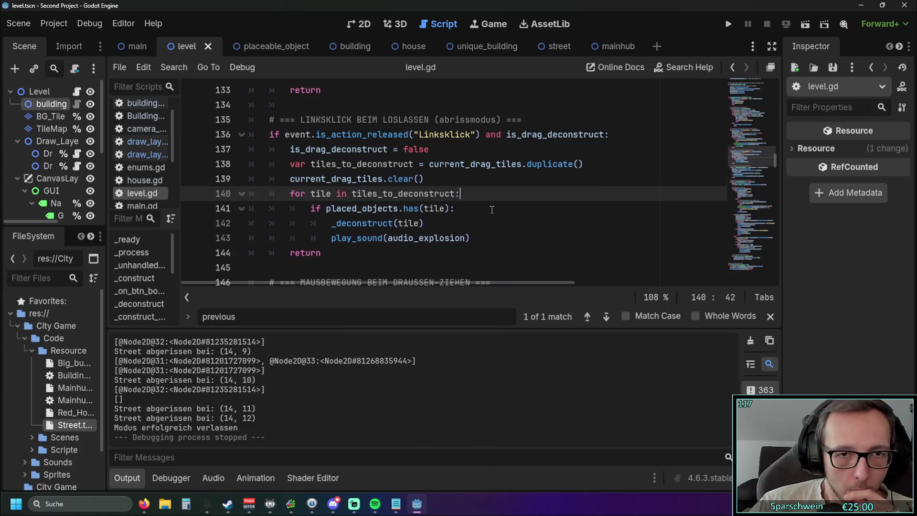
pyautogui.scroll(-1, 501, 203)
pyautogui.moveTo(180, 155); pyautogui.dragTo(249, 162)
pyautogui.click(191, 154)
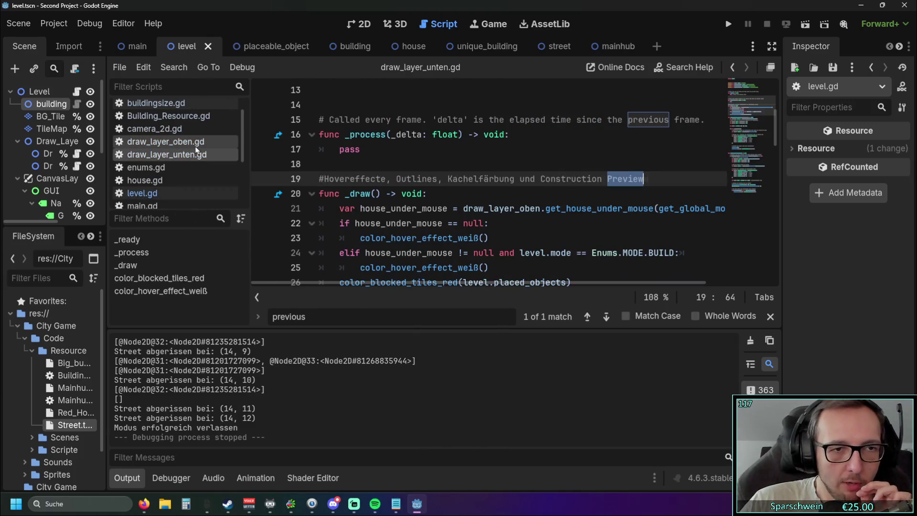
pyautogui.scroll(-5, 427, 184)
pyautogui.scroll(-1, 427, 184)
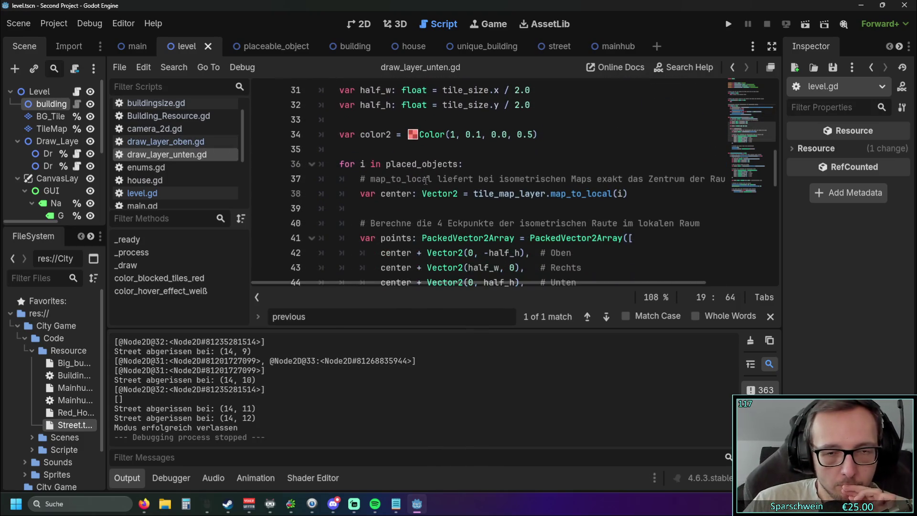
pyautogui.scroll(2, 427, 181)
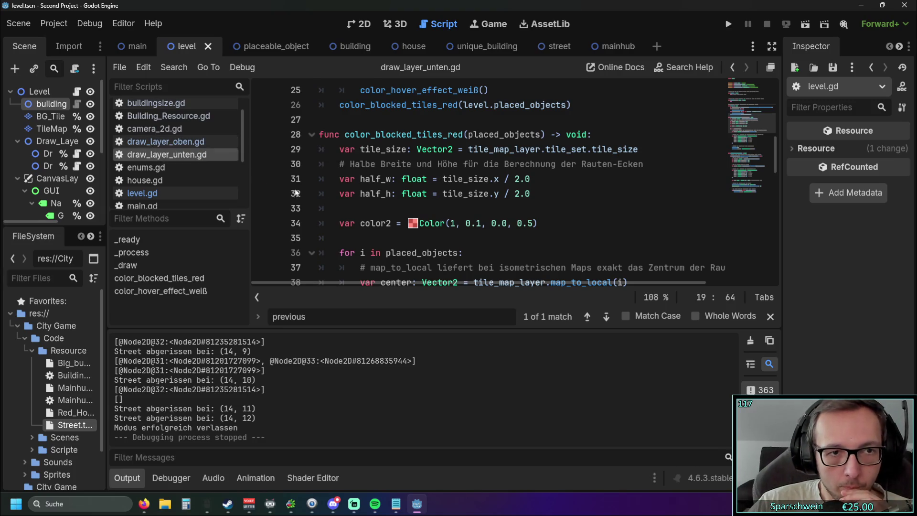
pyautogui.click(162, 141)
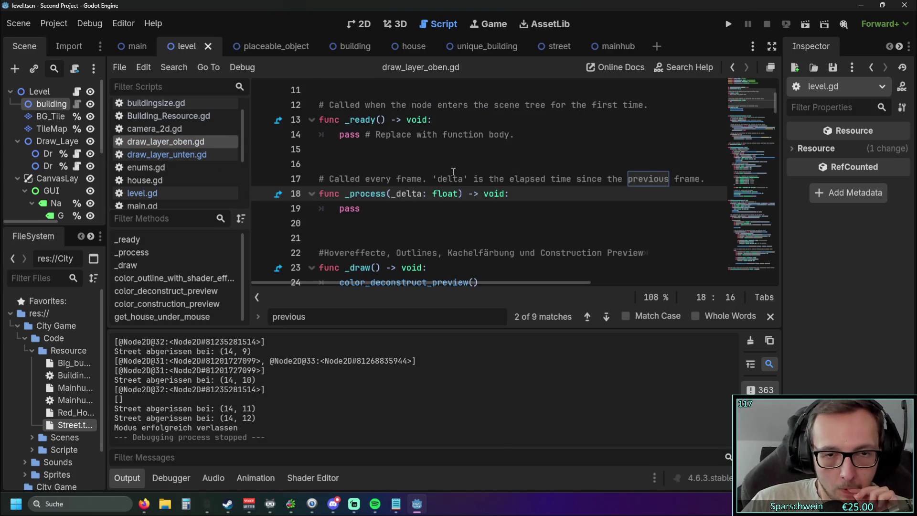
pyautogui.scroll(-5, 454, 172)
pyautogui.scroll(-3, 457, 174)
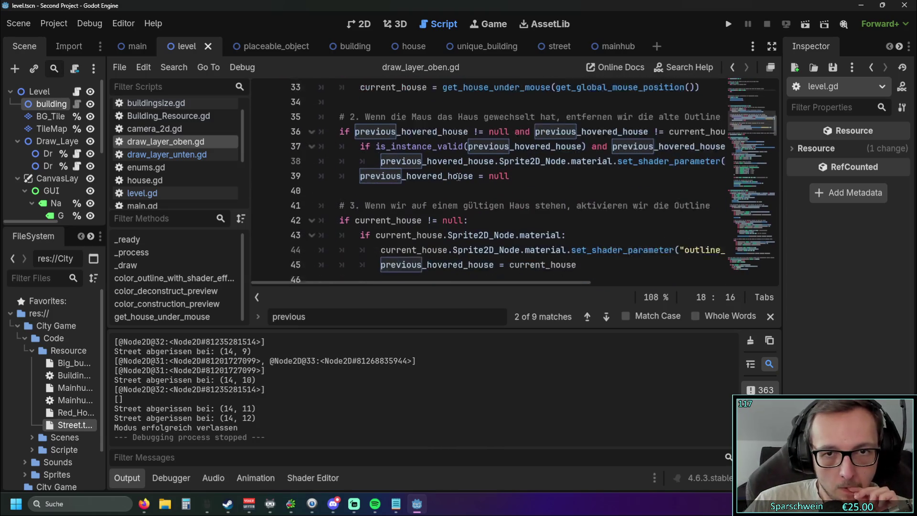
pyautogui.click(185, 158)
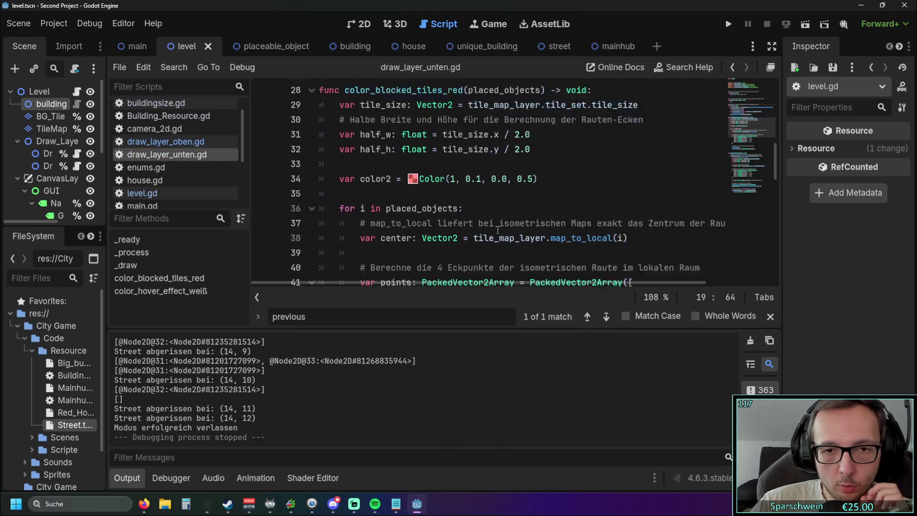
pyautogui.click(163, 142)
pyautogui.scroll(-2, 436, 193)
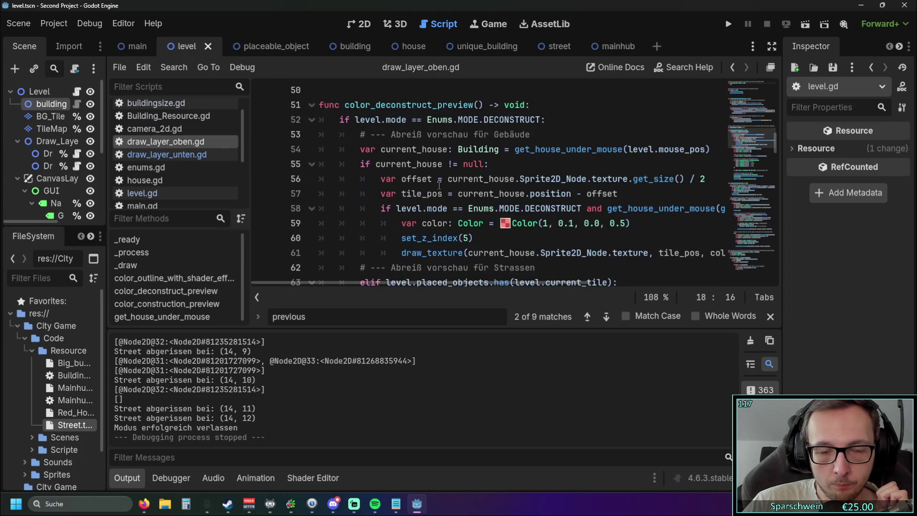
pyautogui.scroll(-5, 435, 189)
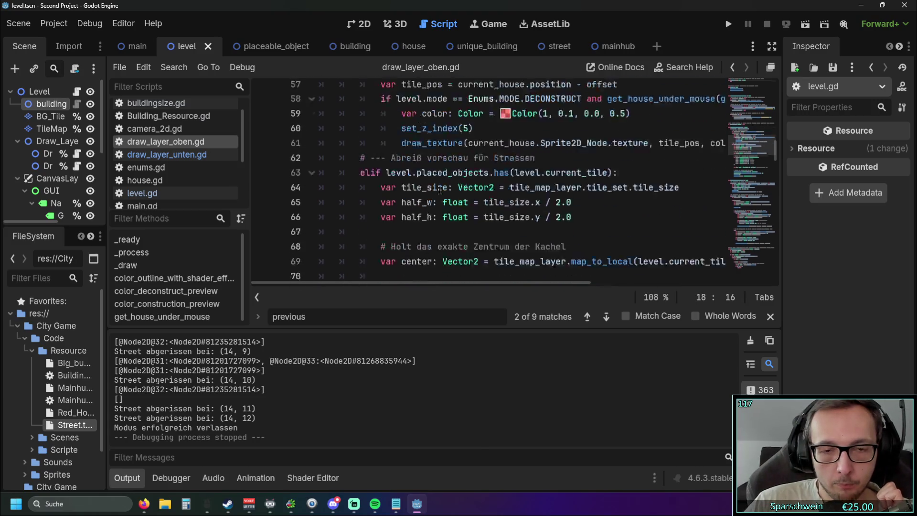
pyautogui.scroll(3, 444, 190)
pyautogui.scroll(-3, 453, 190)
pyautogui.scroll(-4, 462, 196)
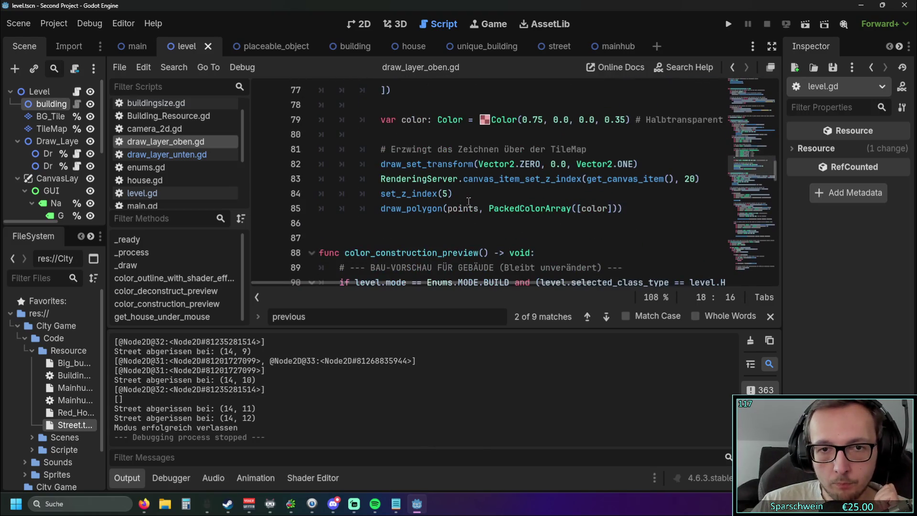
pyautogui.scroll(-3, 471, 199)
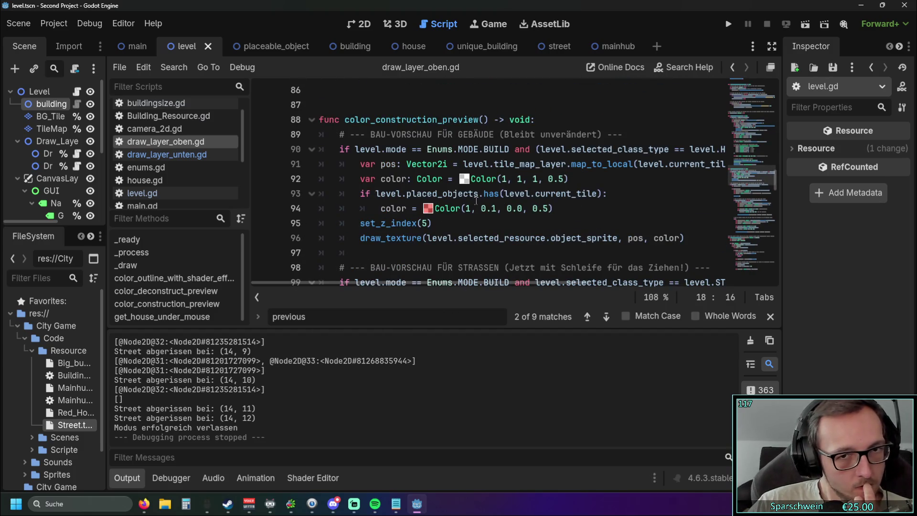
pyautogui.scroll(5, 469, 191)
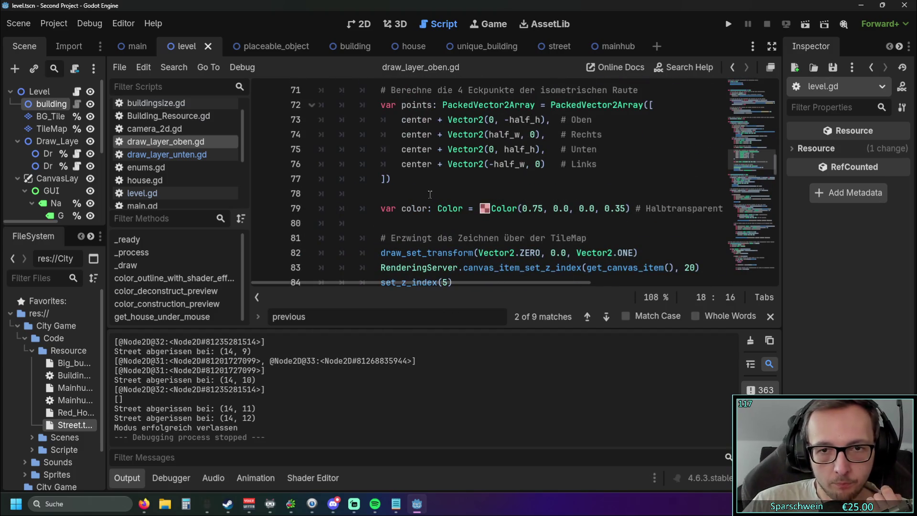
pyautogui.scroll(-5, 442, 200)
pyautogui.scroll(-9, 449, 201)
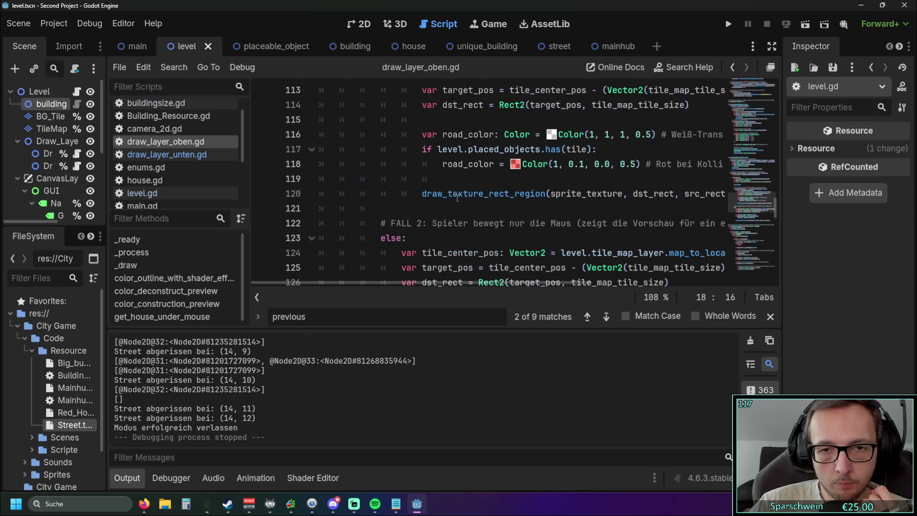
pyautogui.scroll(-3, 460, 203)
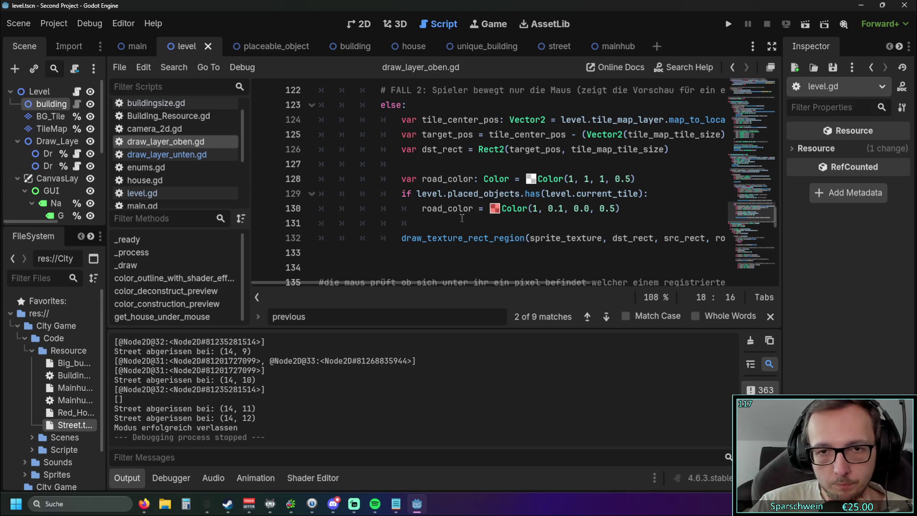
pyautogui.moveTo(457, 280)
pyautogui.mouseDown()
pyautogui.moveTo(476, 280)
pyautogui.moveTo(429, 283)
pyautogui.mouseUp()
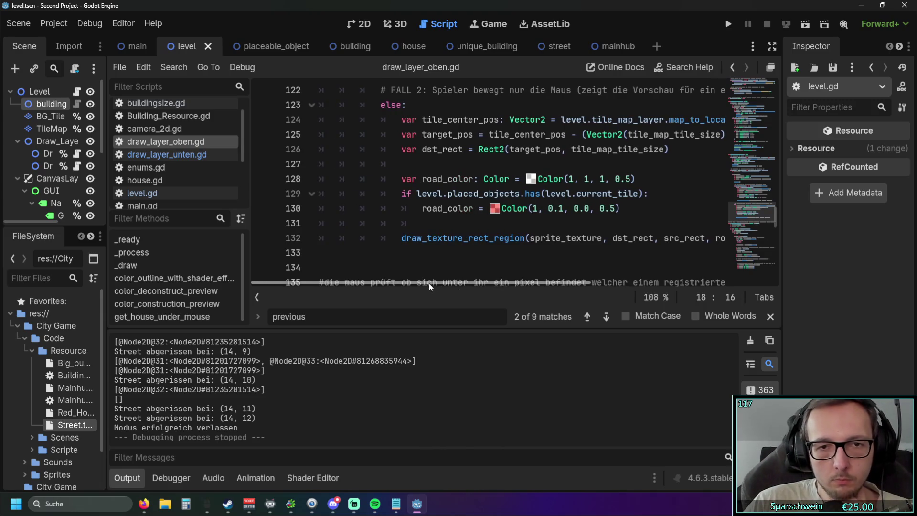
pyautogui.scroll(-1, 430, 239)
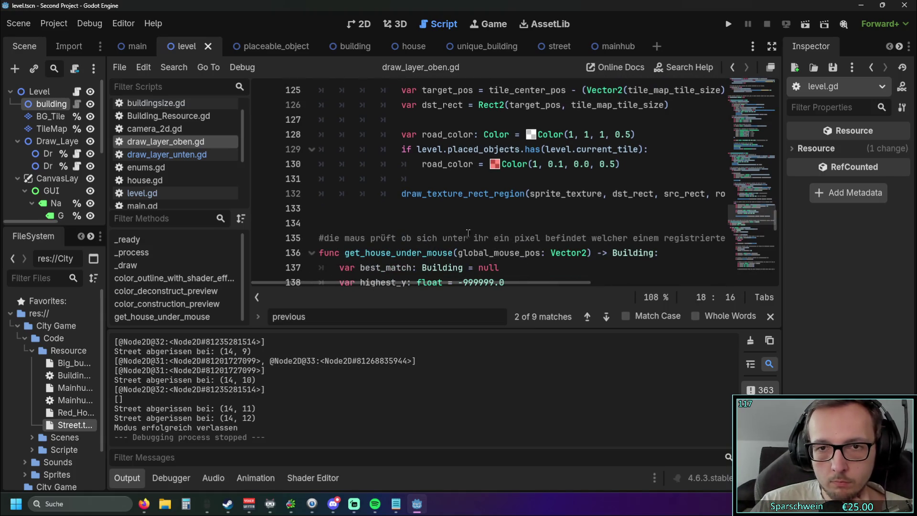
pyautogui.scroll(6, 519, 225)
pyautogui.scroll(-9, 518, 225)
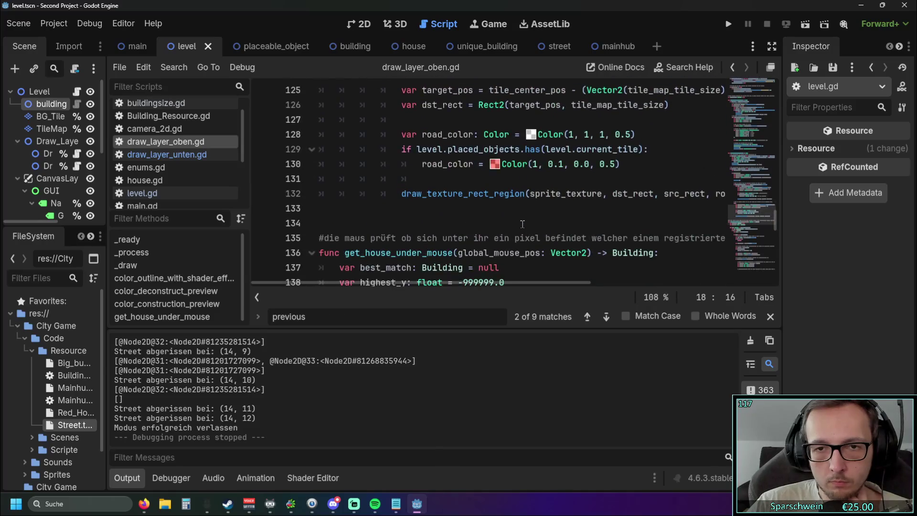
pyautogui.scroll(8, 522, 223)
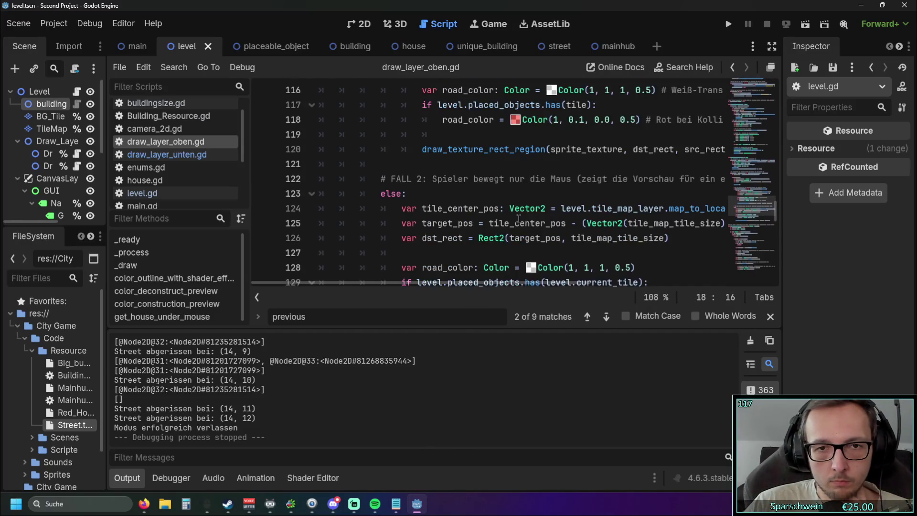
pyautogui.scroll(-2, 525, 227)
pyautogui.scroll(6, 525, 227)
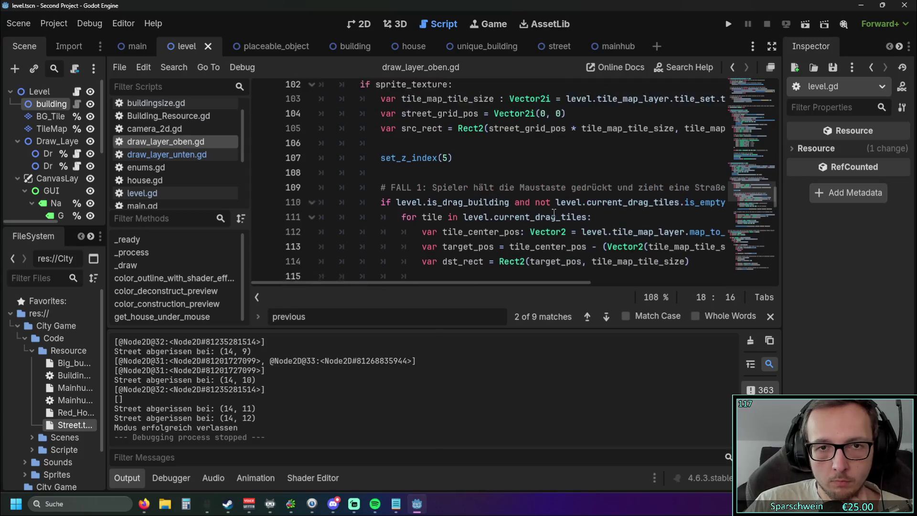
pyautogui.scroll(1, 554, 215)
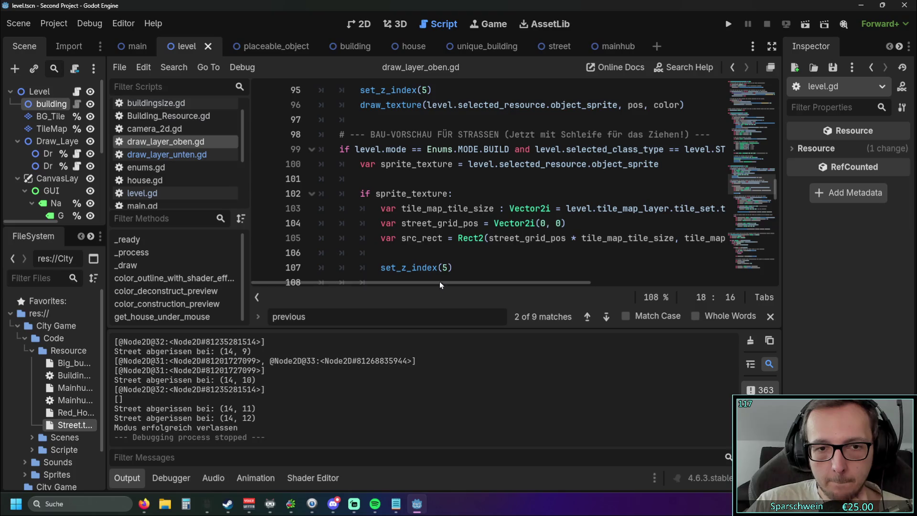
pyautogui.click(127, 478)
# Scroll through the color_deconstruct_preview street demolition code in draw_layer_oben.gd
pyautogui.scroll(5, 447, 242)
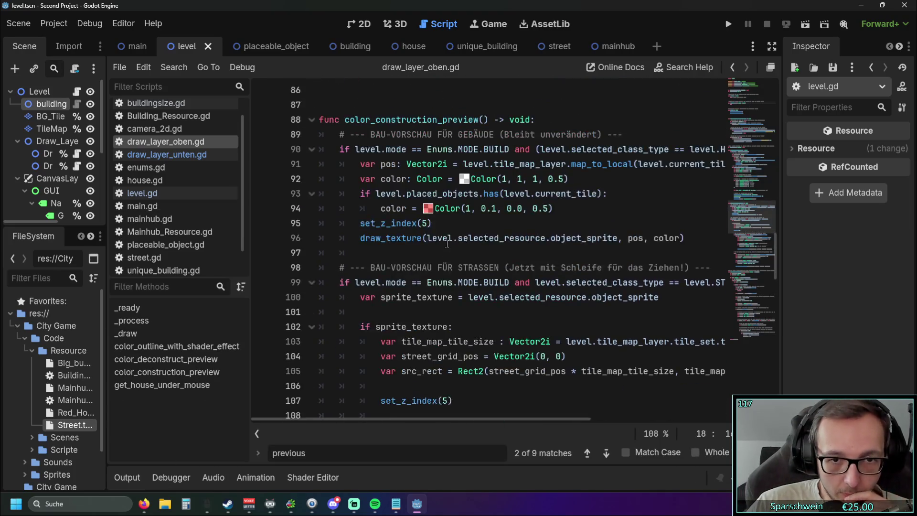
pyautogui.scroll(2, 446, 243)
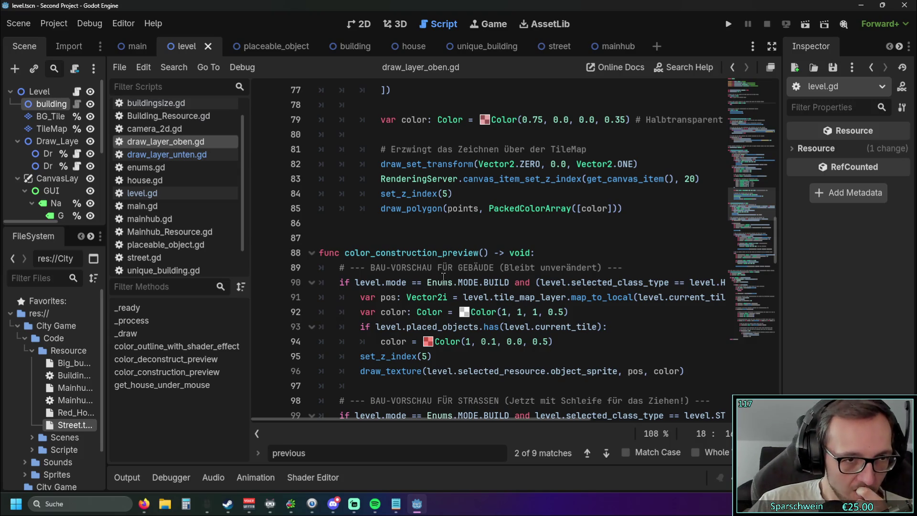
pyautogui.scroll(3, 437, 266)
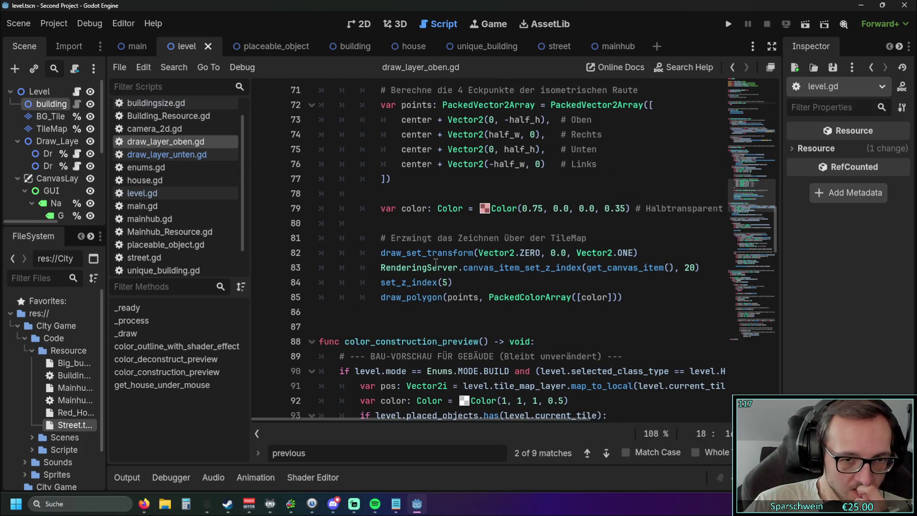
pyautogui.scroll(12, 438, 280)
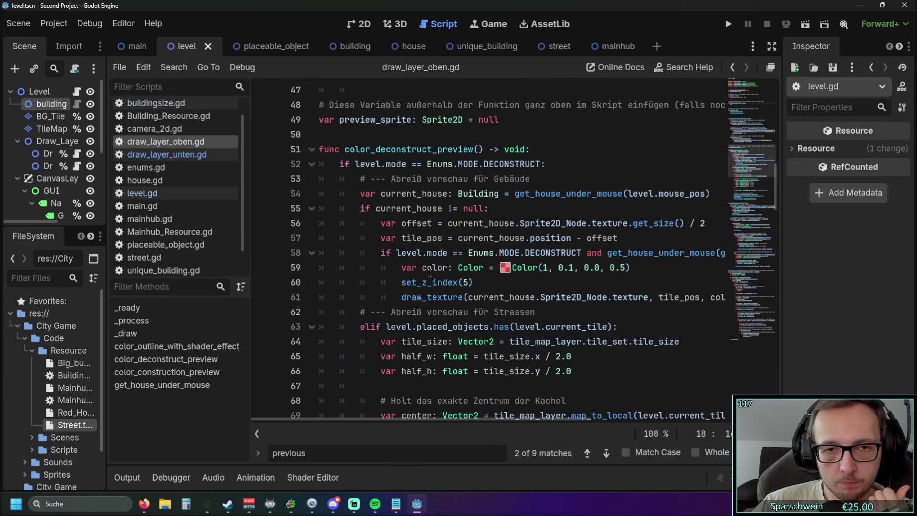
pyautogui.scroll(2, 422, 261)
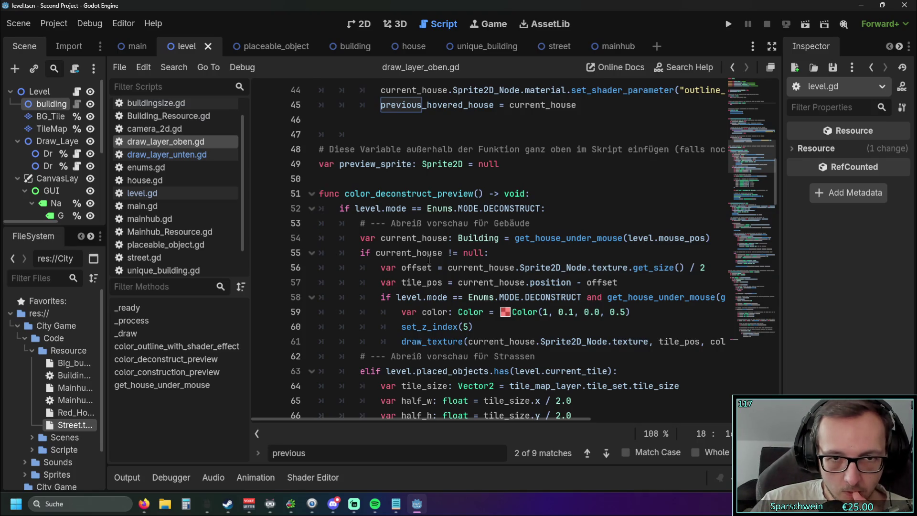
pyautogui.scroll(-9, 422, 205)
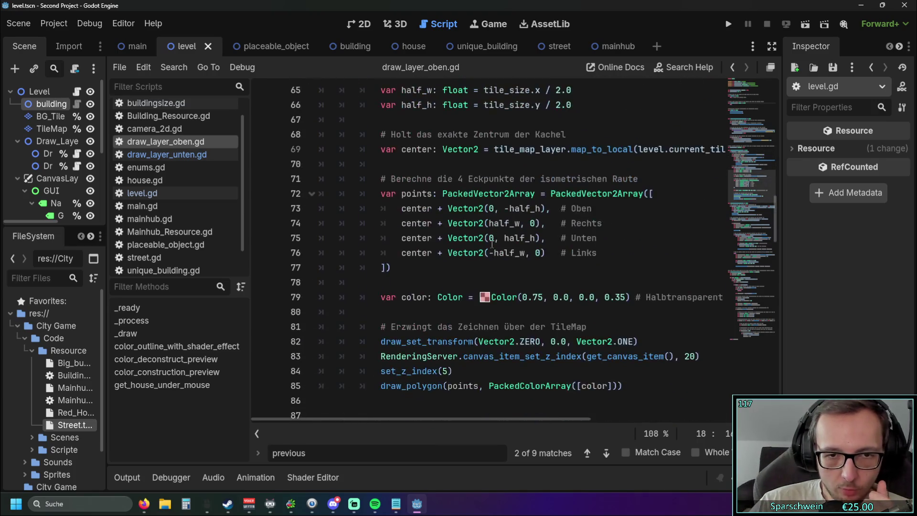
pyautogui.scroll(-3, 485, 254)
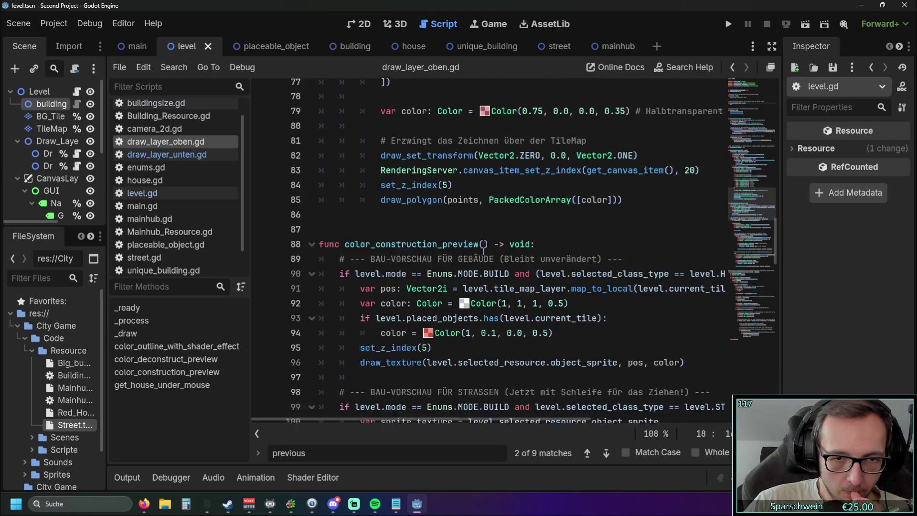
pyautogui.scroll(4, 487, 261)
pyautogui.scroll(3, 488, 261)
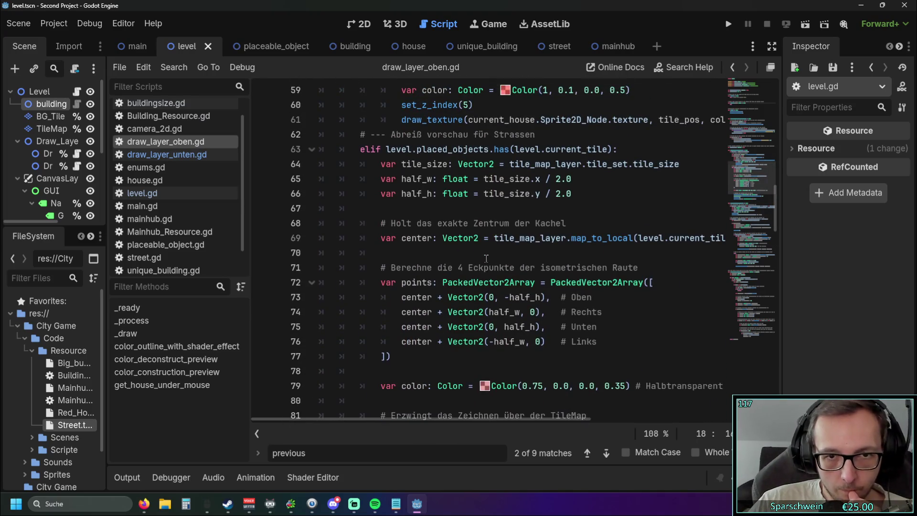
pyautogui.scroll(-1, 477, 245)
pyautogui.scroll(1, 478, 245)
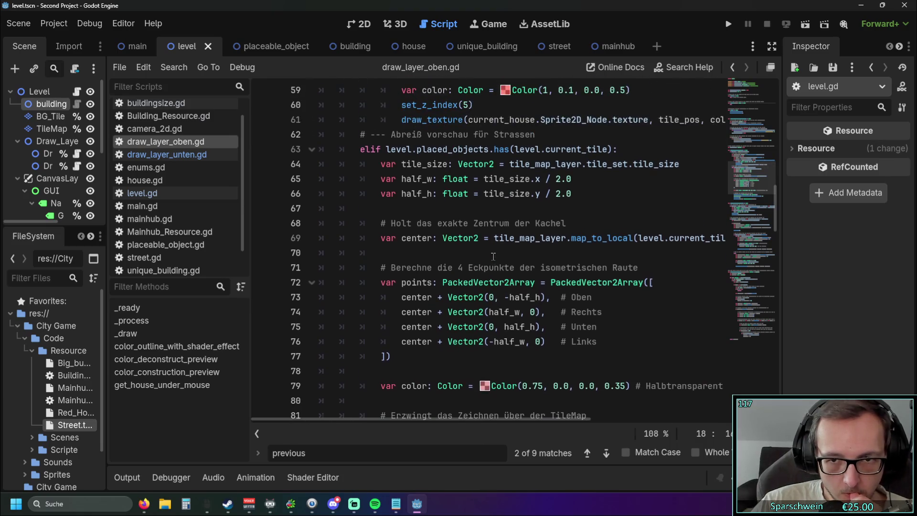
pyautogui.moveTo(371, 418)
pyautogui.mouseDown()
pyautogui.moveTo(451, 417)
pyautogui.moveTo(358, 419)
pyautogui.mouseUp()
pyautogui.scroll(-3, 482, 323)
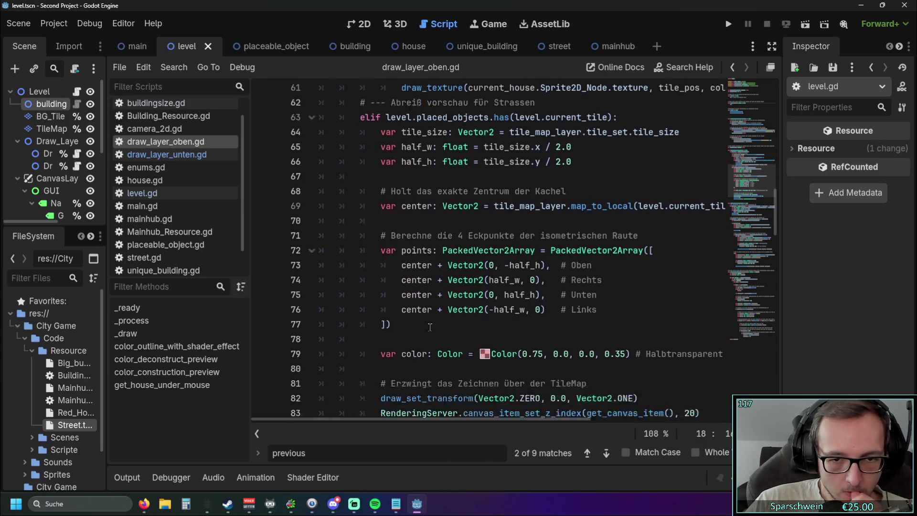
# Put the caret on empty line 80 and check the documentation tooltips for the preview code's symbols
pyautogui.click(406, 265)
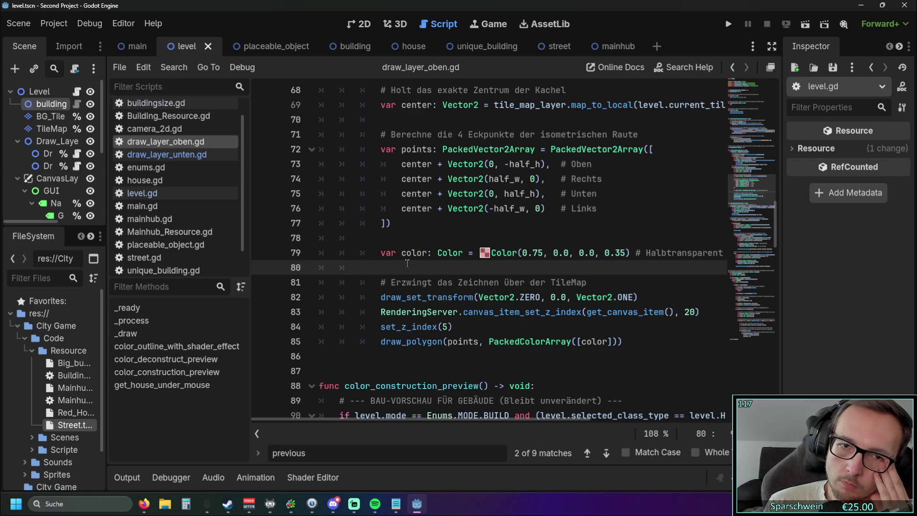
pyautogui.scroll(3, 407, 263)
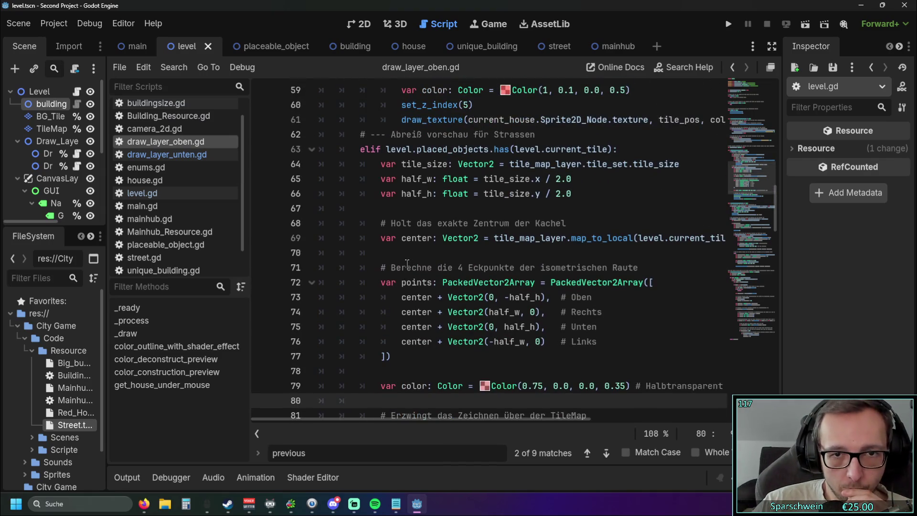
pyautogui.scroll(1, 456, 208)
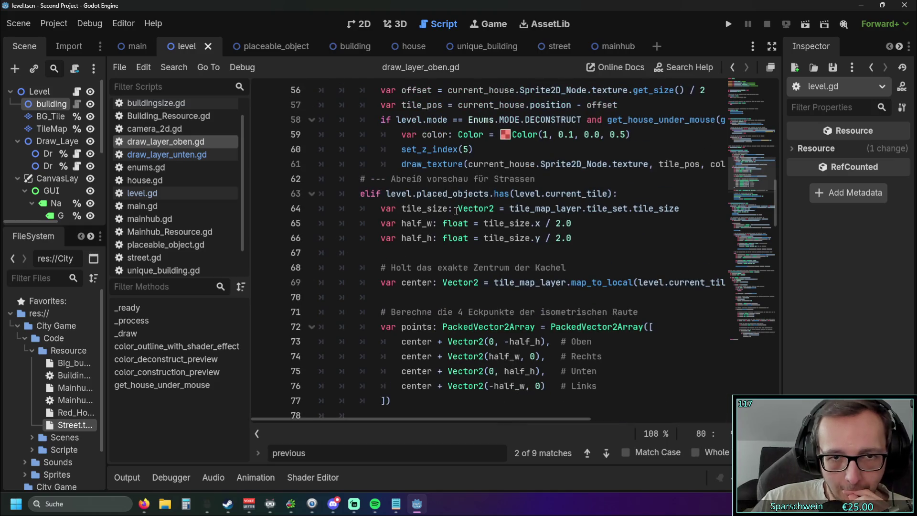
pyautogui.moveTo(447, 219)
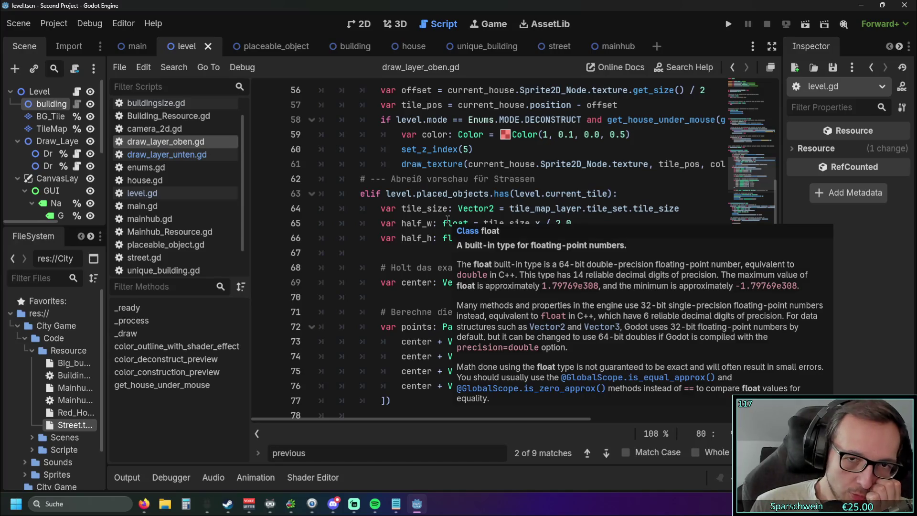
pyautogui.scroll(1, 447, 219)
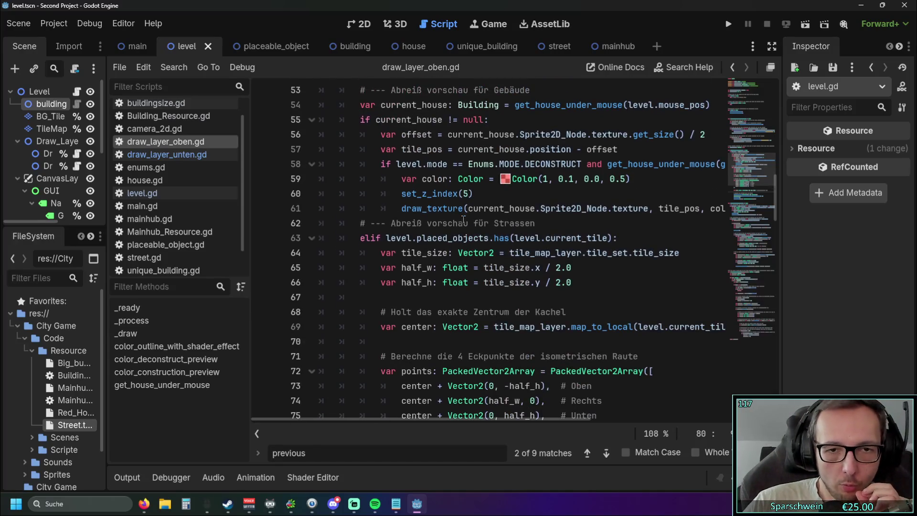
pyautogui.scroll(-1, 497, 258)
pyautogui.scroll(-2, 498, 231)
pyautogui.scroll(1, 499, 244)
pyautogui.moveTo(497, 246)
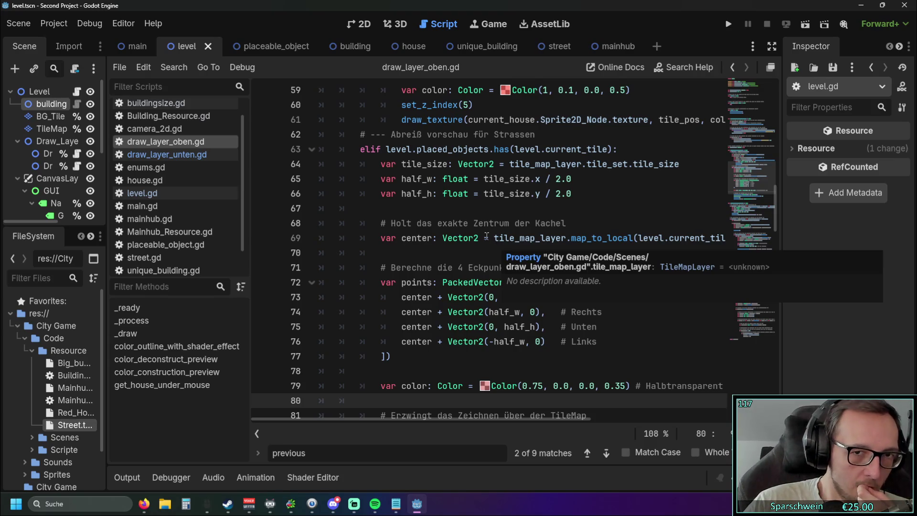
pyautogui.scroll(-2, 487, 236)
pyautogui.scroll(7, 489, 236)
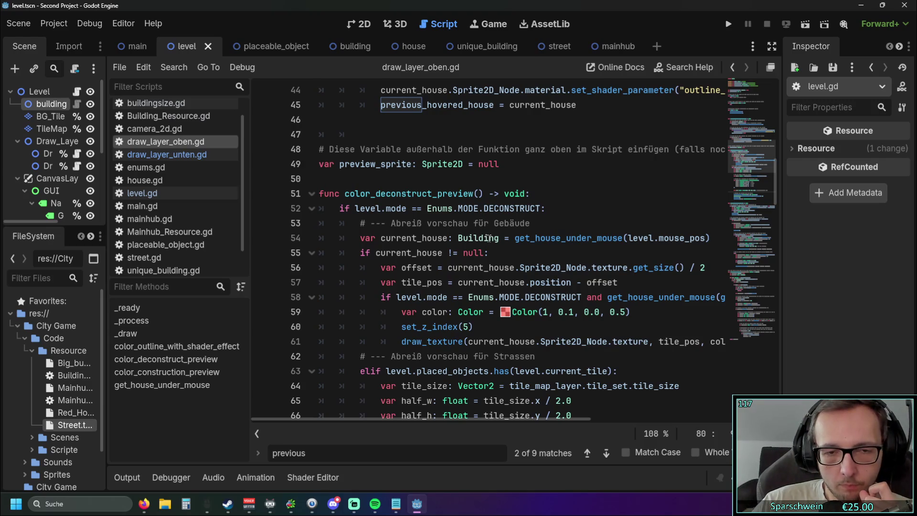
# Run the project with F5 to test the red street demolition preview
pyautogui.scroll(-3, 497, 241)
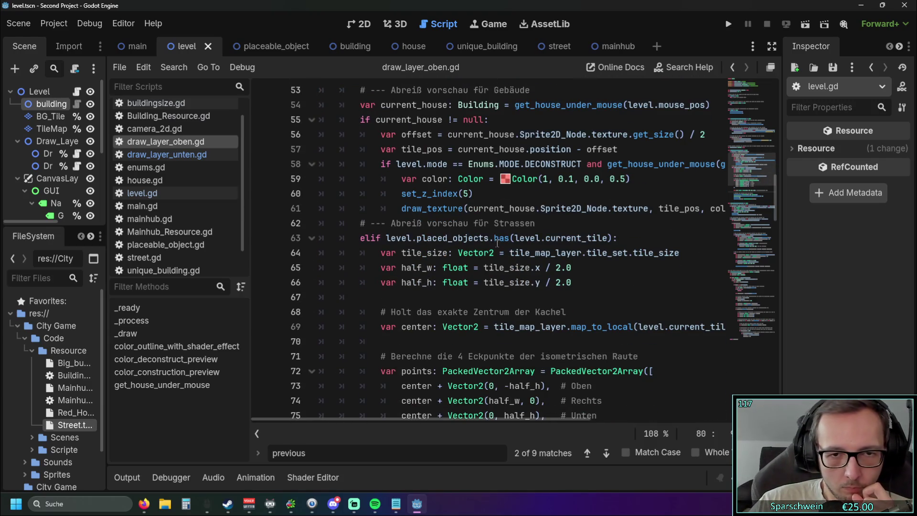
pyautogui.scroll(3, 497, 241)
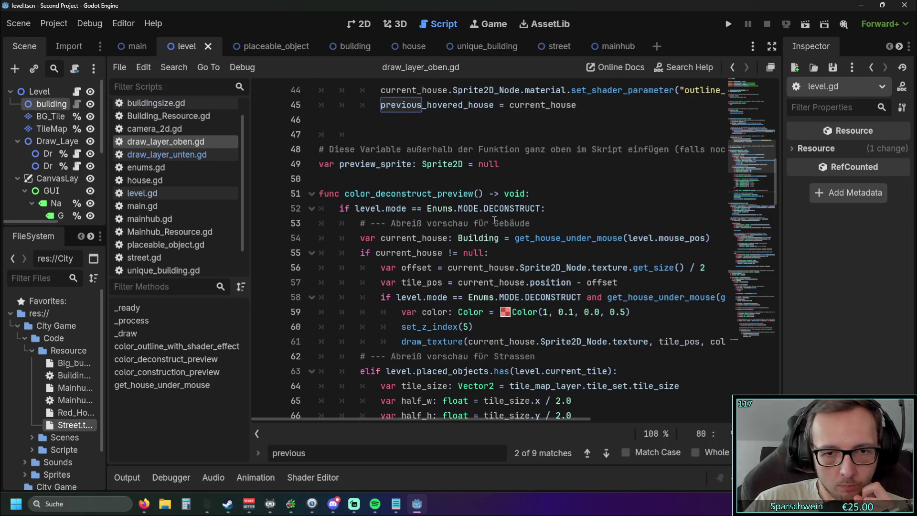
pyautogui.scroll(-3, 490, 228)
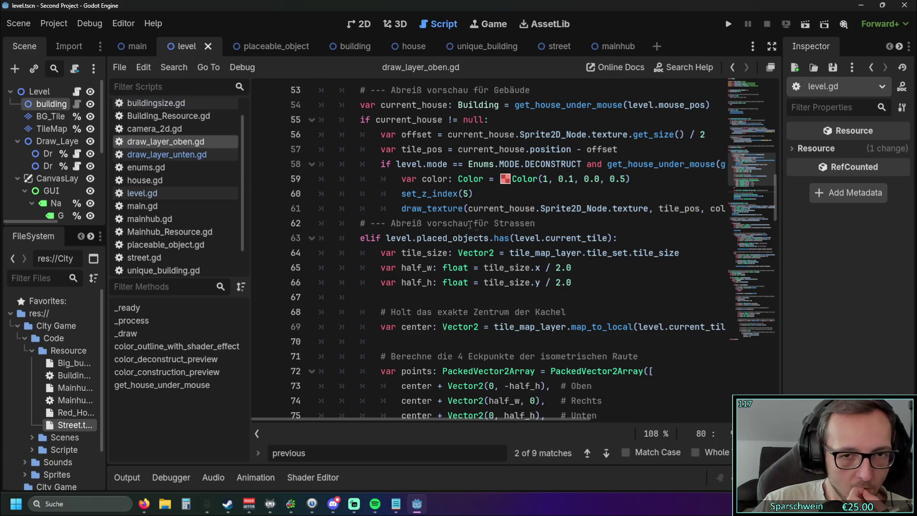
pyautogui.scroll(-5, 477, 220)
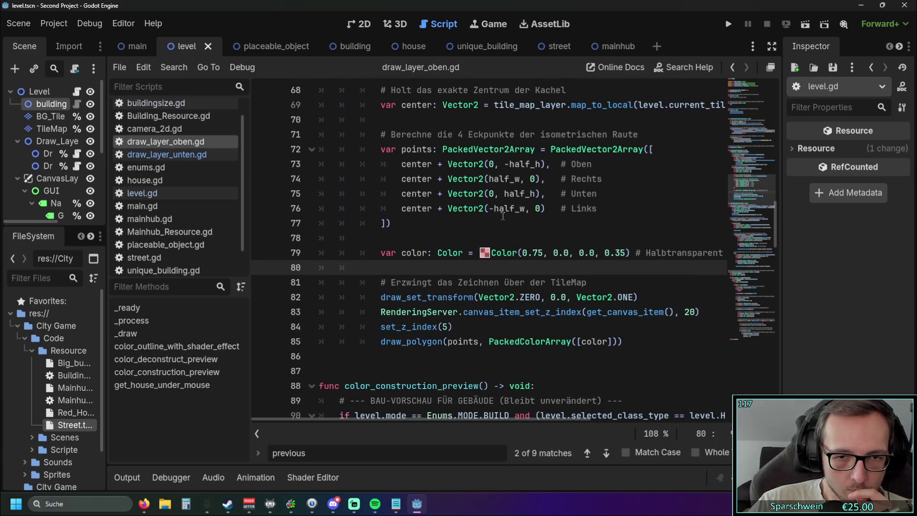
pyautogui.scroll(1, 503, 217)
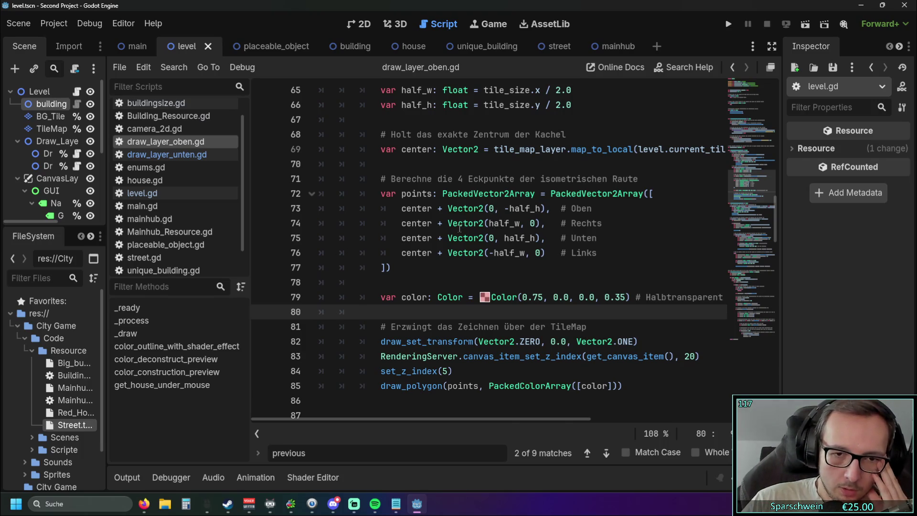
pyautogui.moveTo(459, 253)
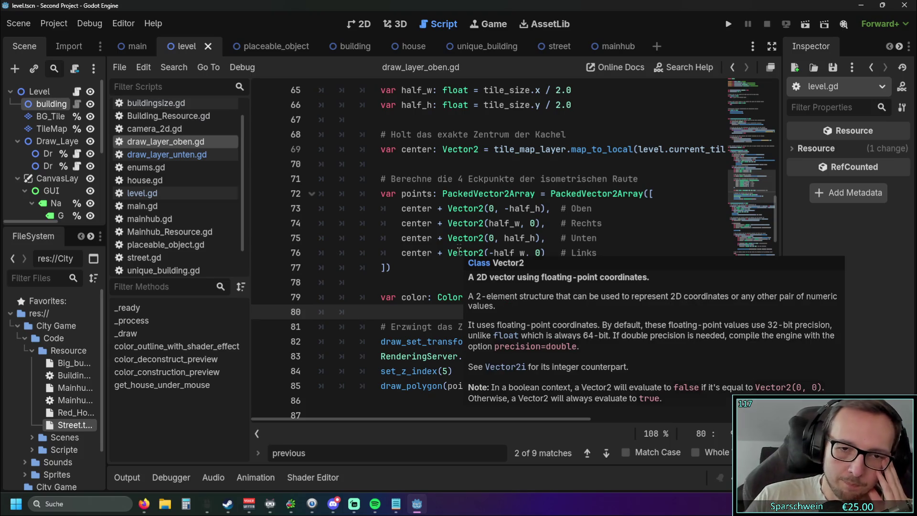
pyautogui.press('F5')
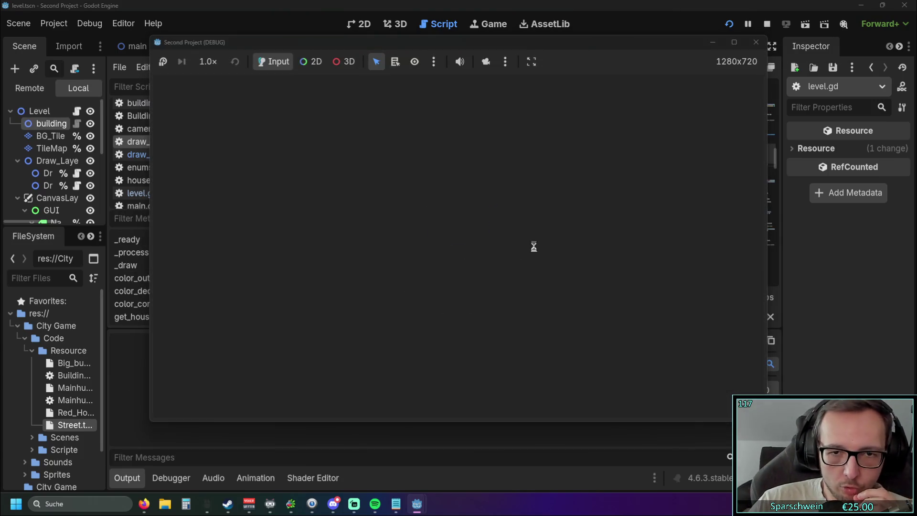
# Lay a straight street row, demolish its tiles with the bomb tool, then close the game
pyautogui.click(525, 389)
pyautogui.moveTo(412, 302); pyautogui.dragTo(520, 241)
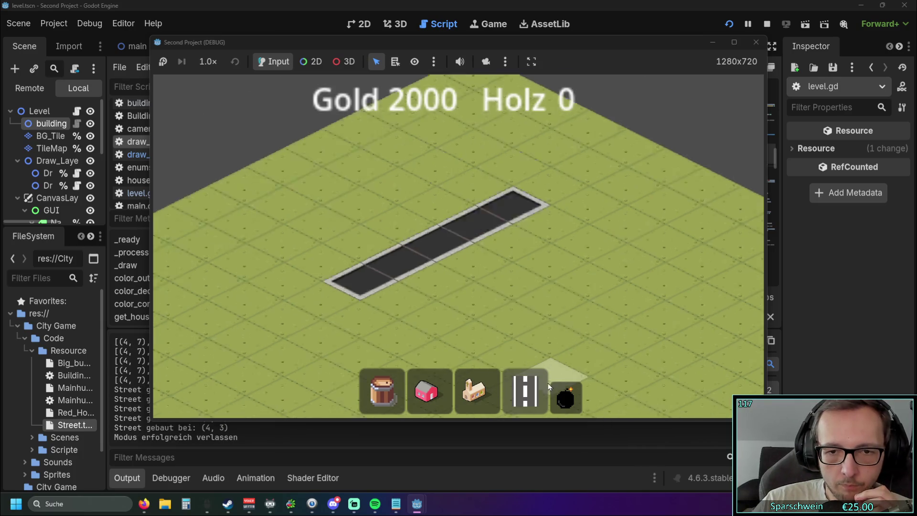
pyautogui.click(559, 394)
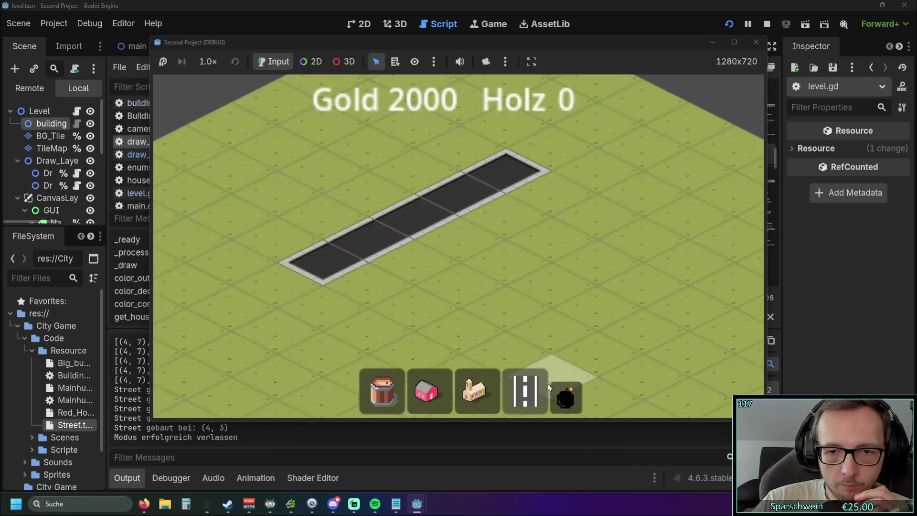
pyautogui.click(340, 258)
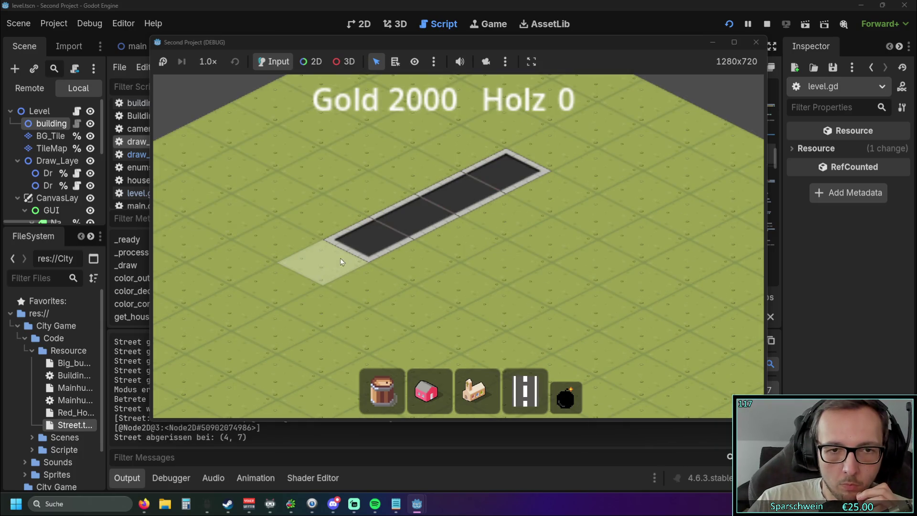
pyautogui.click(503, 179)
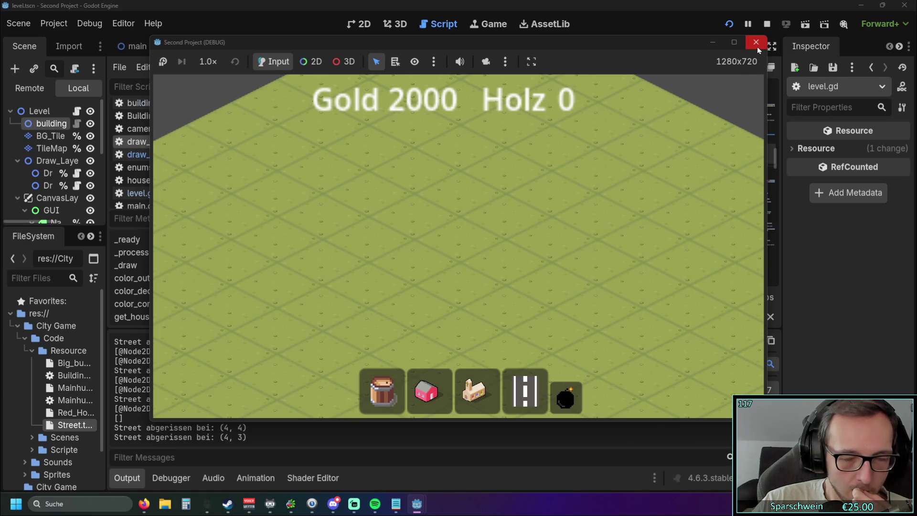
pyautogui.click(757, 47)
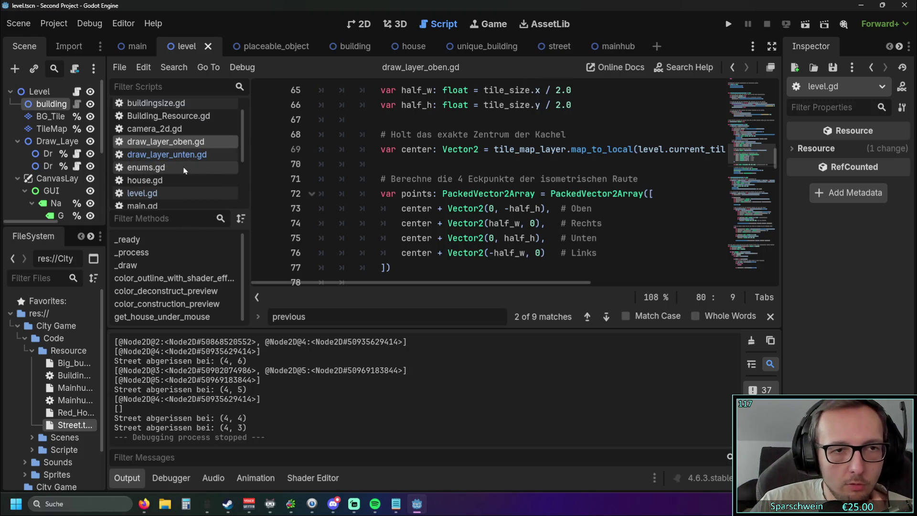
# Show level.gd at the _unhandled_input demolish-mode branch that deconstructs clicked tiles
pyautogui.click(181, 193)
pyautogui.scroll(-8, 466, 163)
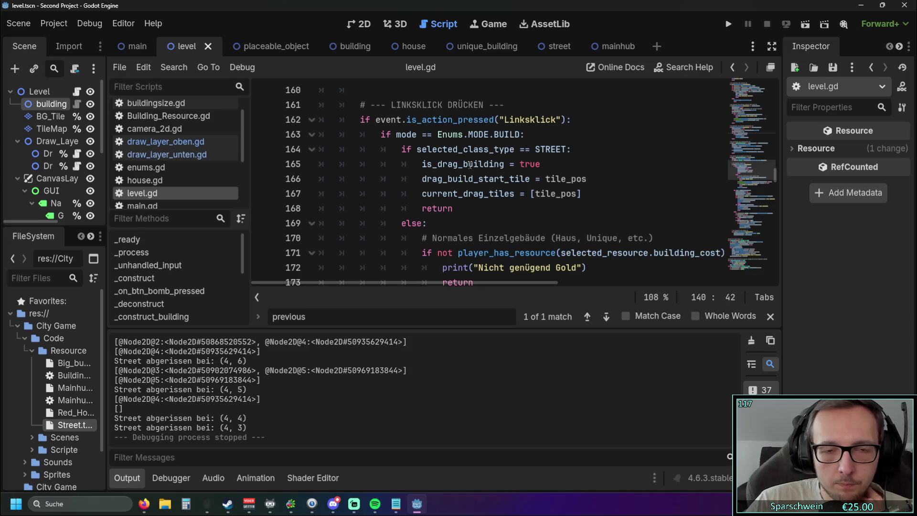
pyautogui.scroll(-10, 494, 170)
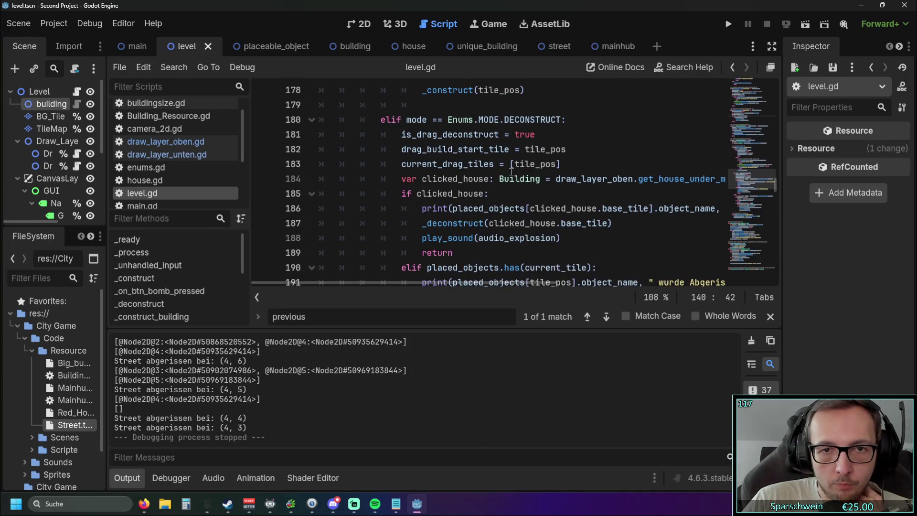
pyautogui.scroll(-5, 539, 180)
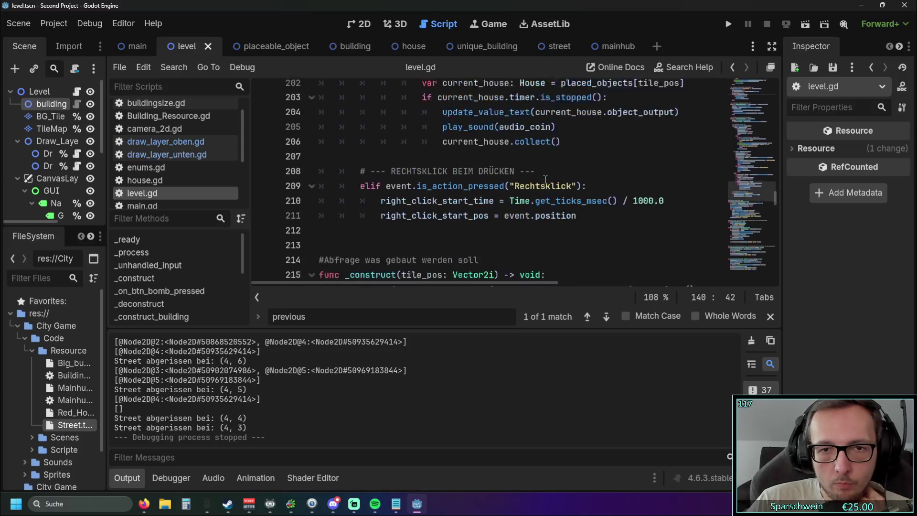
pyautogui.scroll(1, 544, 176)
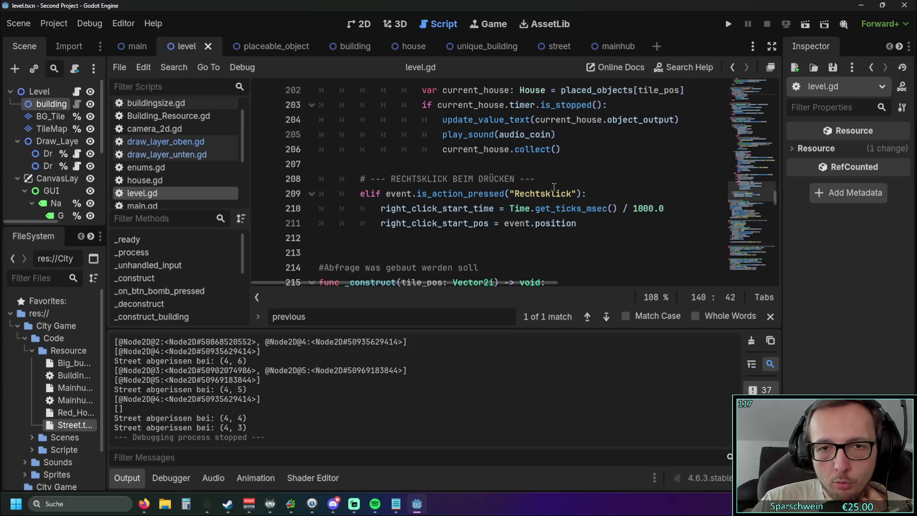
pyautogui.scroll(3, 553, 184)
pyautogui.scroll(4, 557, 170)
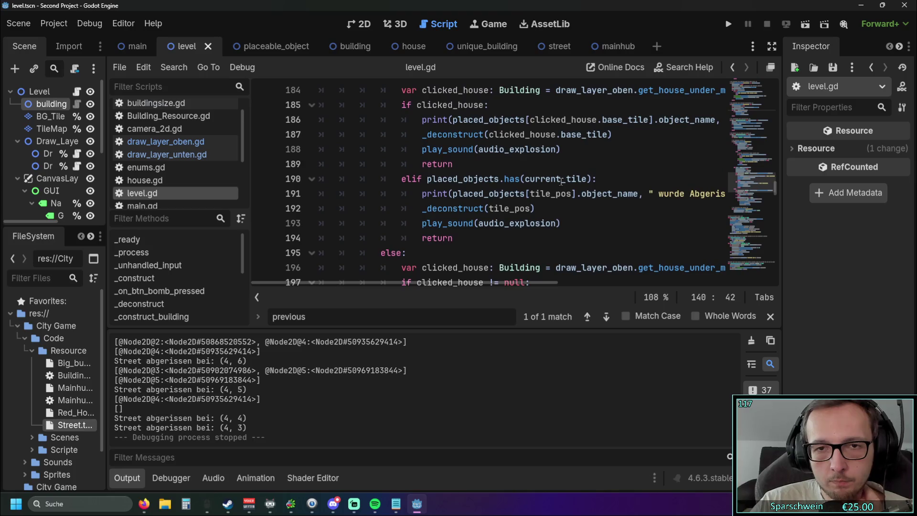
# Run the game, place a red house at the map centre, remove it, and close the game
pyautogui.click(731, 28)
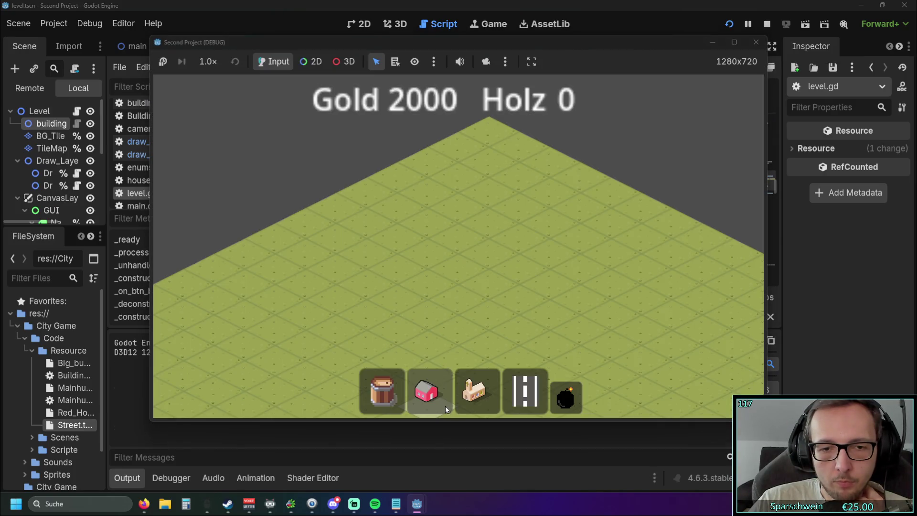
pyautogui.click(445, 405)
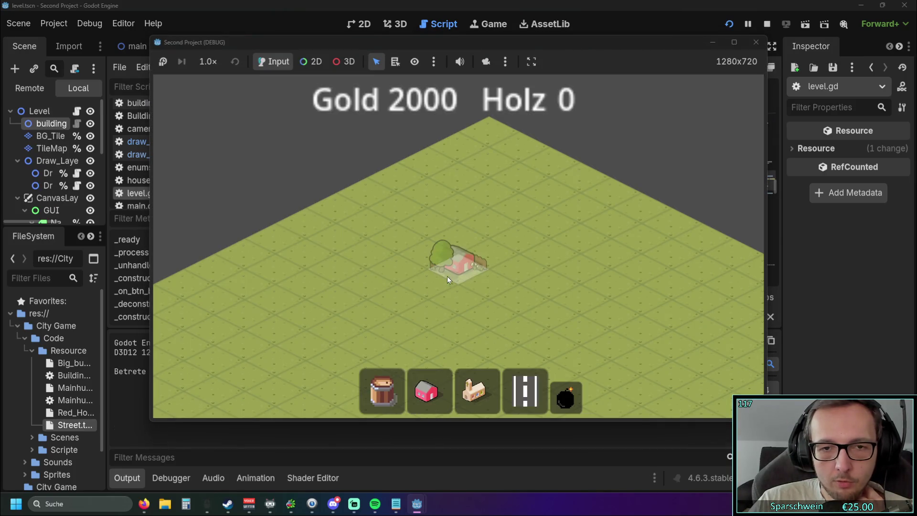
pyautogui.click(454, 267)
pyautogui.rightClick(465, 263)
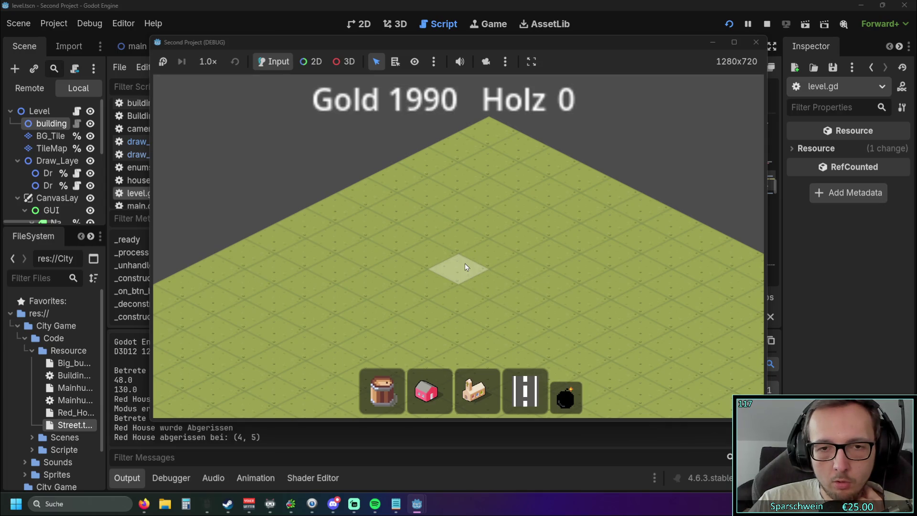
pyautogui.click(756, 42)
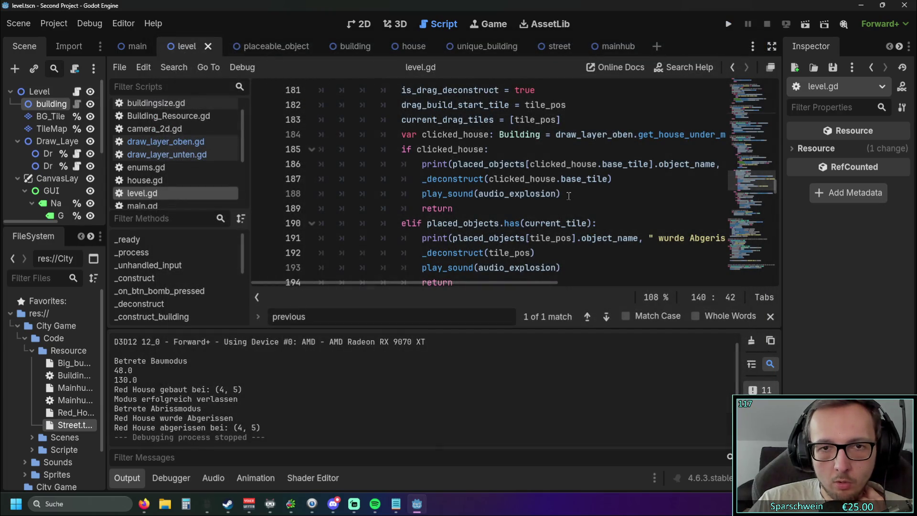
# Rerun, place a red house and a diagonal street, demolish both with the bomb, and close
pyautogui.scroll(1, 568, 196)
pyautogui.scroll(-10, 549, 190)
pyautogui.scroll(9, 530, 184)
pyautogui.scroll(2, 527, 180)
pyautogui.scroll(-1, 527, 180)
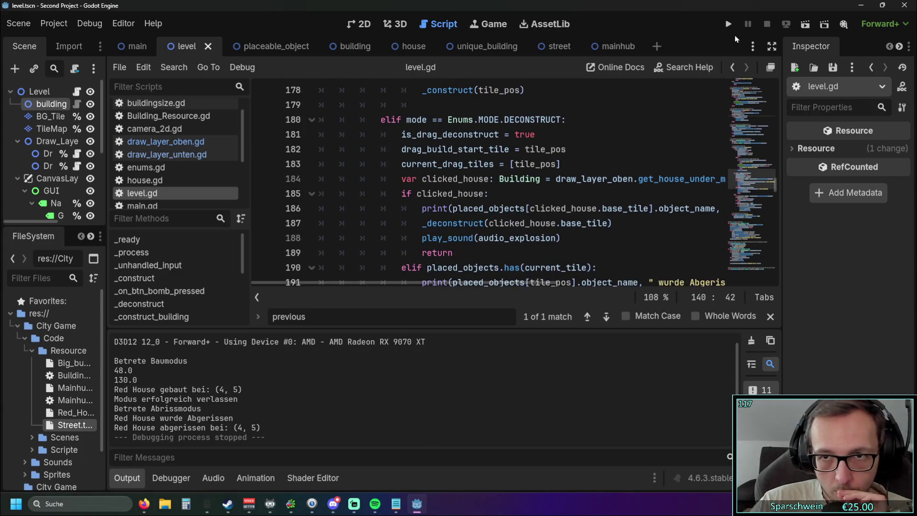
pyautogui.click(728, 24)
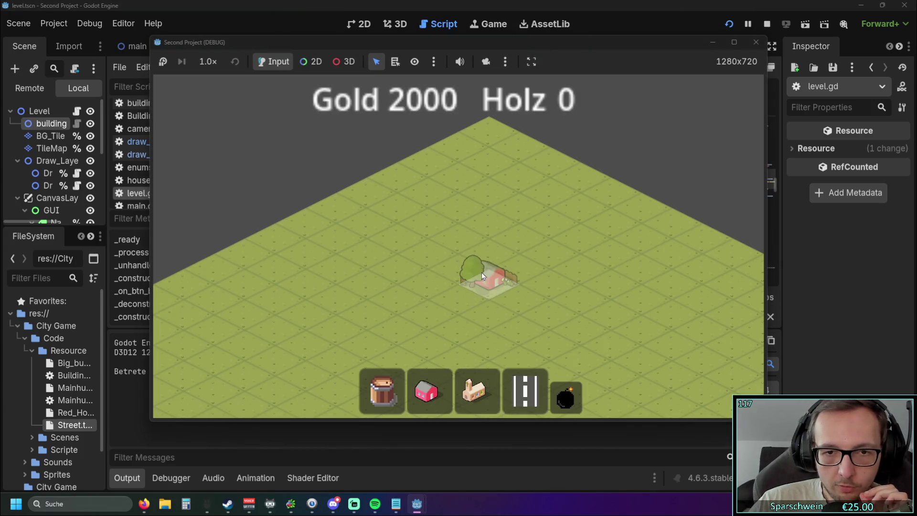
pyautogui.click(482, 276)
pyautogui.click(525, 391)
pyautogui.moveTo(387, 330); pyautogui.dragTo(530, 265)
pyautogui.click(565, 396)
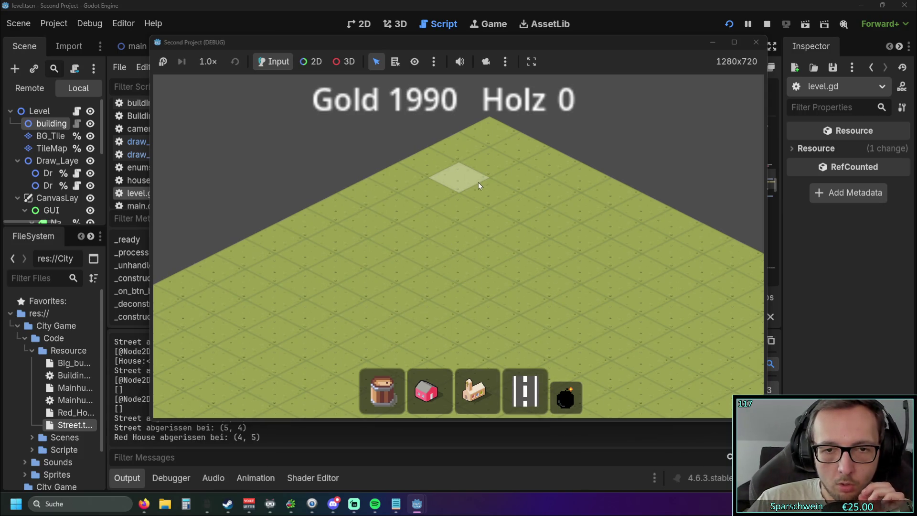
pyautogui.click(756, 42)
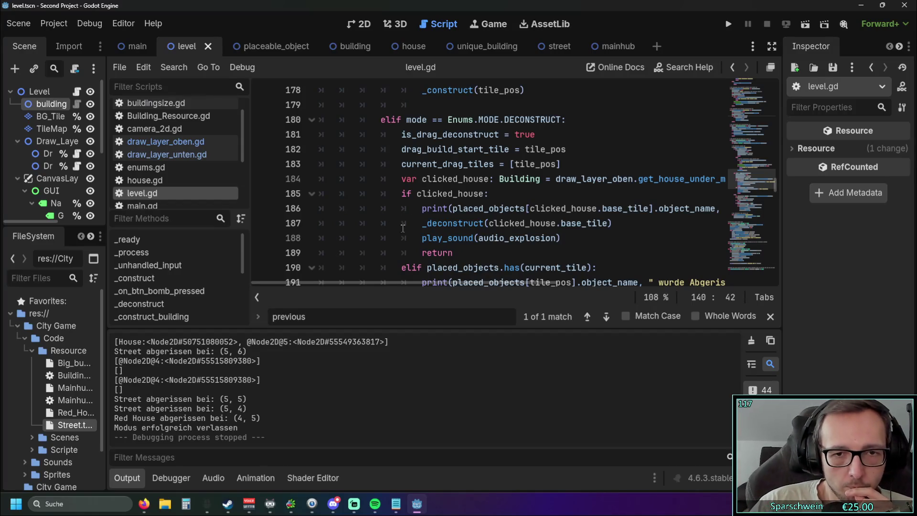
pyautogui.scroll(1, 409, 216)
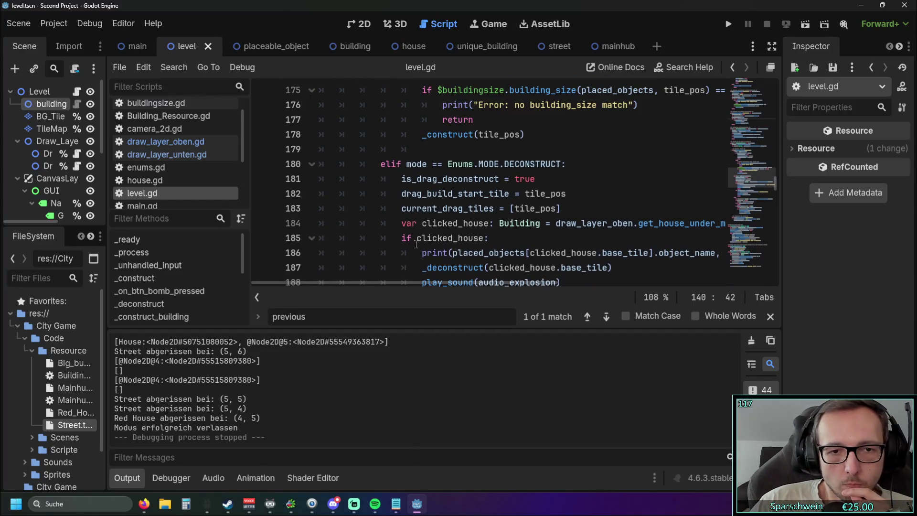
pyautogui.click(770, 316)
pyautogui.scroll(-1, 591, 238)
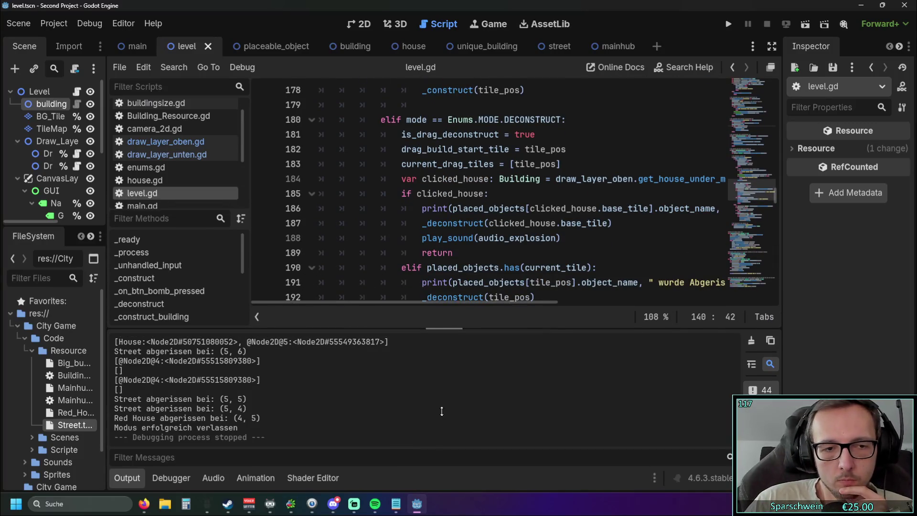
pyautogui.click(123, 478)
pyautogui.scroll(1, 566, 330)
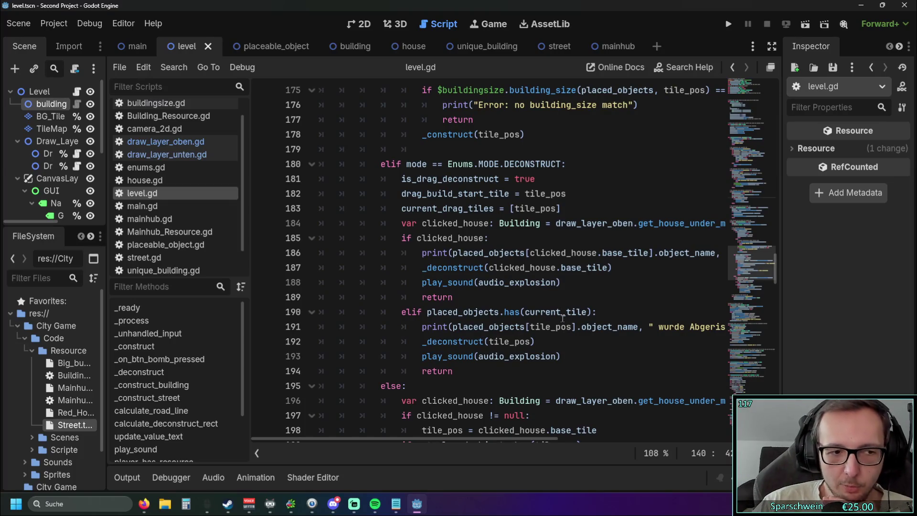
pyautogui.moveTo(562, 318)
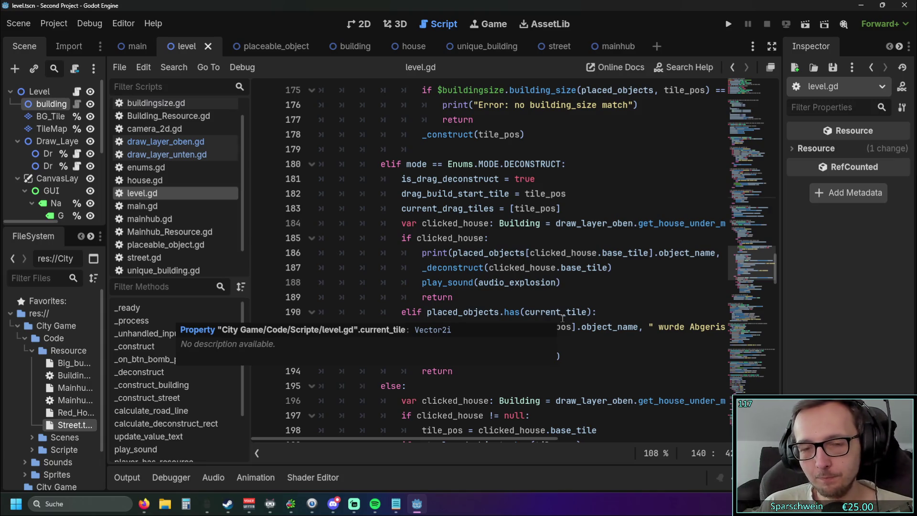
pyautogui.scroll(1, 568, 306)
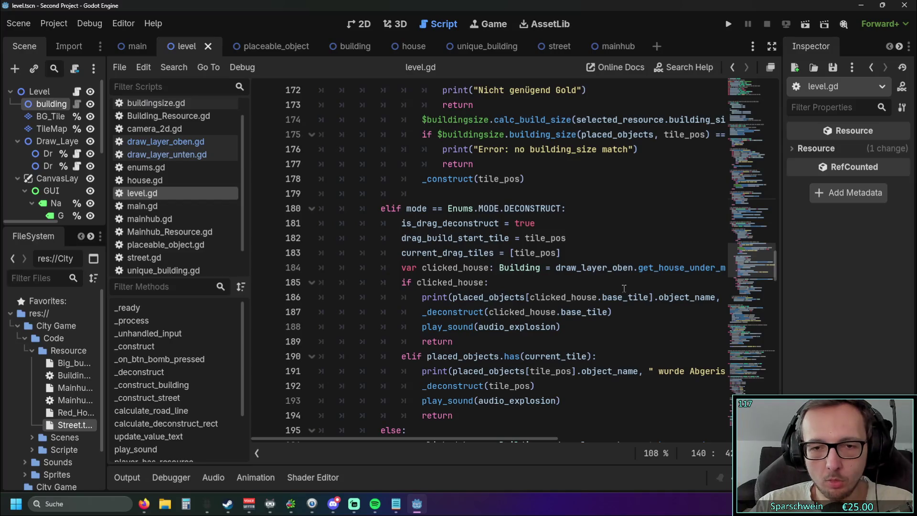
pyautogui.scroll(-1, 616, 289)
pyautogui.scroll(-8, 613, 291)
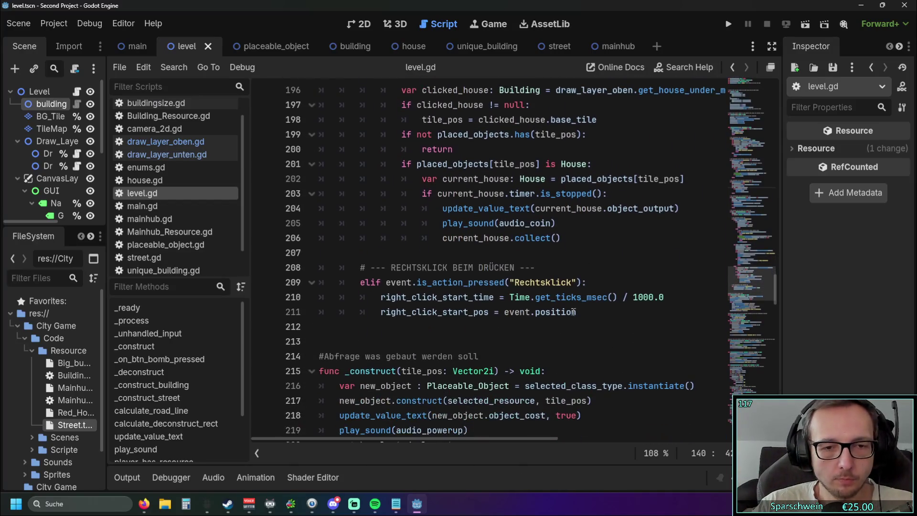
pyautogui.scroll(-3, 509, 327)
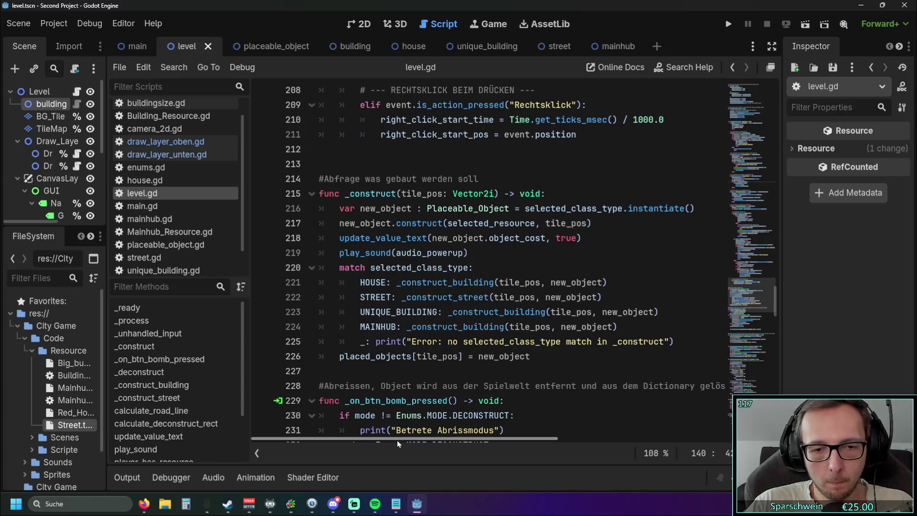
pyautogui.scroll(4, 477, 335)
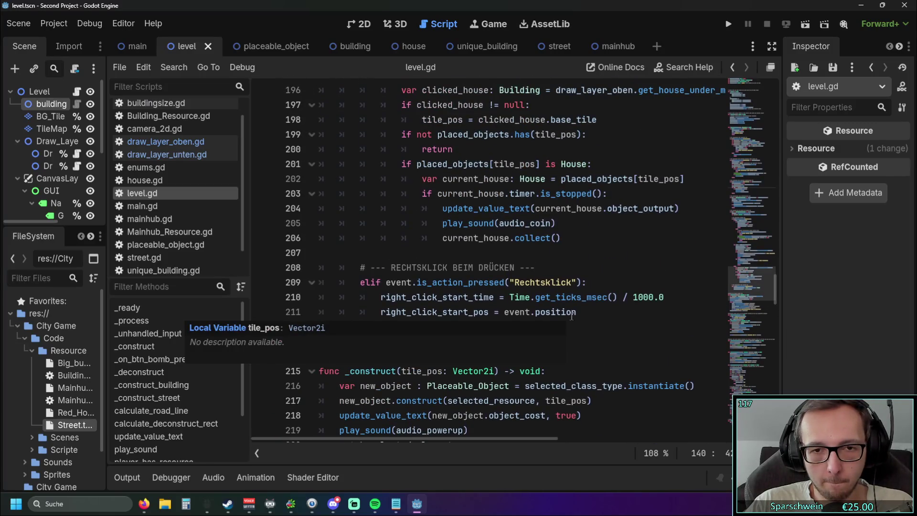
pyautogui.scroll(3, 587, 285)
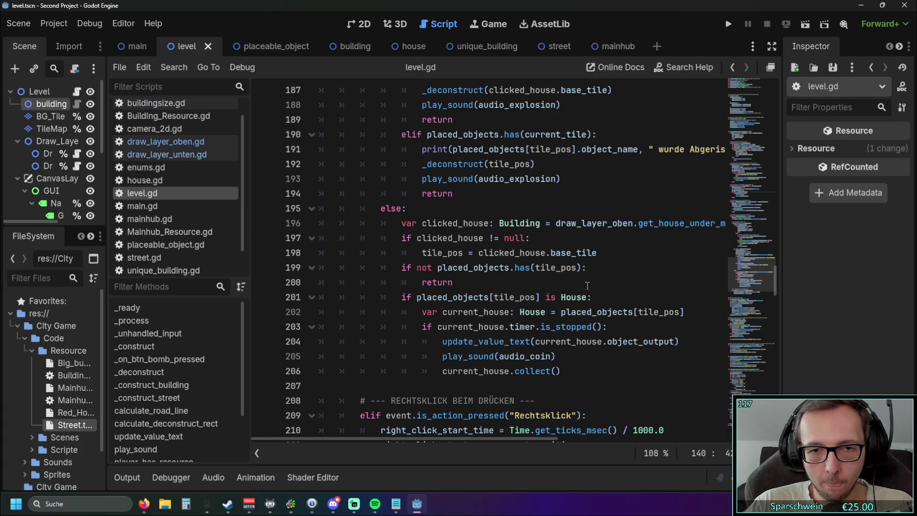
pyautogui.scroll(2, 587, 285)
pyautogui.scroll(-1, 582, 289)
pyautogui.scroll(-1, 573, 296)
pyautogui.scroll(1, 567, 303)
pyautogui.scroll(1, 568, 303)
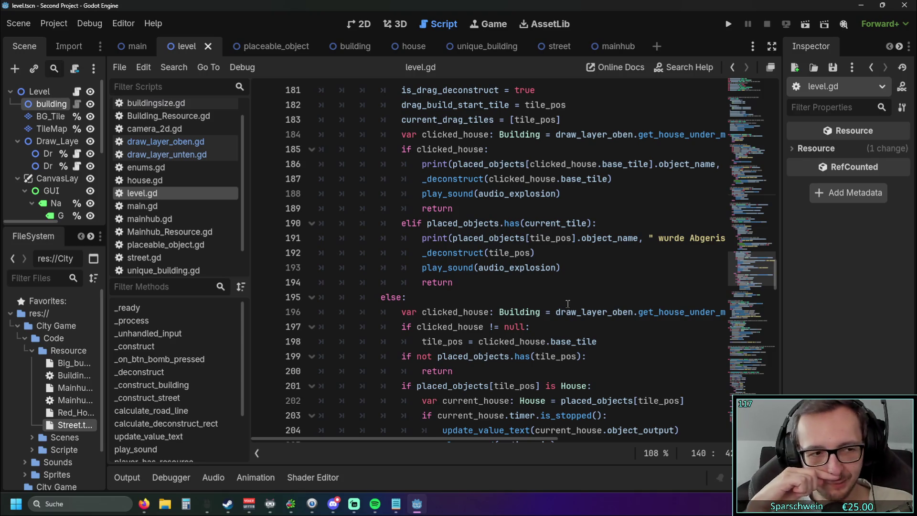
pyautogui.moveTo(417, 439)
pyautogui.mouseDown()
pyautogui.moveTo(454, 448)
pyautogui.moveTo(402, 460)
pyautogui.mouseUp()
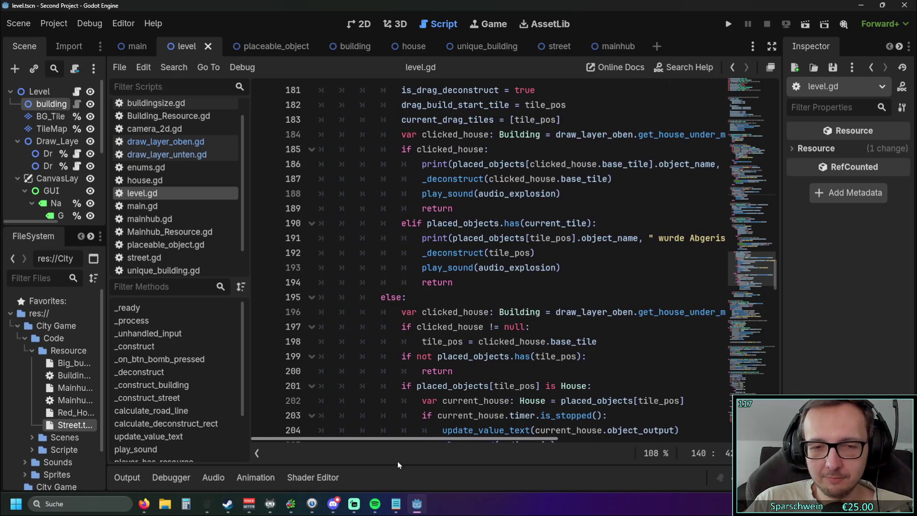
pyautogui.click(729, 24)
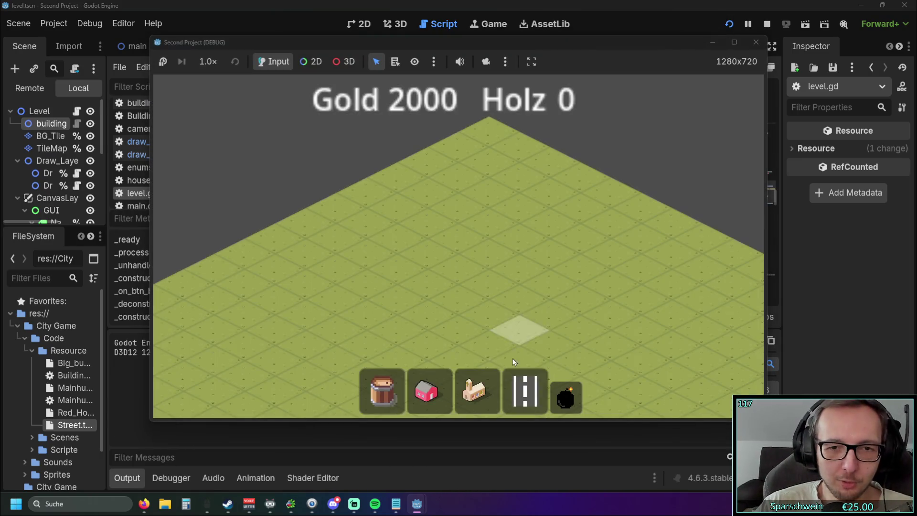
# Lay a four-tile street, demolish it in bomb mode, and stop the game run
pyautogui.moveTo(549, 366)
pyautogui.mouseDown()
pyautogui.moveTo(571, 248)
pyautogui.moveTo(580, 263)
pyautogui.mouseUp()
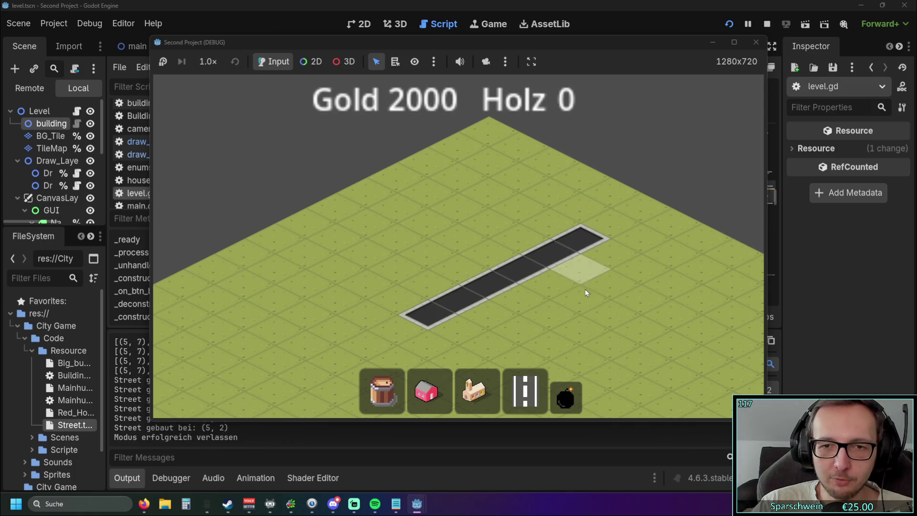
pyautogui.click(565, 397)
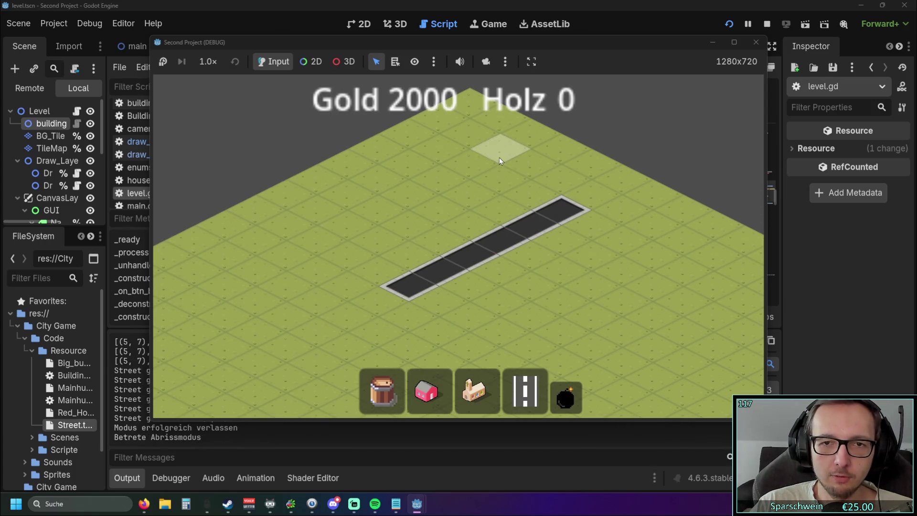
pyautogui.click(531, 224)
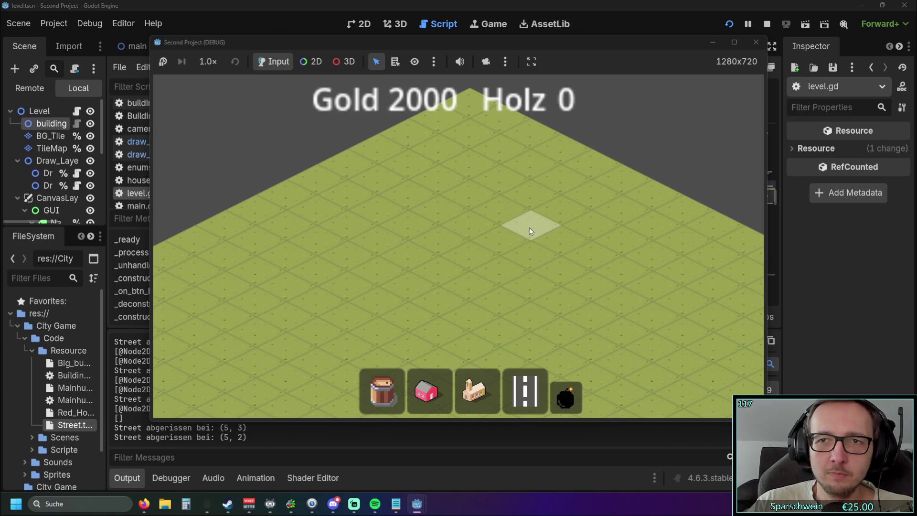
pyautogui.click(755, 42)
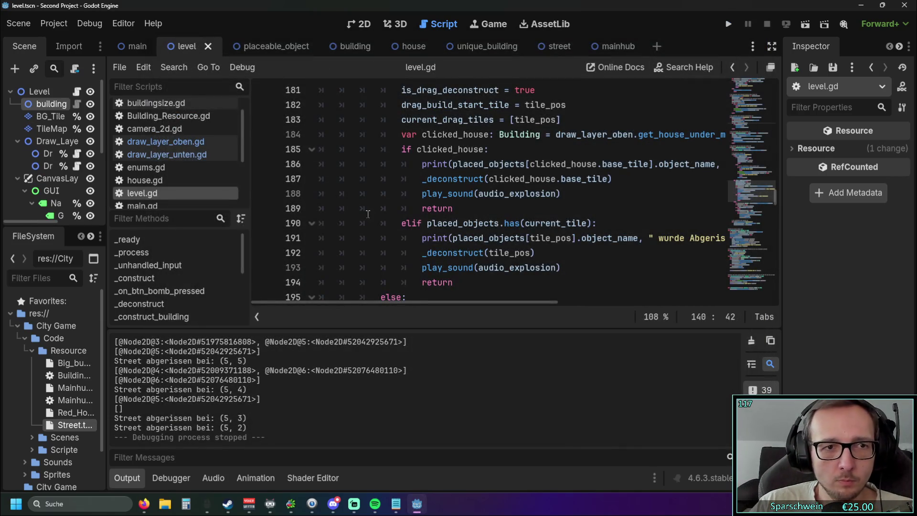
pyautogui.moveTo(249, 180); pyautogui.dragTo(293, 180)
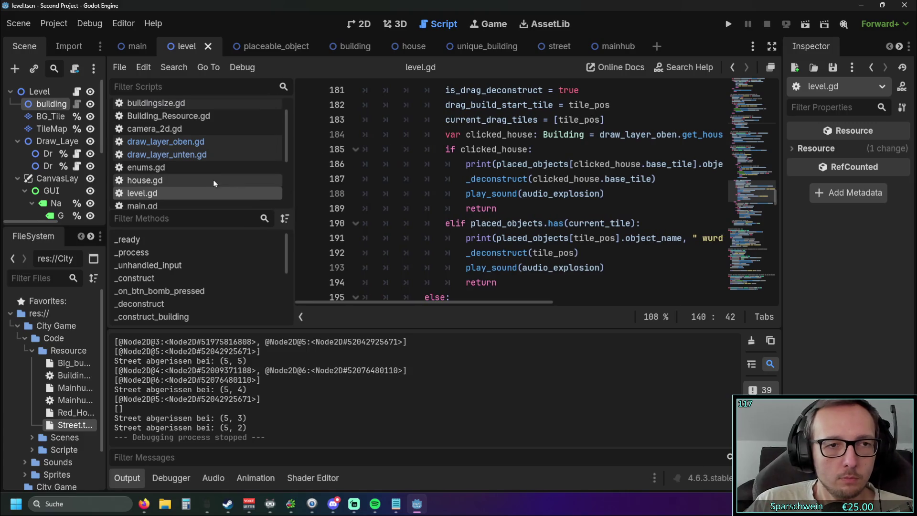
# Hide the output panel for more code space and bring up draw_layer_oben.gd
pyautogui.scroll(1, 196, 180)
pyautogui.click(193, 168)
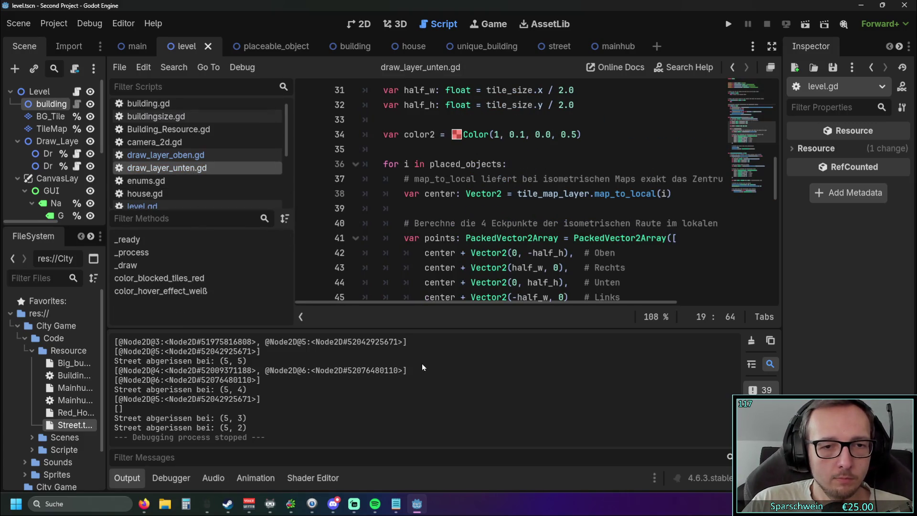
pyautogui.moveTo(450, 330); pyautogui.dragTo(447, 347)
pyautogui.click(126, 477)
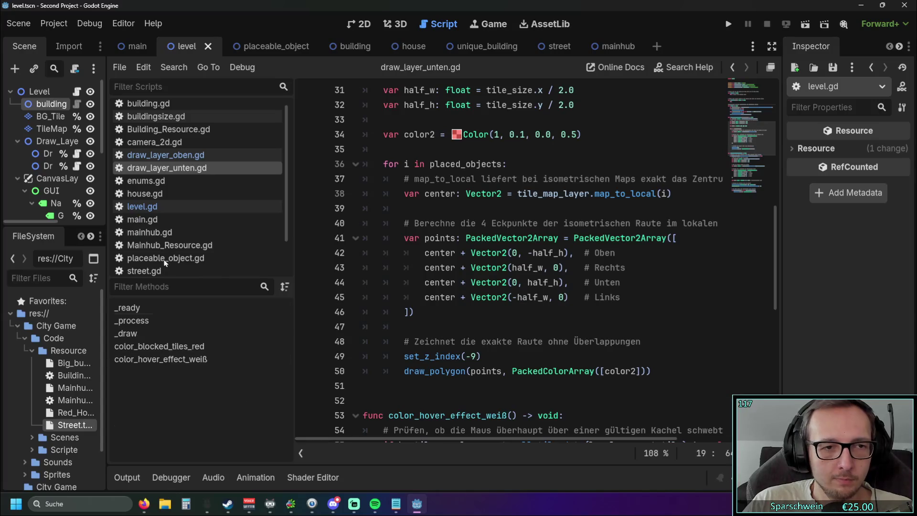
pyautogui.click(190, 211)
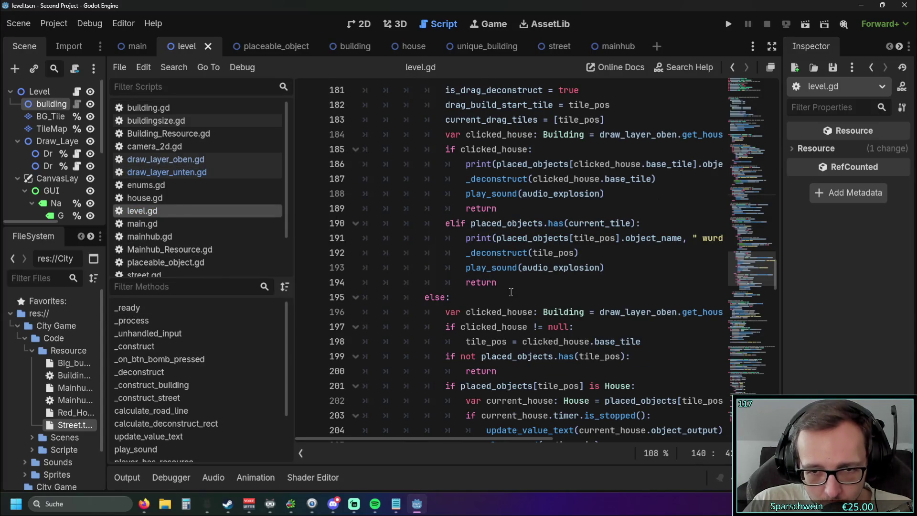
pyautogui.click(185, 173)
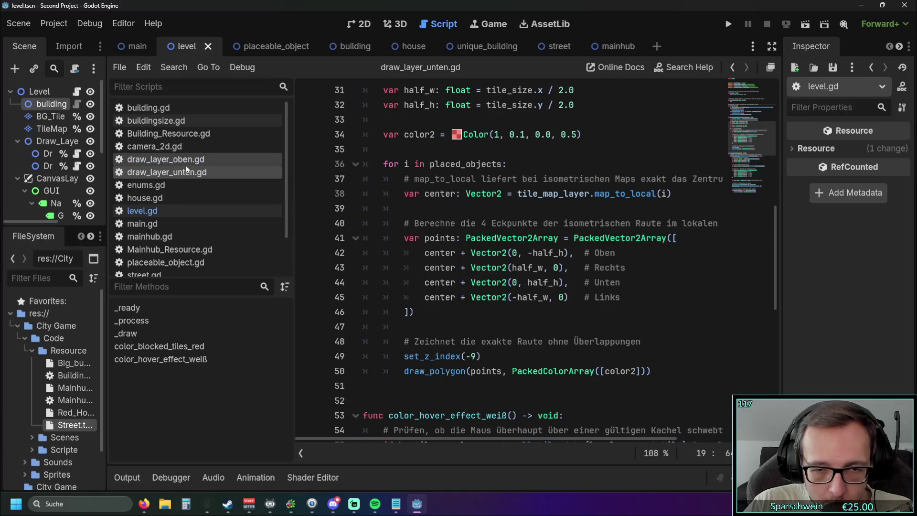
pyautogui.click(186, 166)
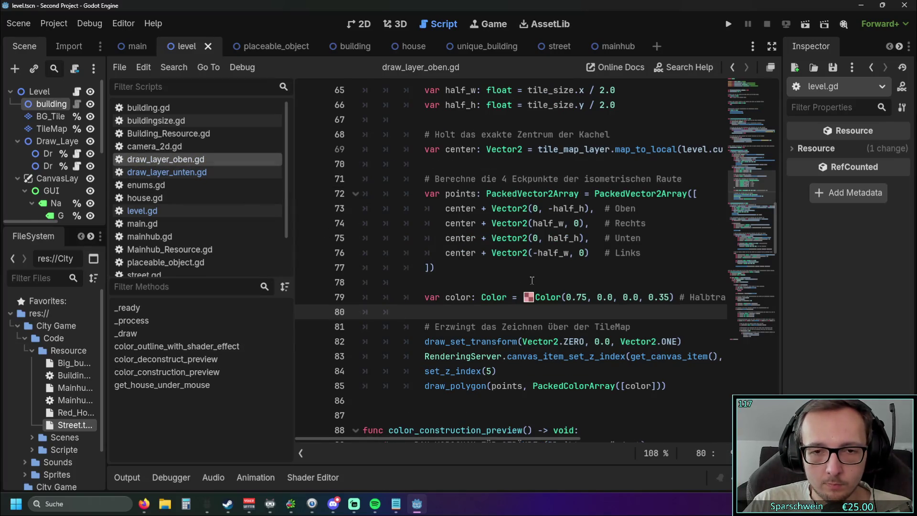
# Select the elif street demolition preview block from line 63 through line 86
pyautogui.scroll(4, 532, 280)
pyautogui.scroll(3, 532, 281)
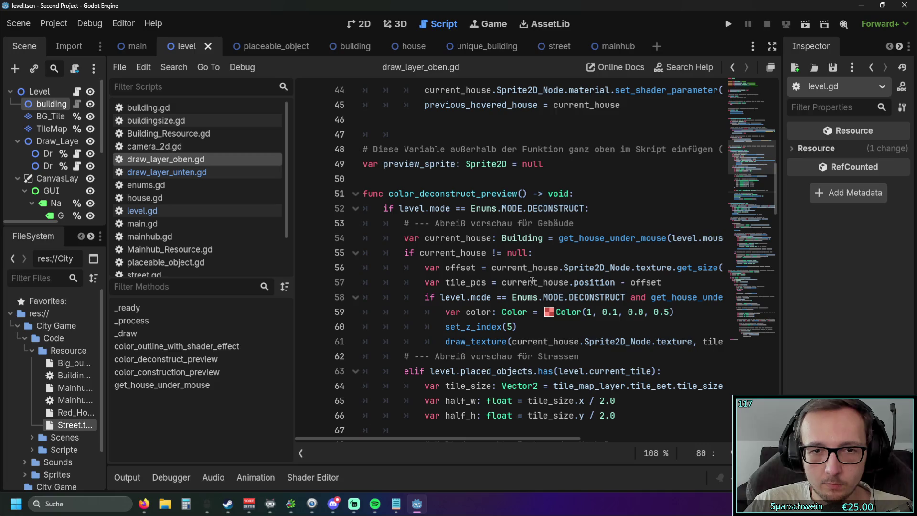
pyautogui.scroll(-3, 532, 280)
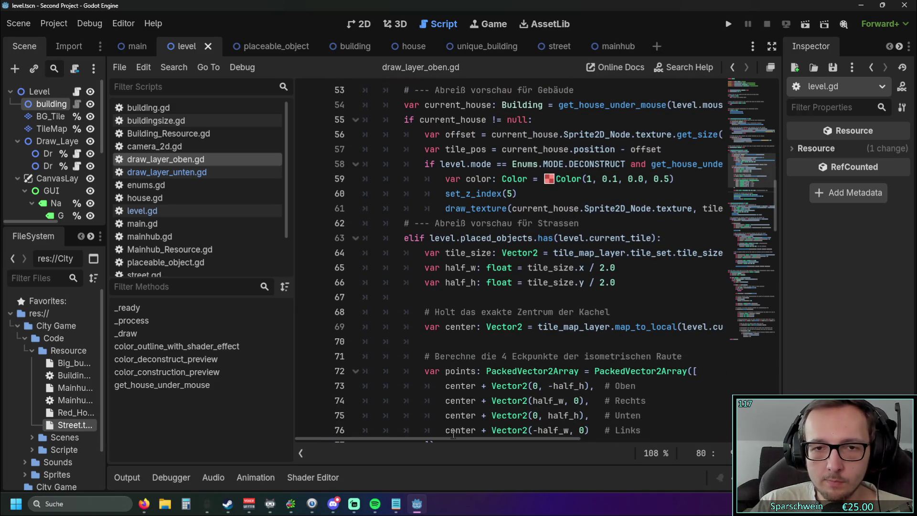
pyautogui.moveTo(452, 436)
pyautogui.mouseDown()
pyautogui.moveTo(480, 436)
pyautogui.moveTo(399, 448)
pyautogui.moveTo(485, 445)
pyautogui.moveTo(423, 453)
pyautogui.mouseUp()
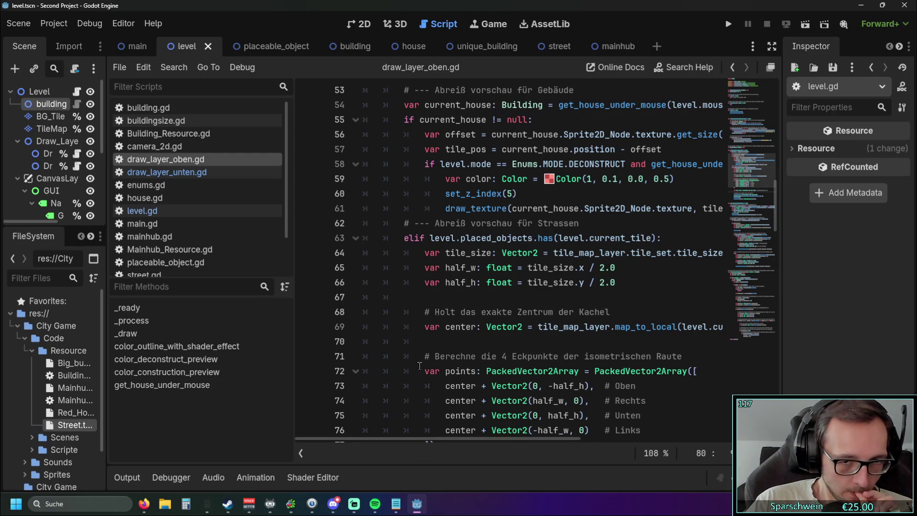
pyautogui.scroll(3, 438, 305)
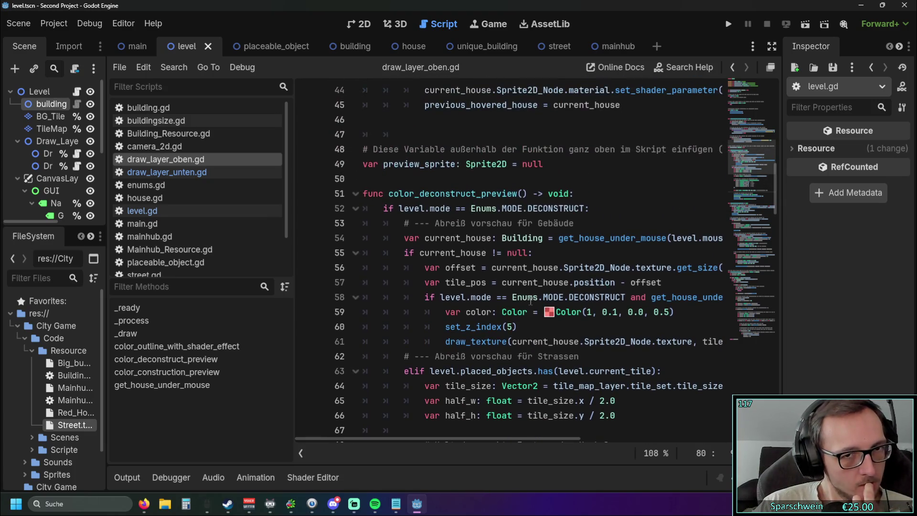
pyautogui.scroll(-2, 521, 280)
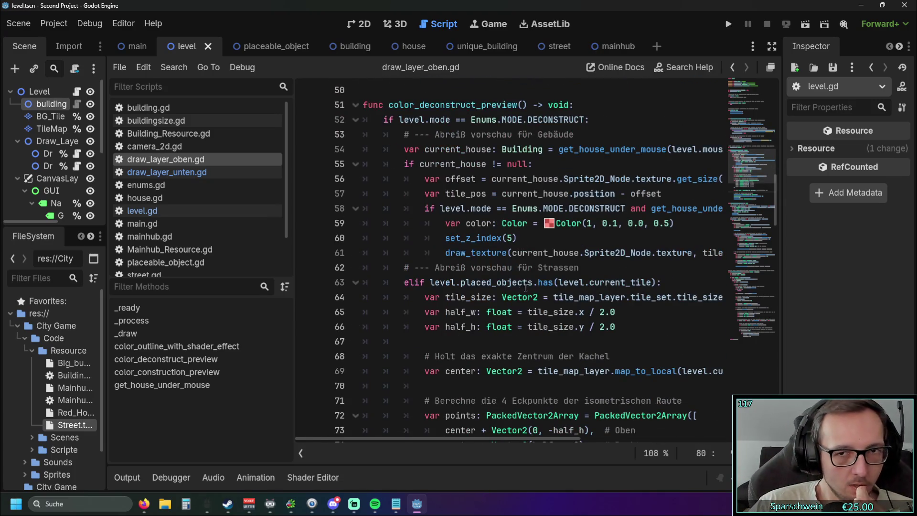
pyautogui.moveTo(412, 439)
pyautogui.mouseDown()
pyautogui.moveTo(448, 440)
pyautogui.moveTo(426, 440)
pyautogui.mouseUp()
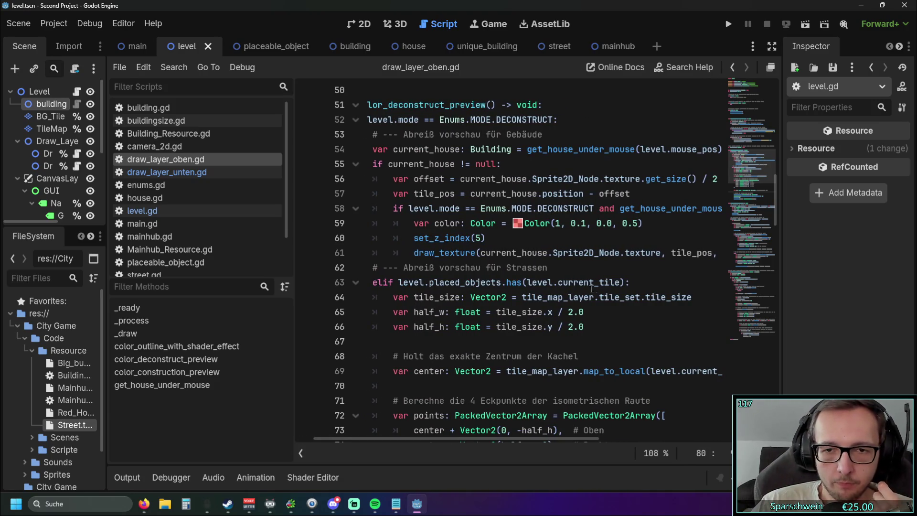
pyautogui.click(624, 282)
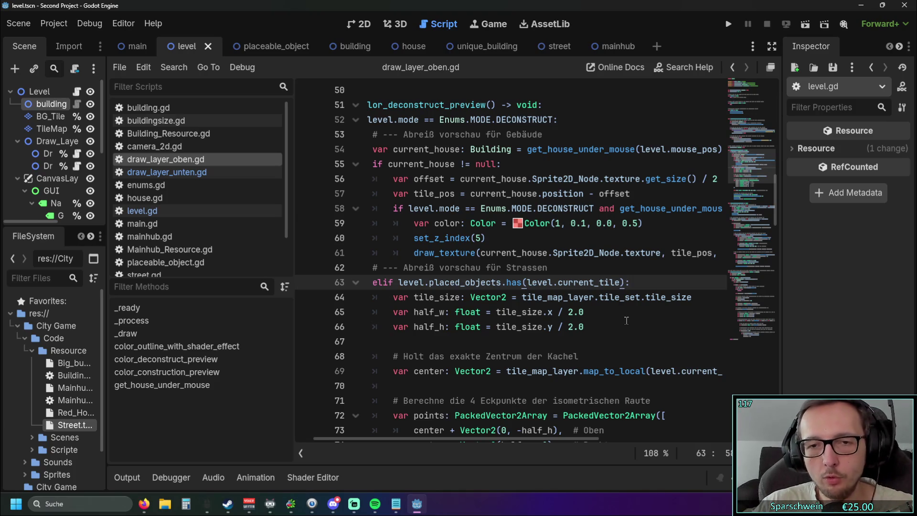
pyautogui.scroll(-2, 525, 318)
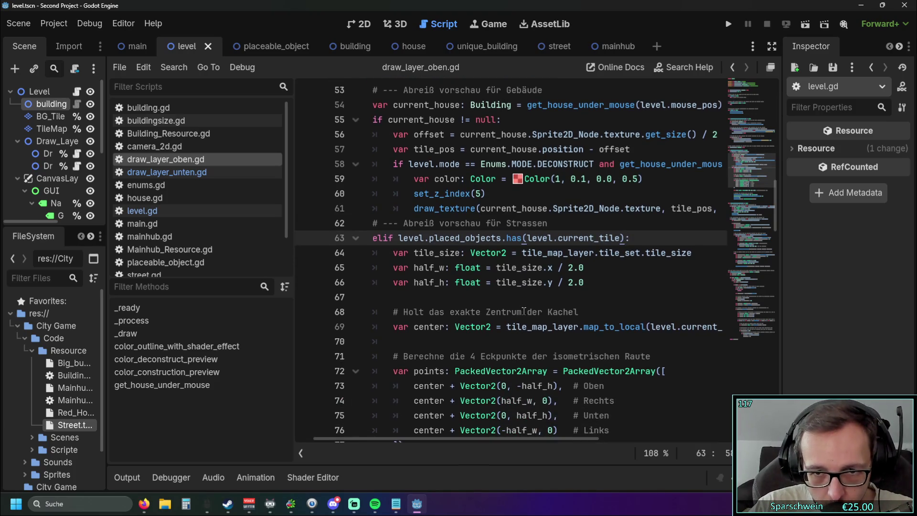
pyautogui.moveTo(474, 439)
pyautogui.mouseDown()
pyautogui.moveTo(502, 438)
pyautogui.moveTo(481, 445)
pyautogui.mouseUp()
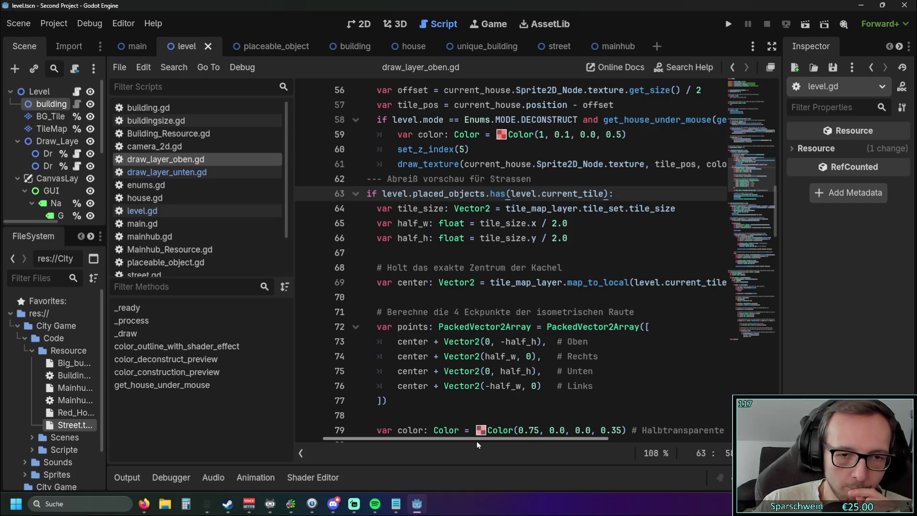
pyautogui.scroll(-3, 479, 332)
pyautogui.moveTo(477, 409)
pyautogui.mouseDown()
pyautogui.moveTo(429, 310)
pyautogui.moveTo(360, 287)
pyautogui.moveTo(332, 247)
pyautogui.mouseUp()
pyautogui.hotkey('ctrl', 'c')
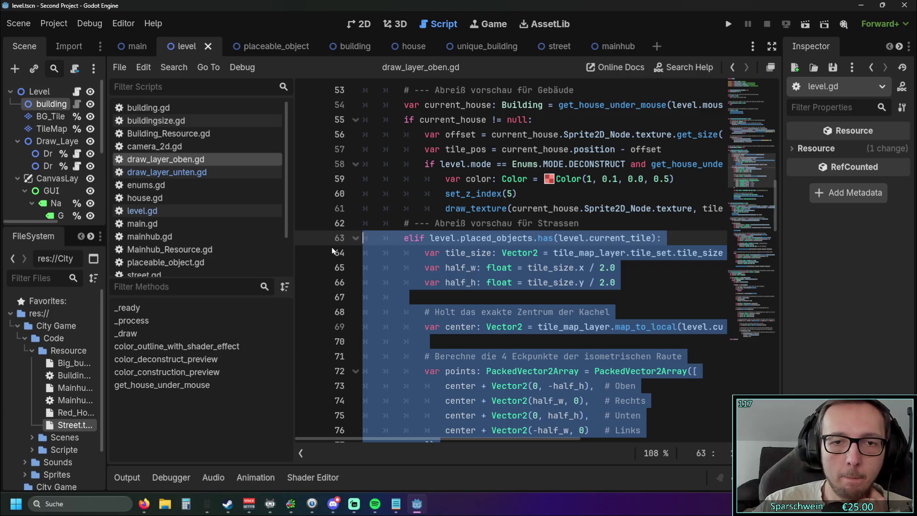
# Paste the copied street preview block at empty line 87
pyautogui.scroll(2, 332, 250)
pyautogui.scroll(-1, 450, 257)
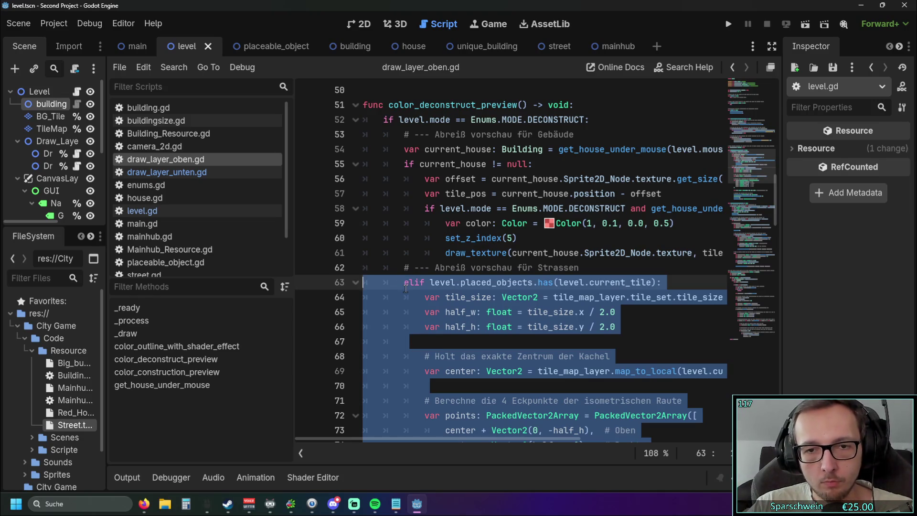
pyautogui.scroll(-20, 432, 308)
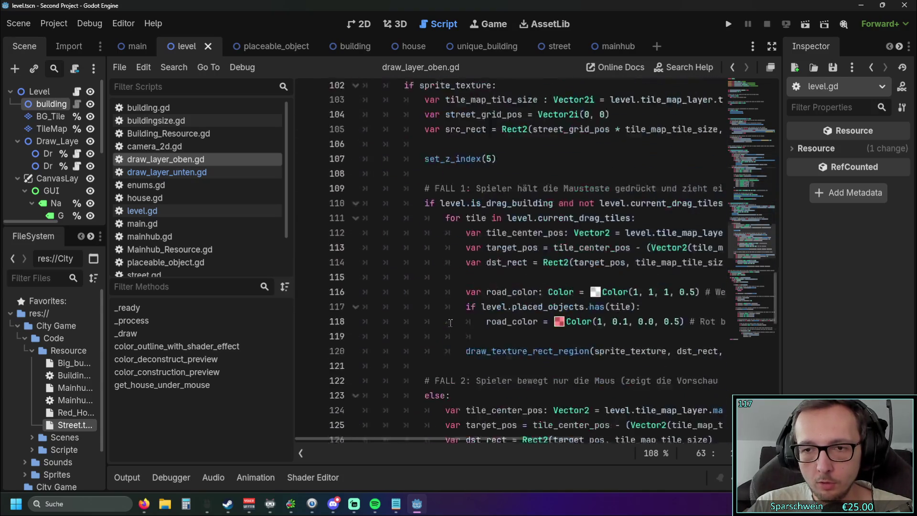
pyautogui.scroll(20, 452, 325)
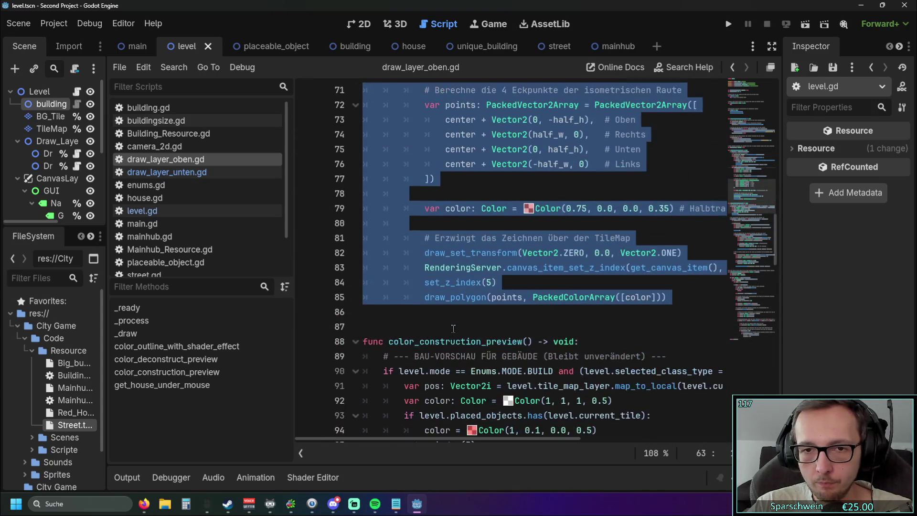
pyautogui.click(454, 324)
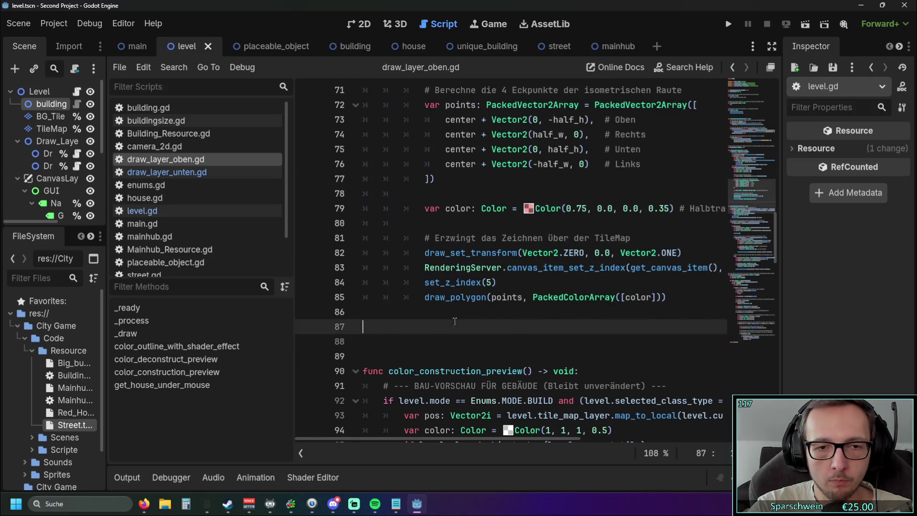
pyautogui.hotkey('ctrl', 'v')
# Add a blank line above the pasted block and unindent the block one level
pyautogui.scroll(3, 441, 298)
pyautogui.click(409, 202)
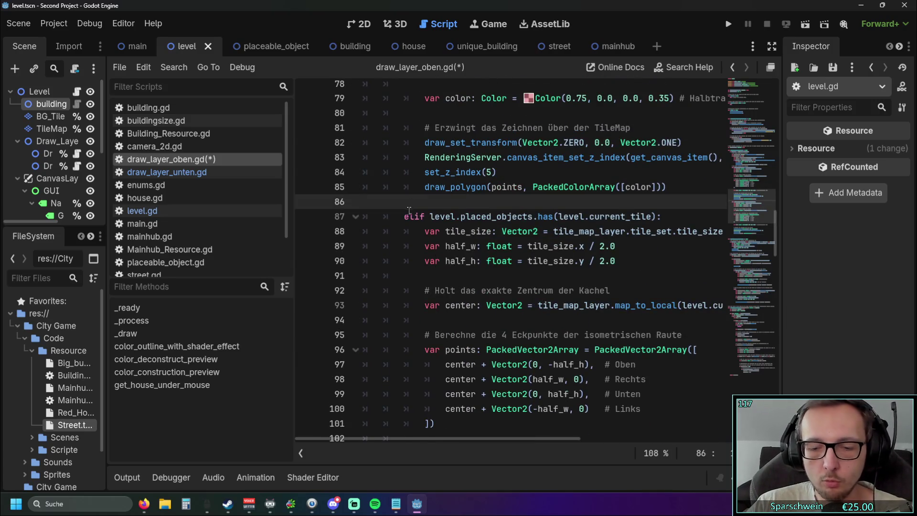
pyautogui.press('Return')
pyautogui.scroll(-3, 409, 243)
pyautogui.scroll(-3, 409, 243)
pyautogui.moveTo(678, 362); pyautogui.dragTo(357, 183)
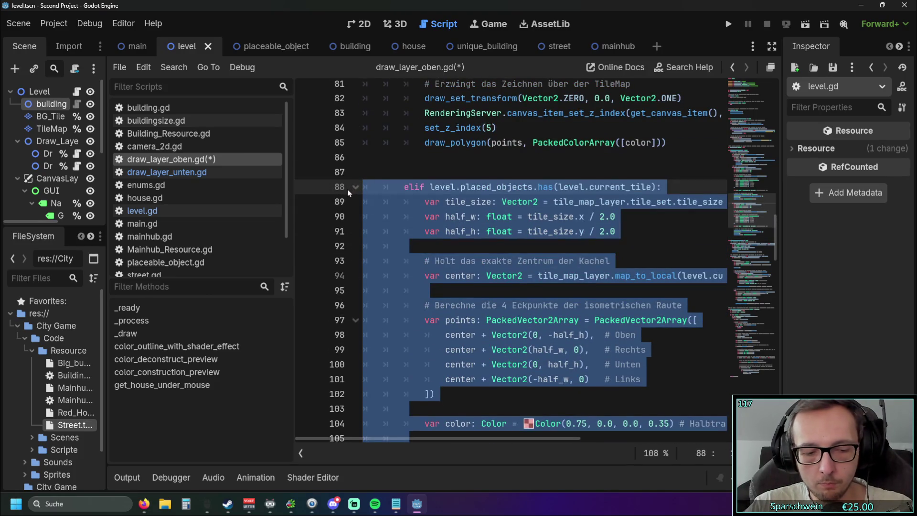
pyautogui.hotkey('shift', 'Tab')
# Write the header 'func color_deconstruct_area()' above the block, reusing the preview function's name
pyautogui.click(363, 173)
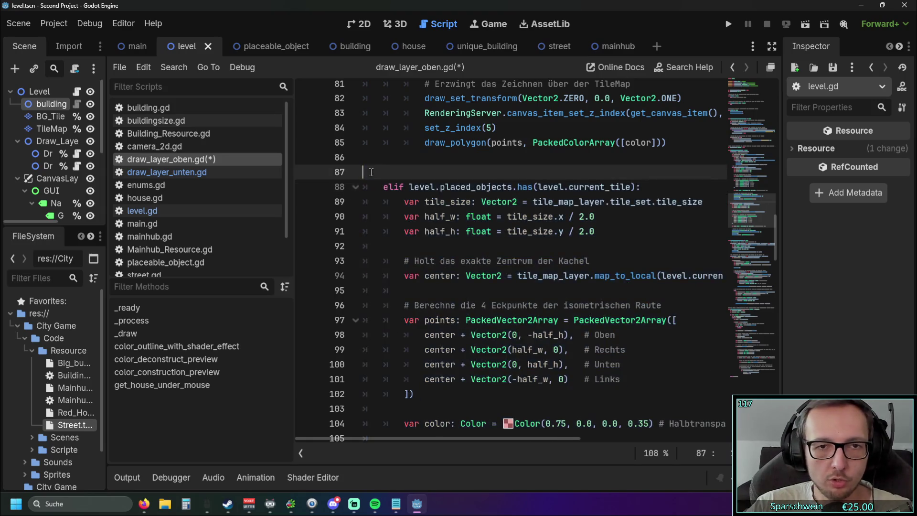
pyautogui.write('func')
pyautogui.scroll(13, 373, 175)
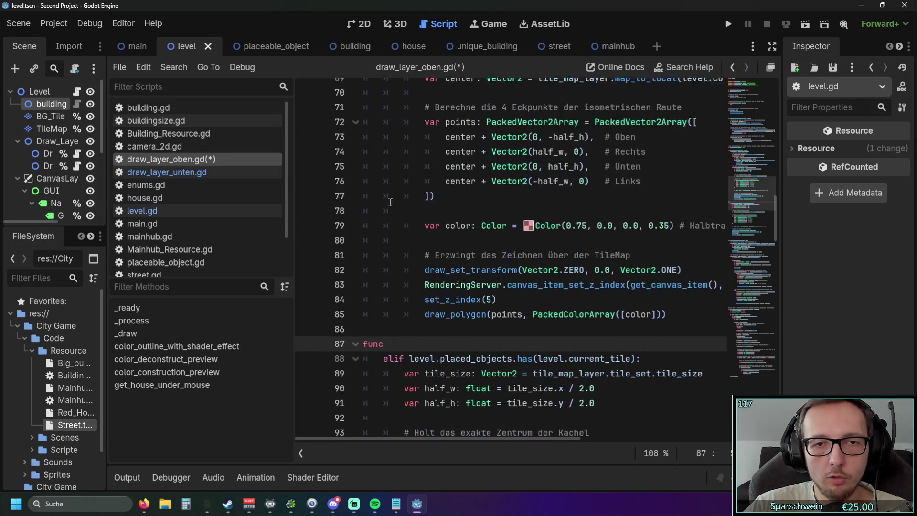
pyautogui.moveTo(388, 223); pyautogui.dragTo(529, 223)
pyautogui.hotkey('ctrl', 'c')
pyautogui.scroll(-11, 528, 223)
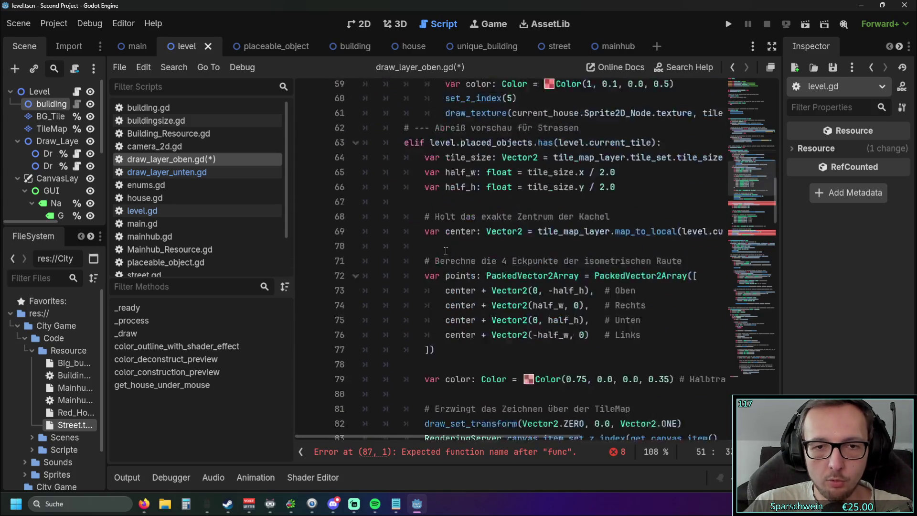
pyautogui.click(399, 268)
pyautogui.hotkey('ctrl', 'v')
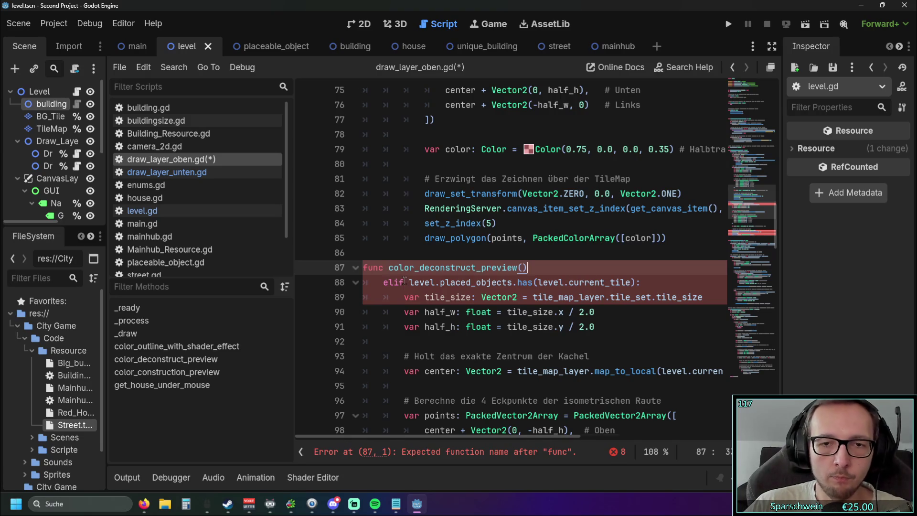
pyautogui.moveTo(480, 269); pyautogui.dragTo(517, 269)
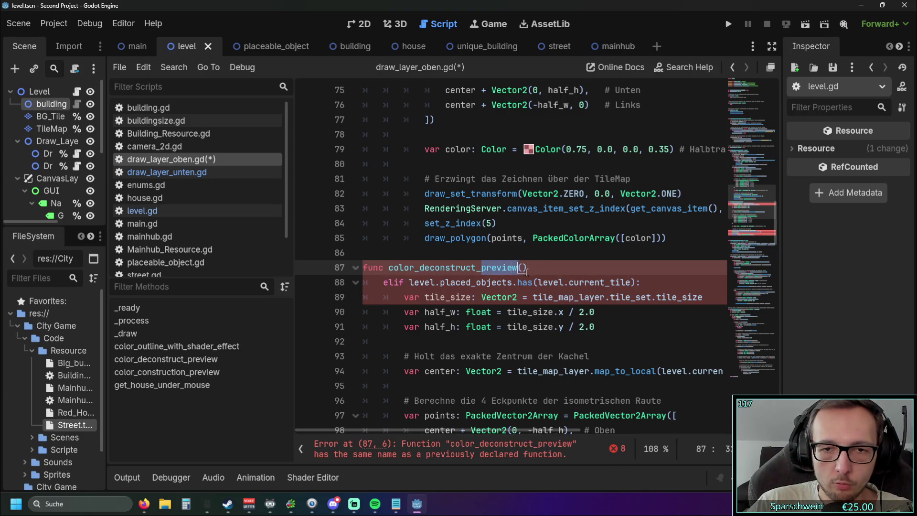
pyautogui.write('area')
pyautogui.click(519, 271)
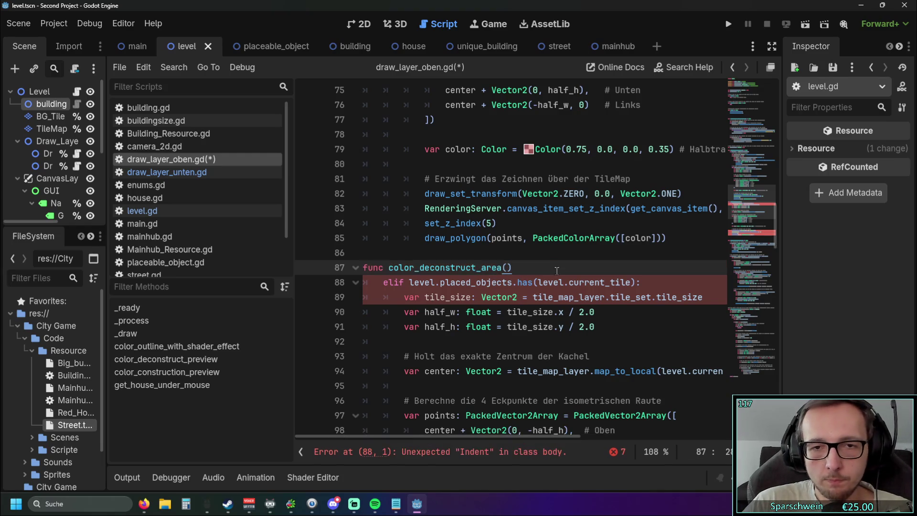
# Change the block's leading elif on line 88 to if
pyautogui.click(392, 282)
pyautogui.press('BackSpace')
pyautogui.press('BackSpace')
pyautogui.click(404, 301)
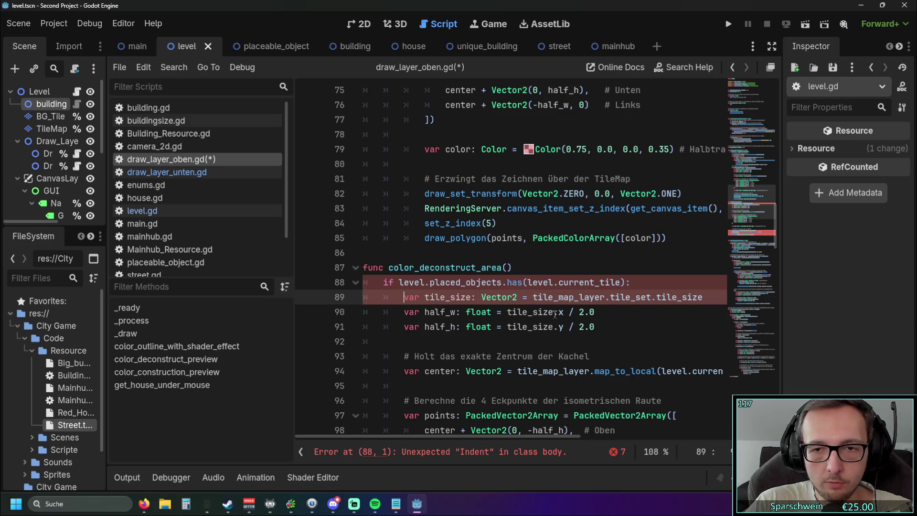
pyautogui.moveTo(426, 438)
pyautogui.mouseDown()
pyautogui.moveTo(445, 437)
pyautogui.moveTo(408, 437)
pyautogui.mouseUp()
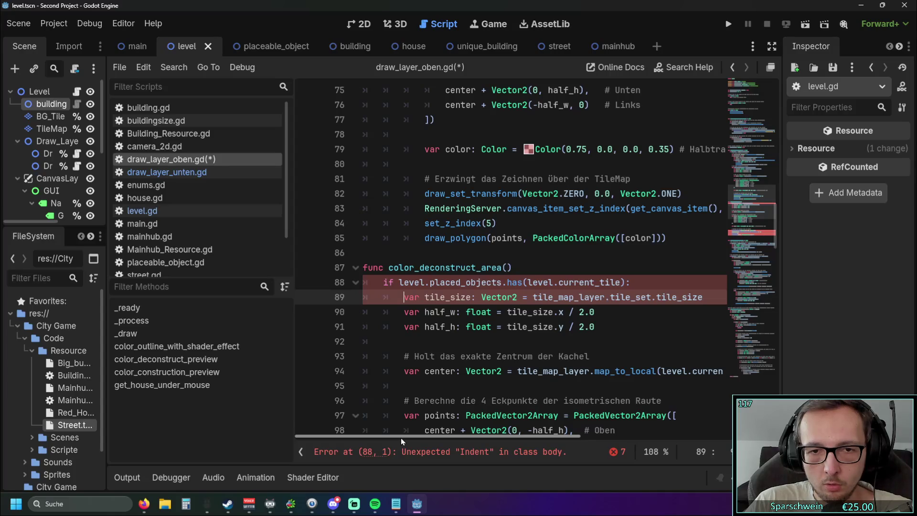
pyautogui.scroll(7, 514, 315)
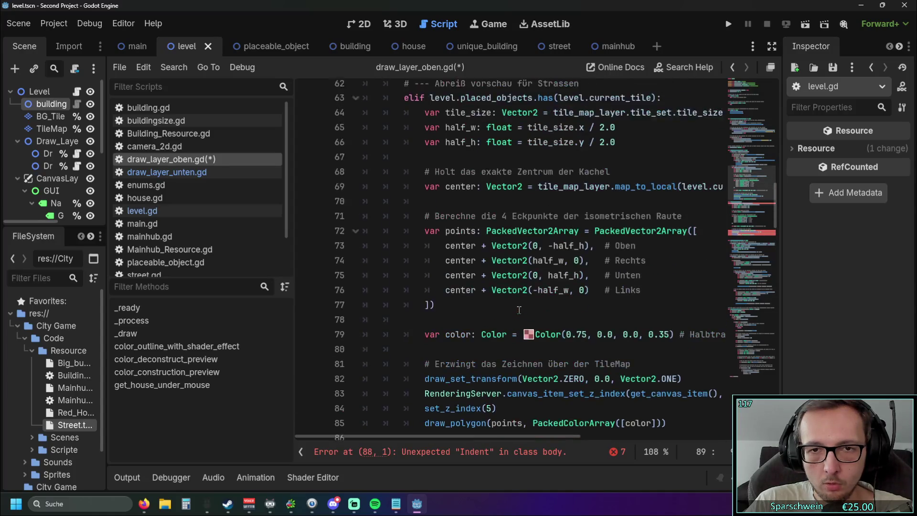
pyautogui.scroll(-6, 519, 310)
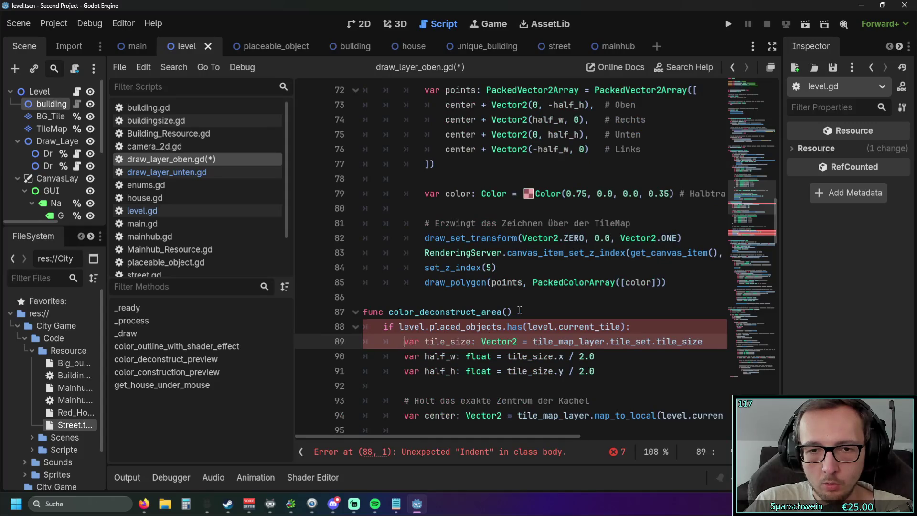
# Append '-> void:' to the color_deconstruct_area() header and review the new function
pyautogui.click(509, 311)
pyautogui.write('-> v')
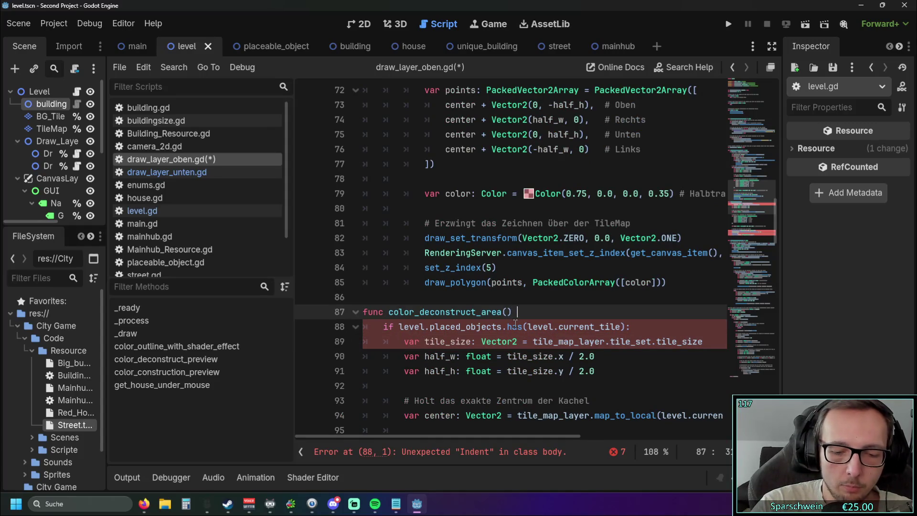
pyautogui.write('oid:')
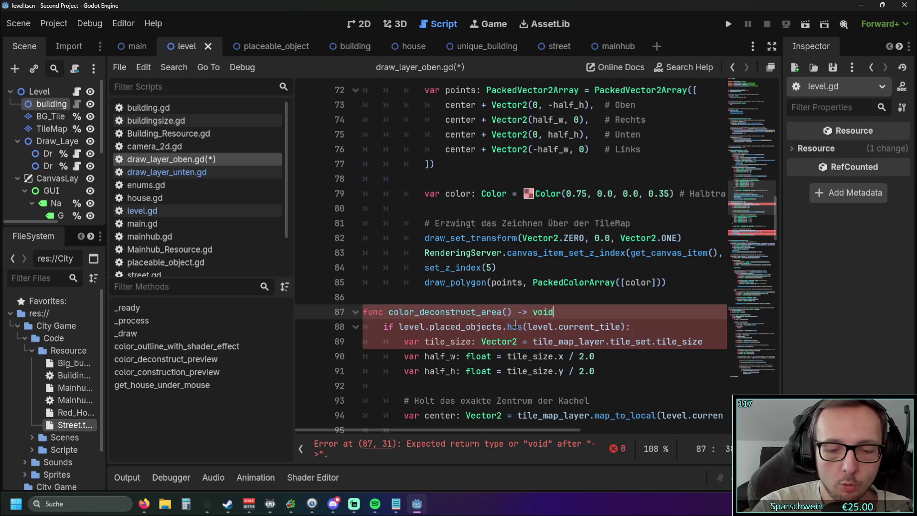
pyautogui.click(520, 297)
pyautogui.scroll(-1, 538, 255)
pyautogui.scroll(-3, 538, 255)
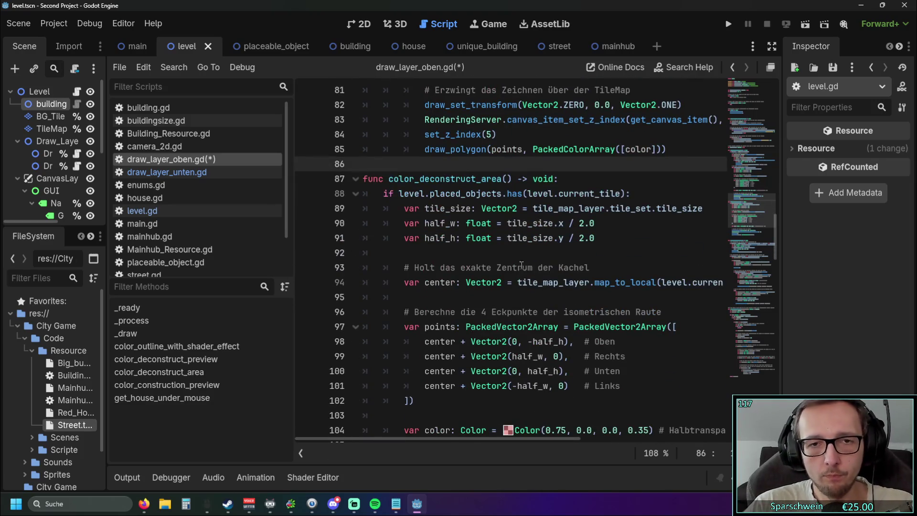
pyautogui.scroll(-3, 512, 286)
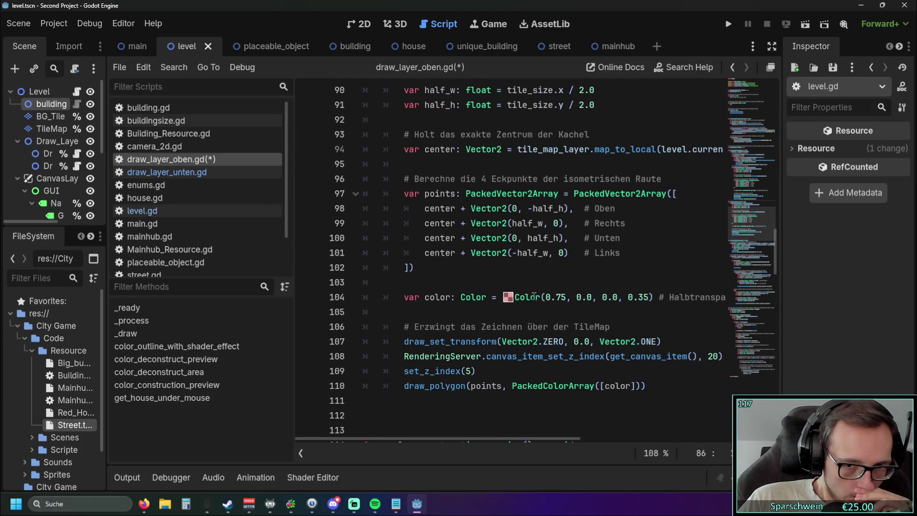
pyautogui.scroll(1, 534, 296)
pyautogui.scroll(-1, 537, 315)
pyautogui.scroll(3, 537, 315)
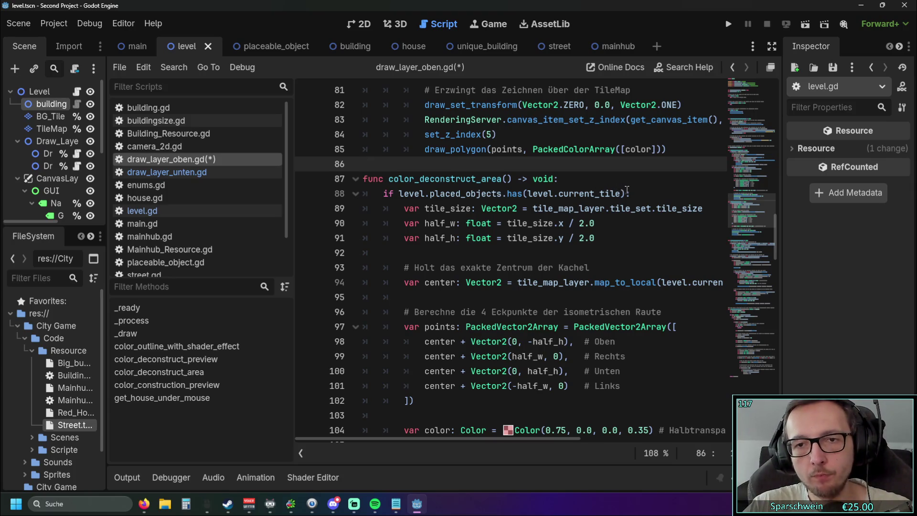
# Open level.gd and select the current_drag_tiles variable on line 66
pyautogui.scroll(1, 558, 222)
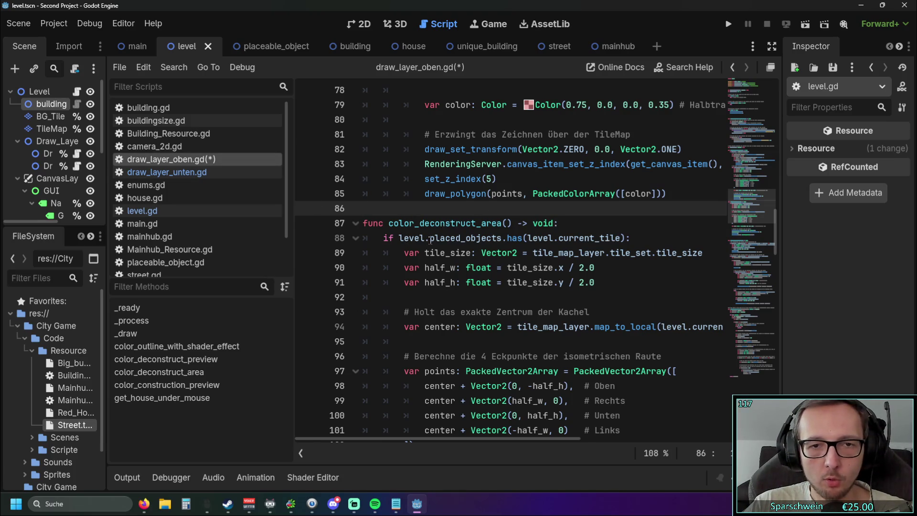
pyautogui.click(430, 238)
pyautogui.click(141, 210)
pyautogui.scroll(8, 505, 207)
pyautogui.scroll(20, 506, 207)
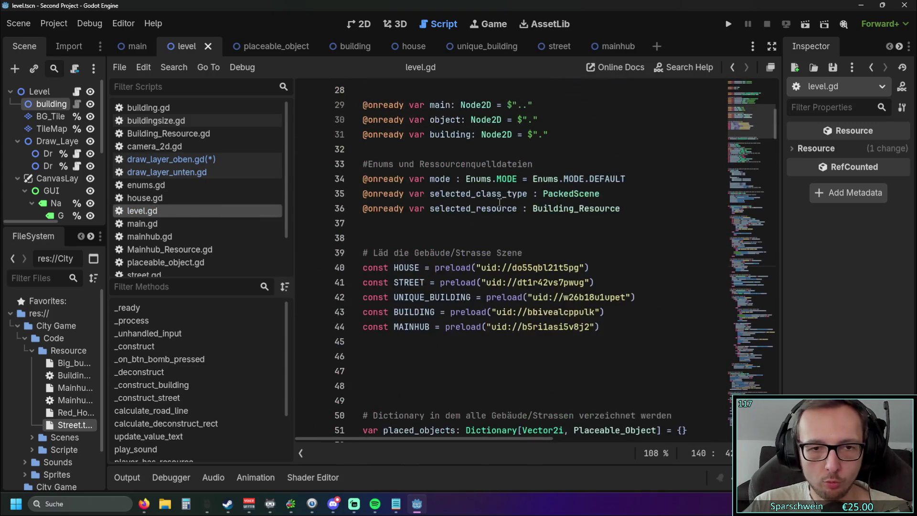
pyautogui.scroll(-7, 500, 203)
pyautogui.scroll(-2, 501, 205)
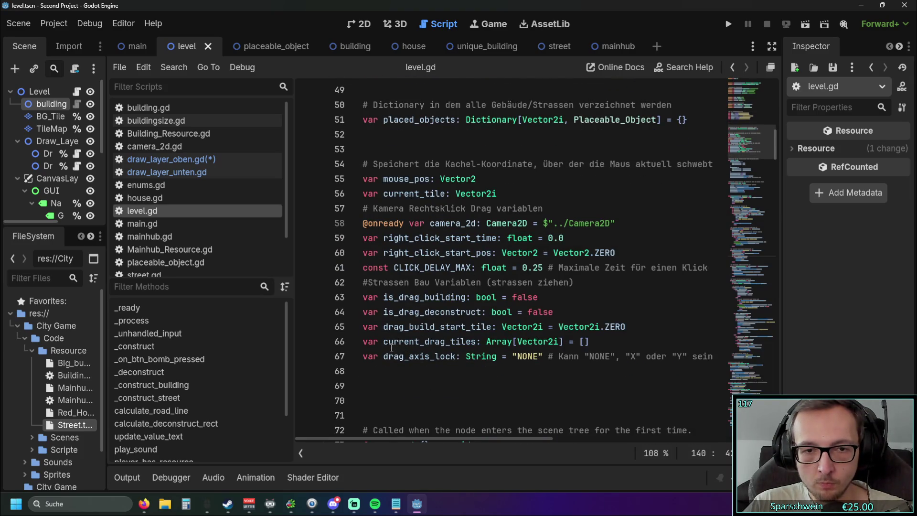
pyautogui.moveTo(383, 341); pyautogui.dragTo(476, 342)
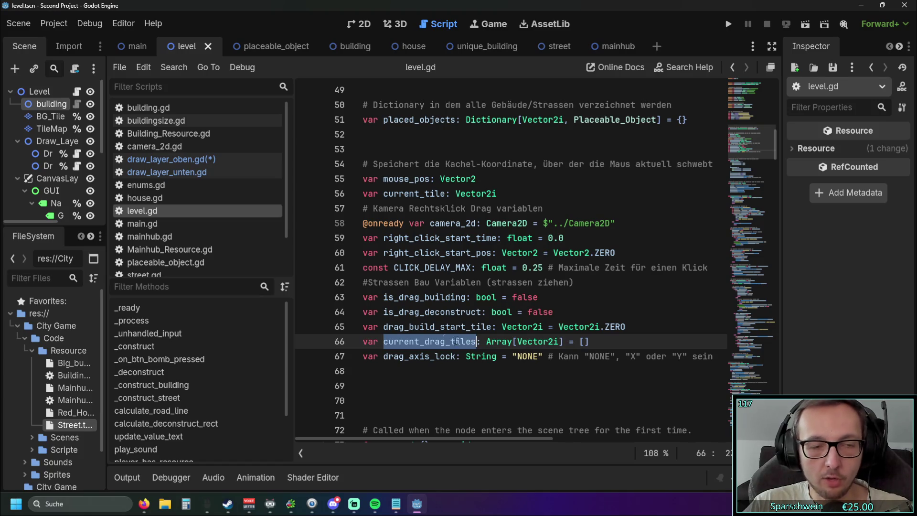